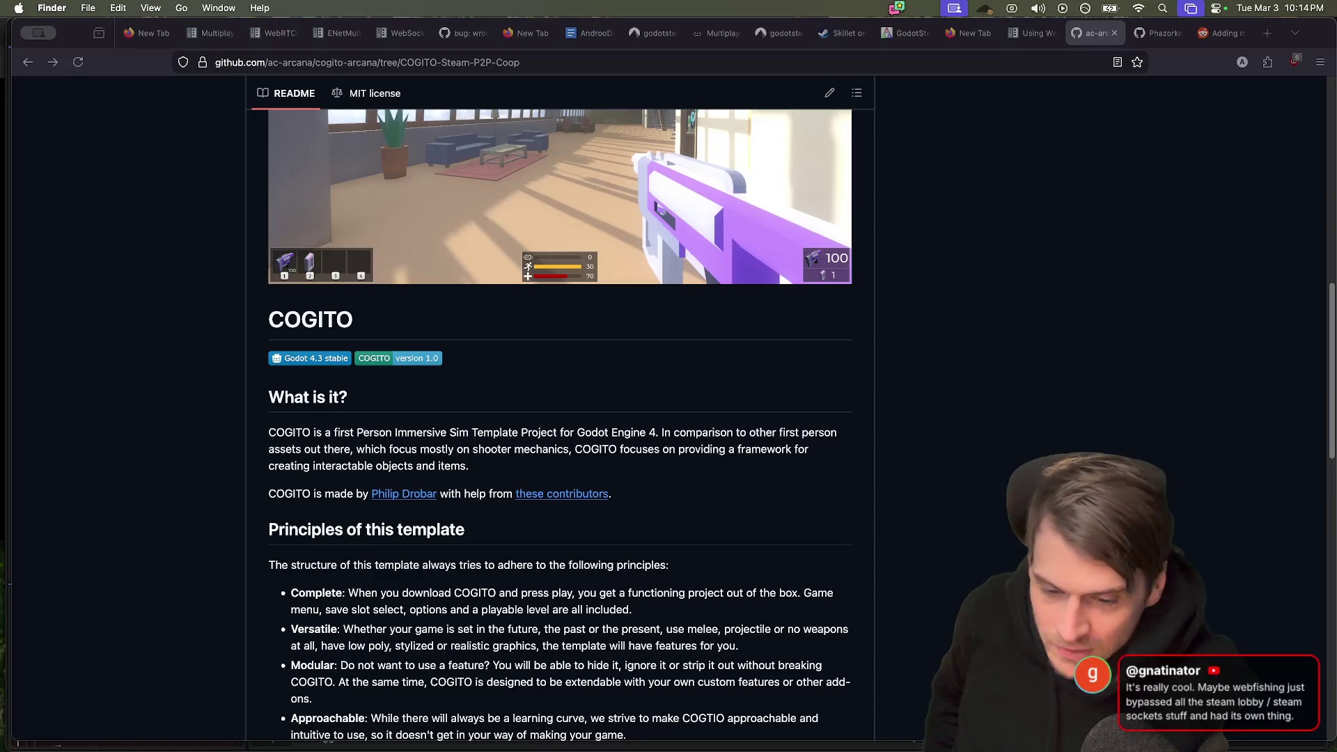
# Switch from the COGITO GitHub page in Firefox to Godot's network.gd script via the Dock.
pyautogui.moveTo(615, 738)
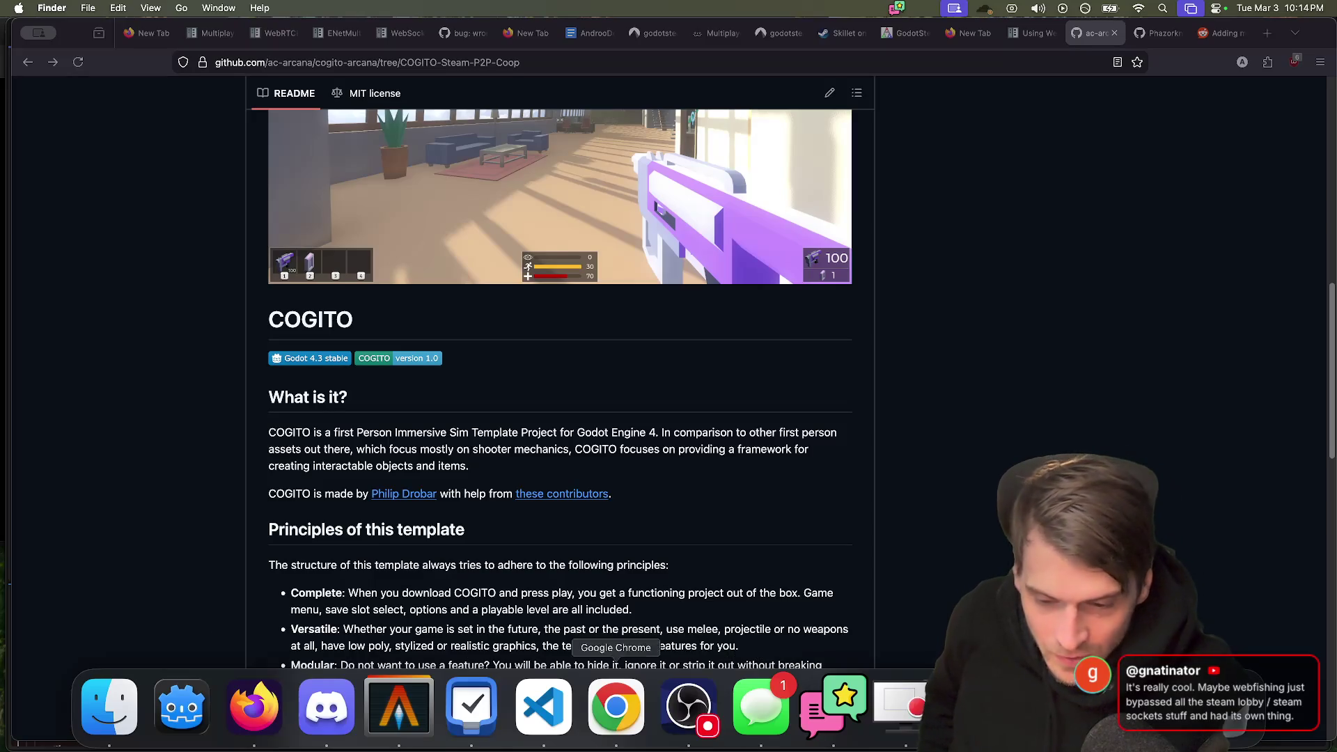
pyautogui.click(151, 696)
pyautogui.scroll(-5, 567, 426)
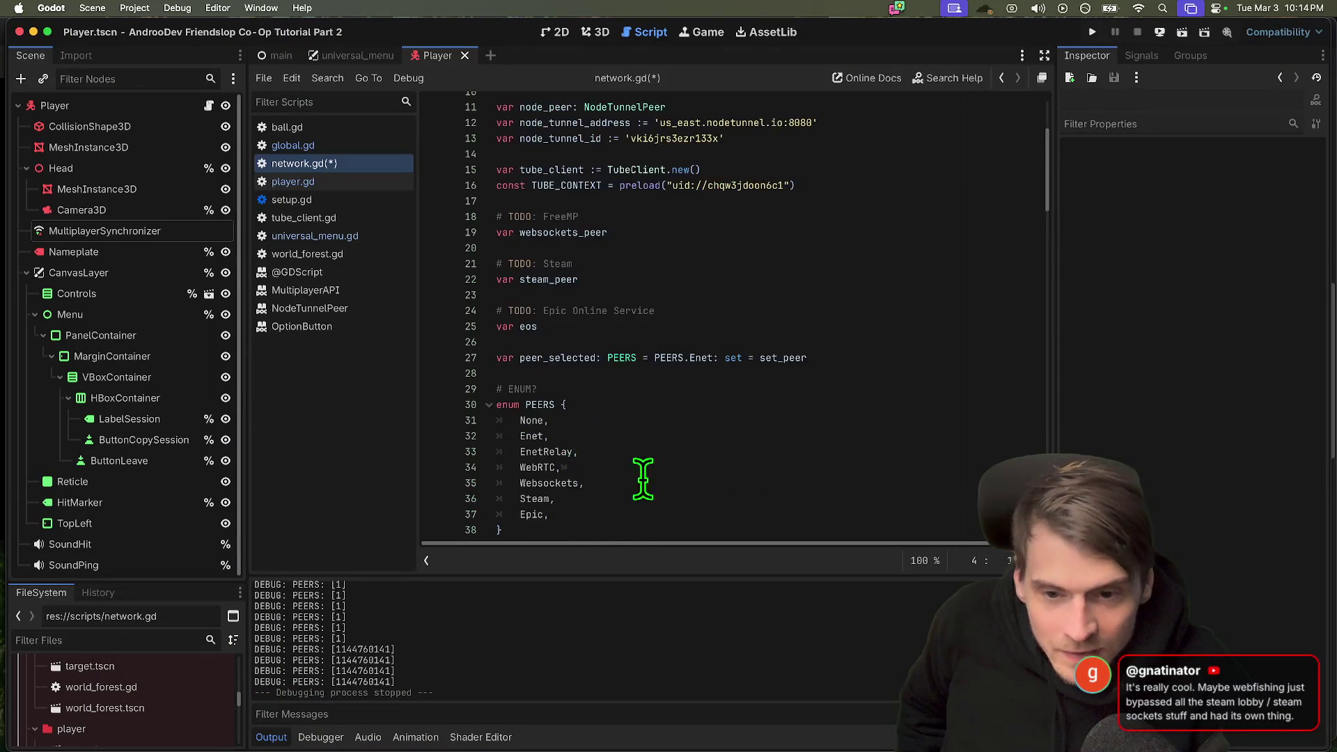
# Open the ENetMultiplayerPeer class reference from its name on line 7 of network.gd.
pyautogui.moveTo(736, 308); pyautogui.dragTo(791, 468)
pyautogui.click(752, 453)
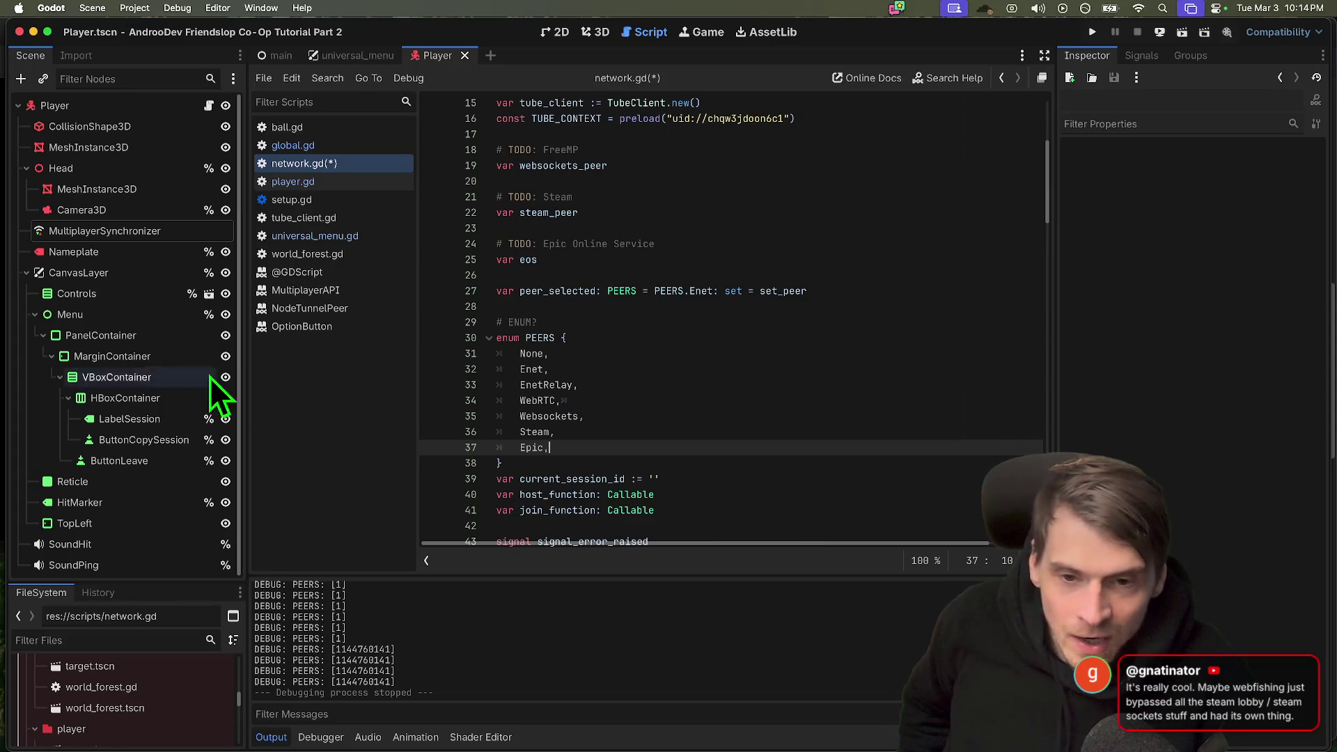
pyautogui.scroll(5, 641, 203)
pyautogui.click(671, 202)
pyautogui.keyDown('super'); pyautogui.click(670, 202); pyautogui.keyUp('super')
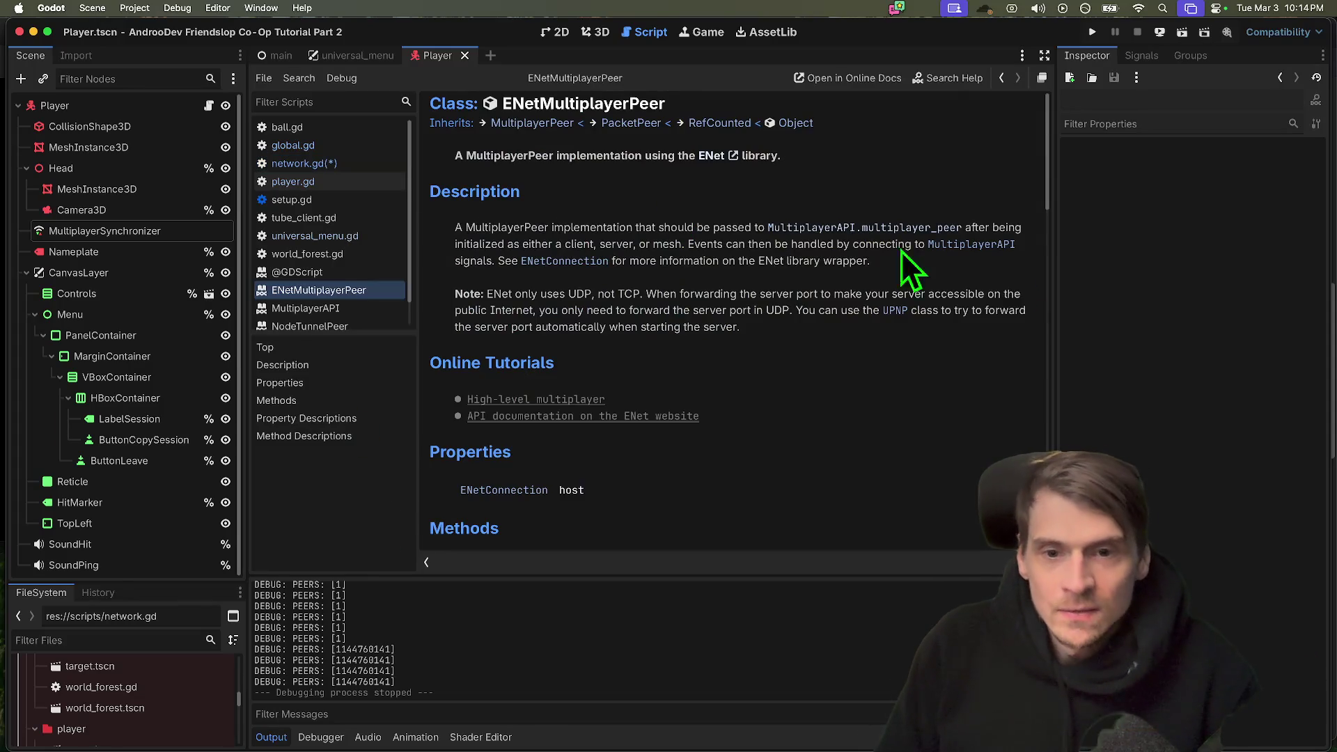
# Read the ENetMultiplayerPeer methods, then open its MultiplayerPeer parent class reference.
pyautogui.scroll(-5, 1018, 265)
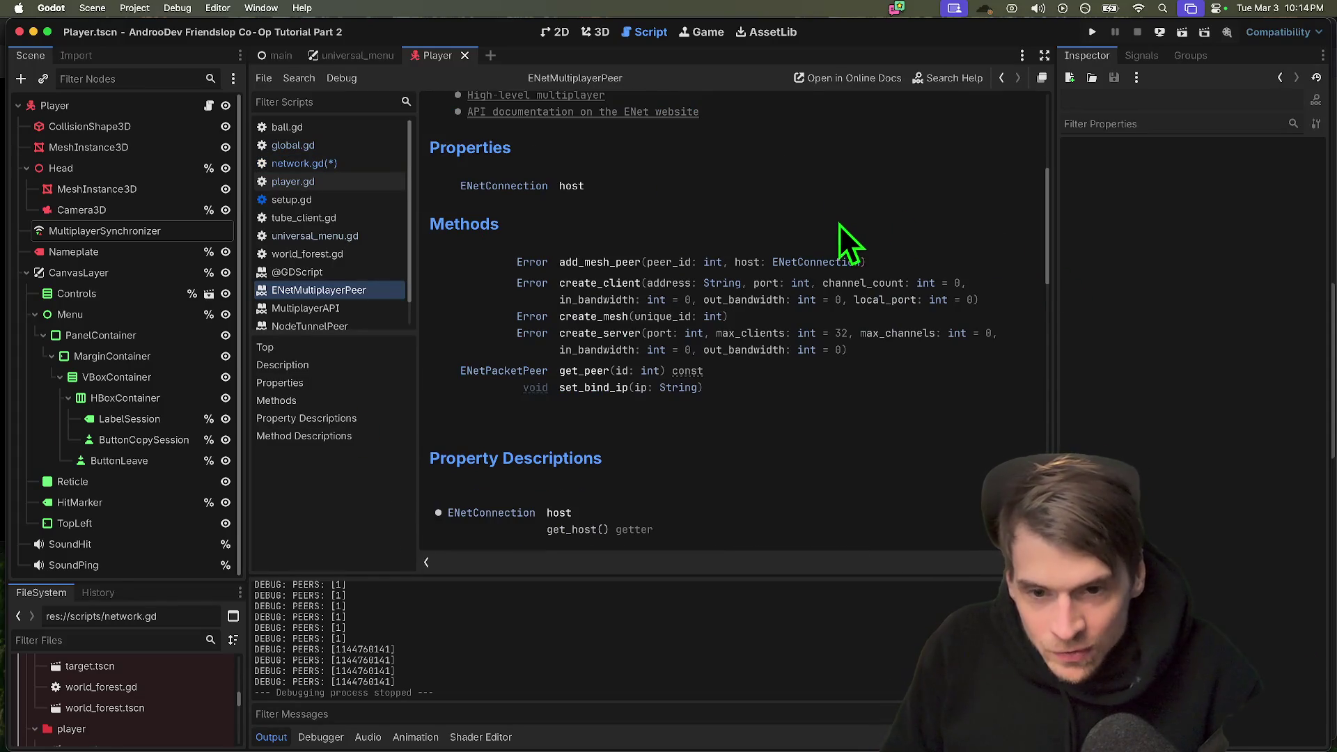
pyautogui.moveTo(846, 224); pyautogui.dragTo(983, 408)
pyautogui.scroll(-10, 983, 408)
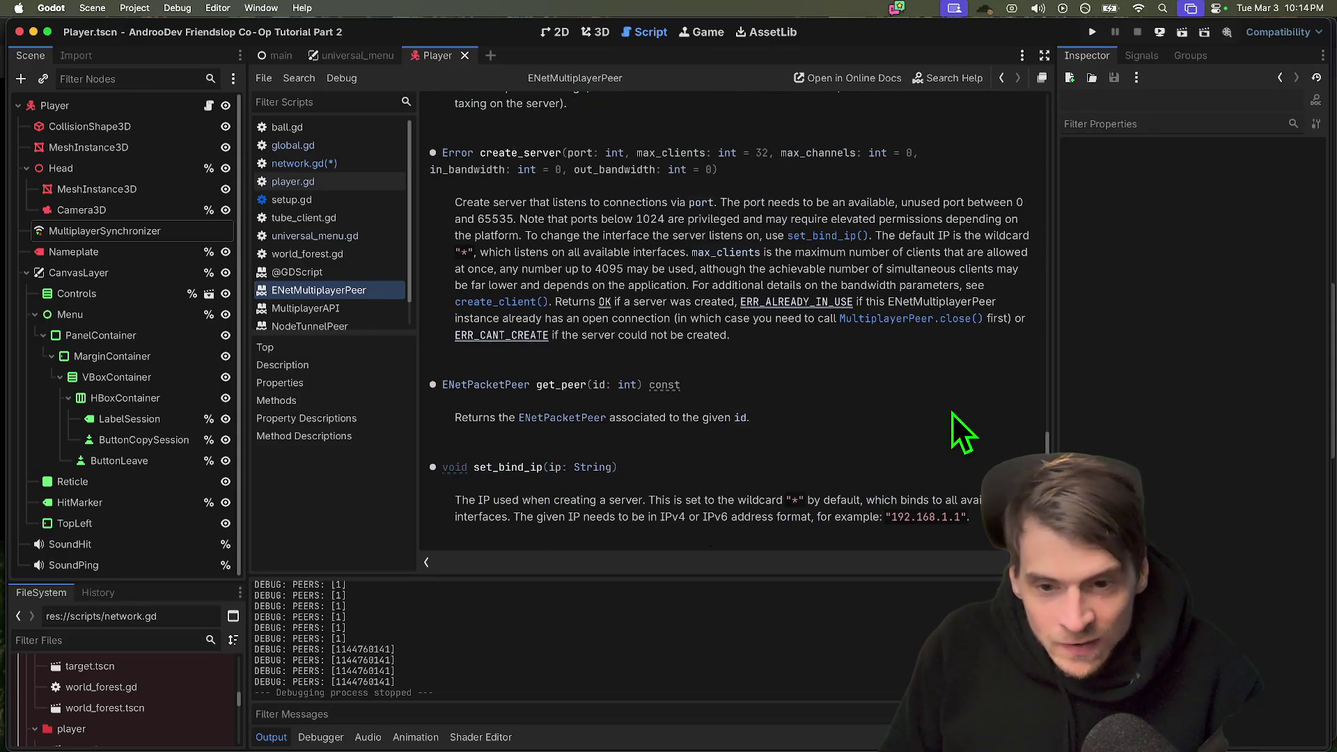
pyautogui.scroll(10, 951, 412)
pyautogui.scroll(5, 941, 419)
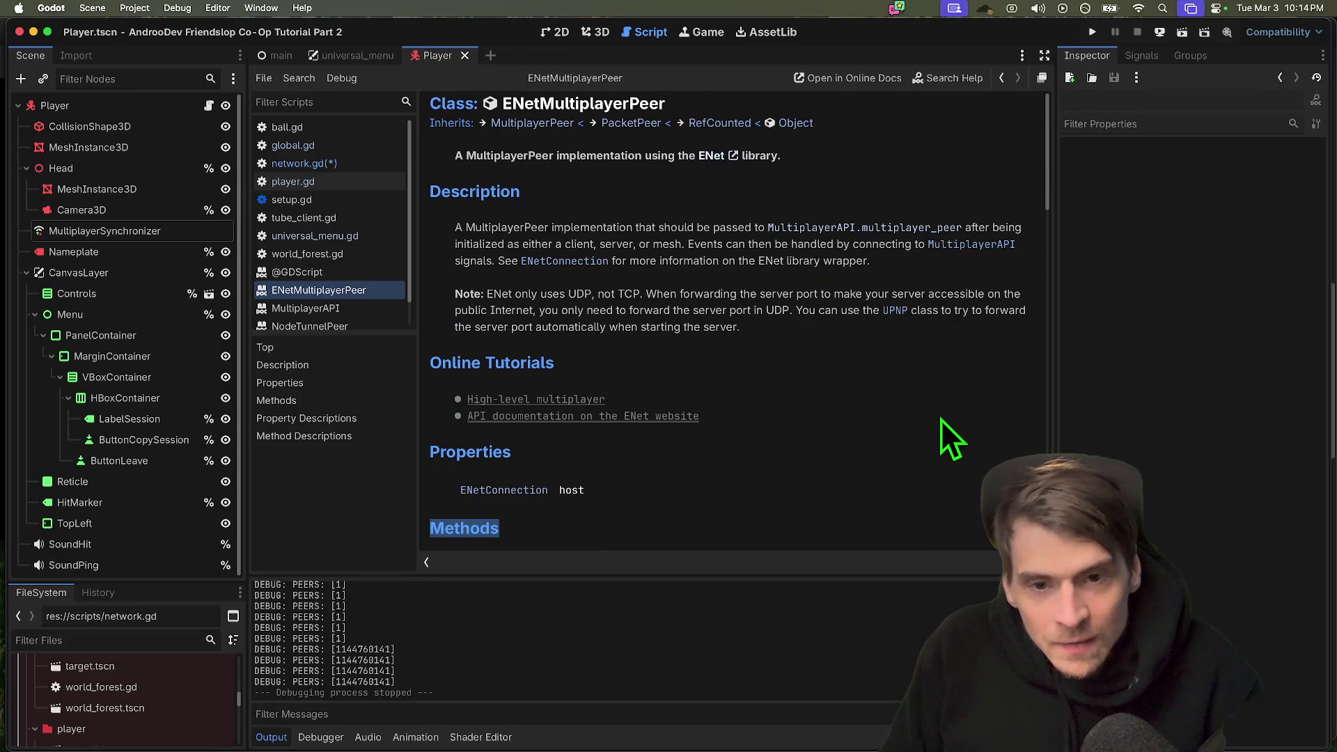
pyautogui.click(537, 122)
# Review MultiplayerPeer's peer_disconnected signal, then open the MultiplayerAPI class reference.
pyautogui.scroll(-6, 855, 462)
pyautogui.scroll(-12, 871, 465)
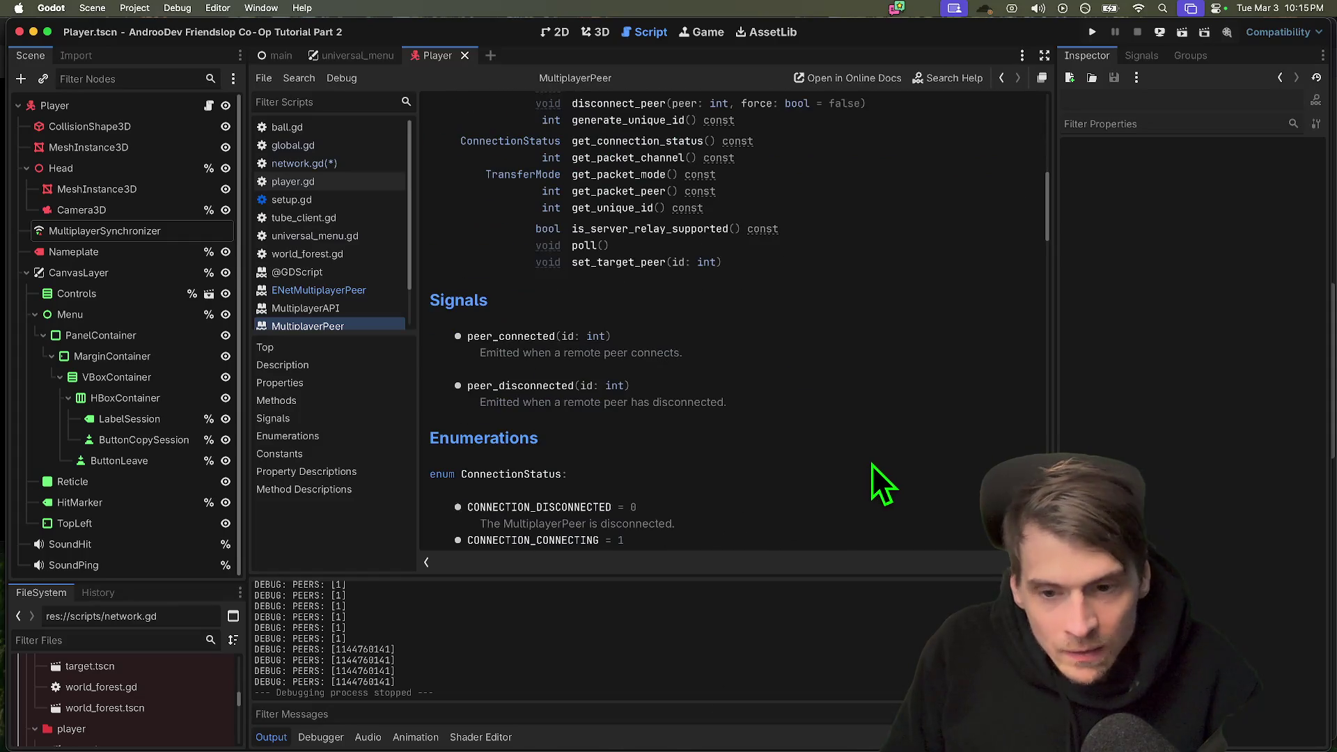
pyautogui.scroll(4, 871, 464)
pyautogui.scroll(3, 872, 464)
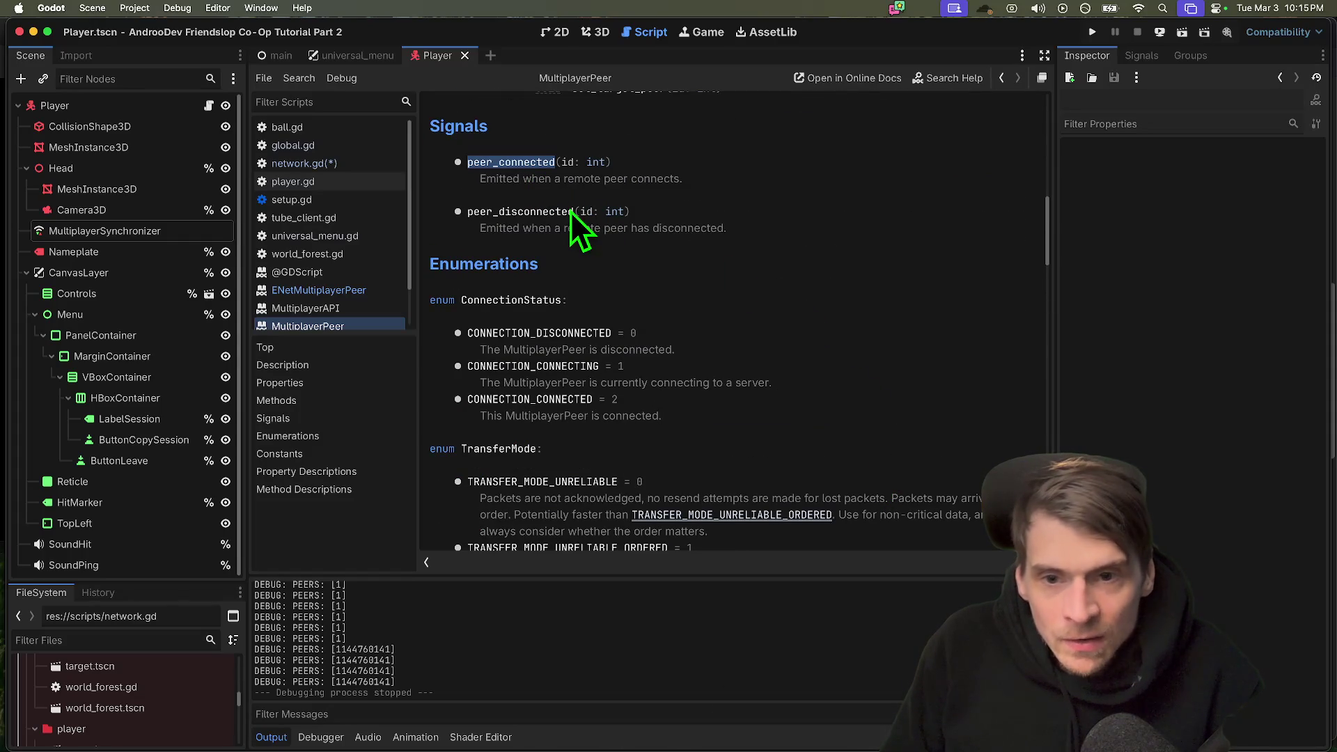
pyautogui.doubleClick(551, 212)
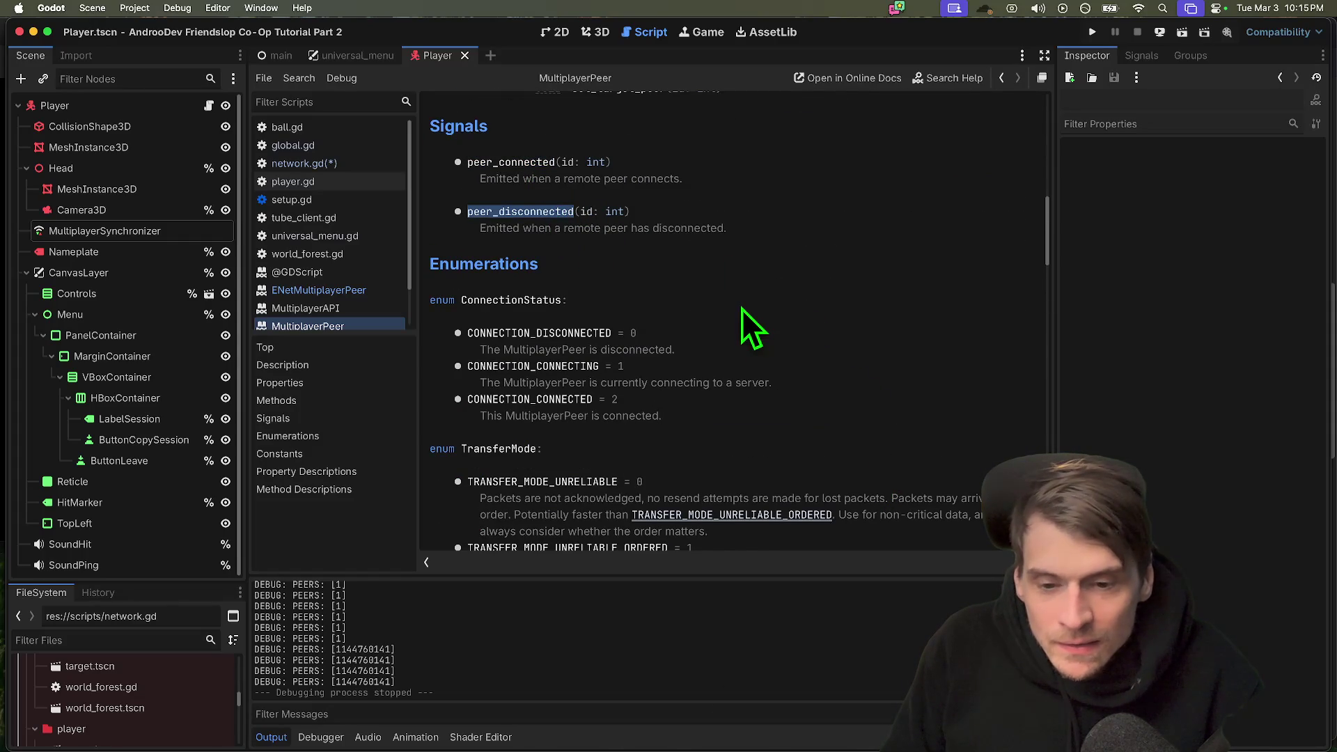
pyautogui.scroll(10, 737, 404)
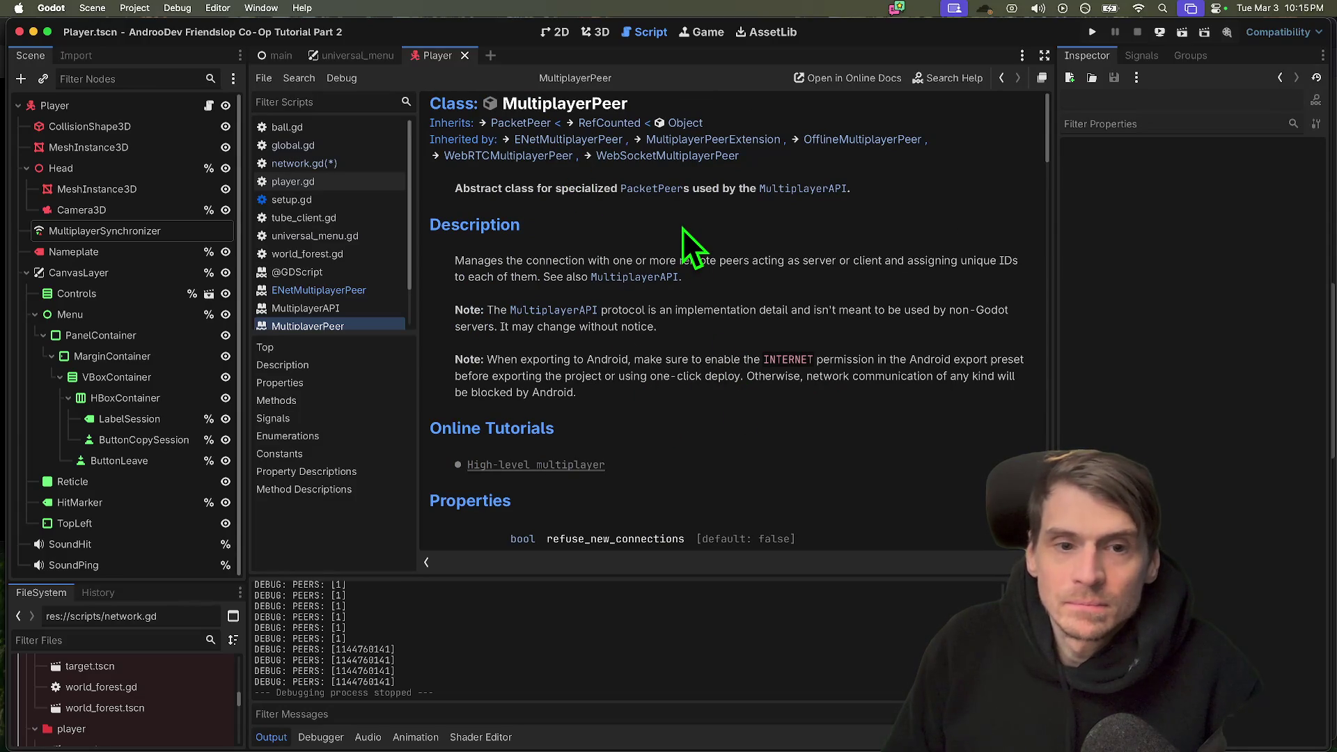
pyautogui.click(777, 198)
pyautogui.scroll(-15, 813, 420)
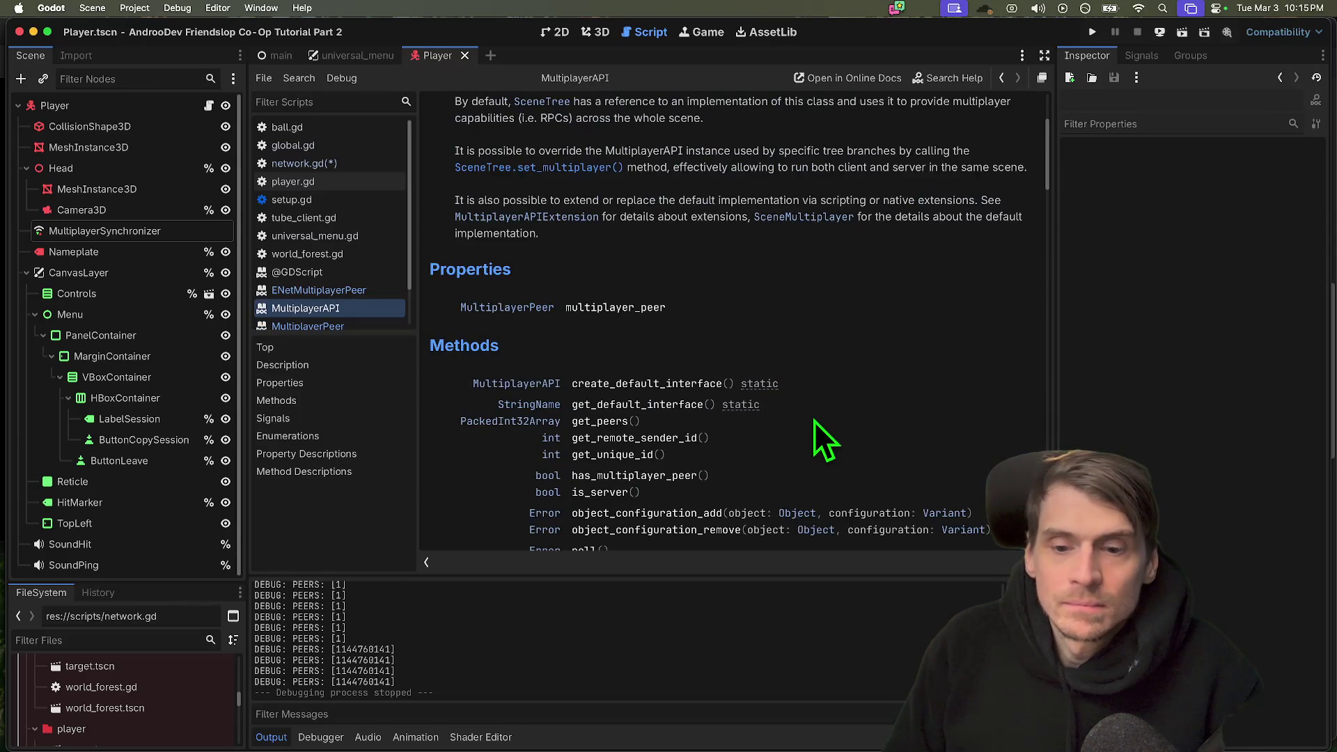
# Read the MultiplayerAPI signals, noting the 'Only emitted on clients' remark.
pyautogui.scroll(-5, 829, 407)
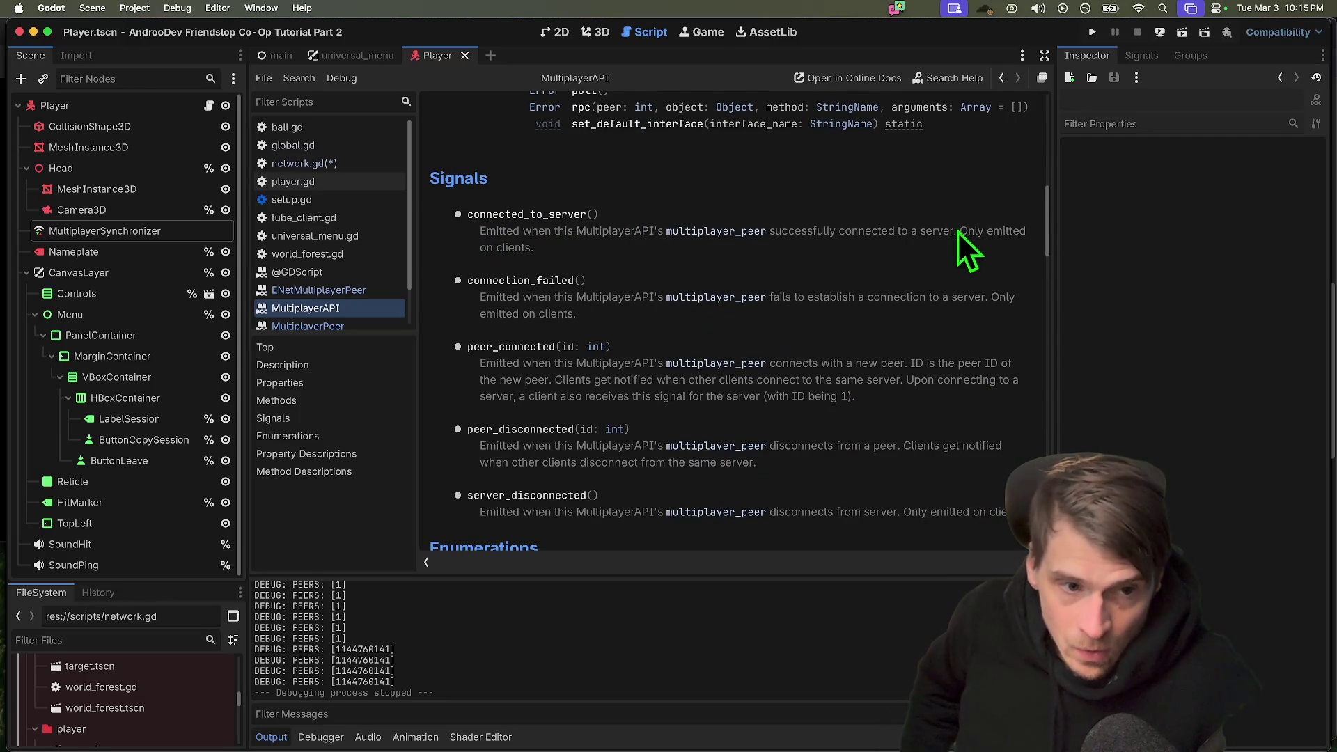
pyautogui.moveTo(957, 232); pyautogui.dragTo(956, 252)
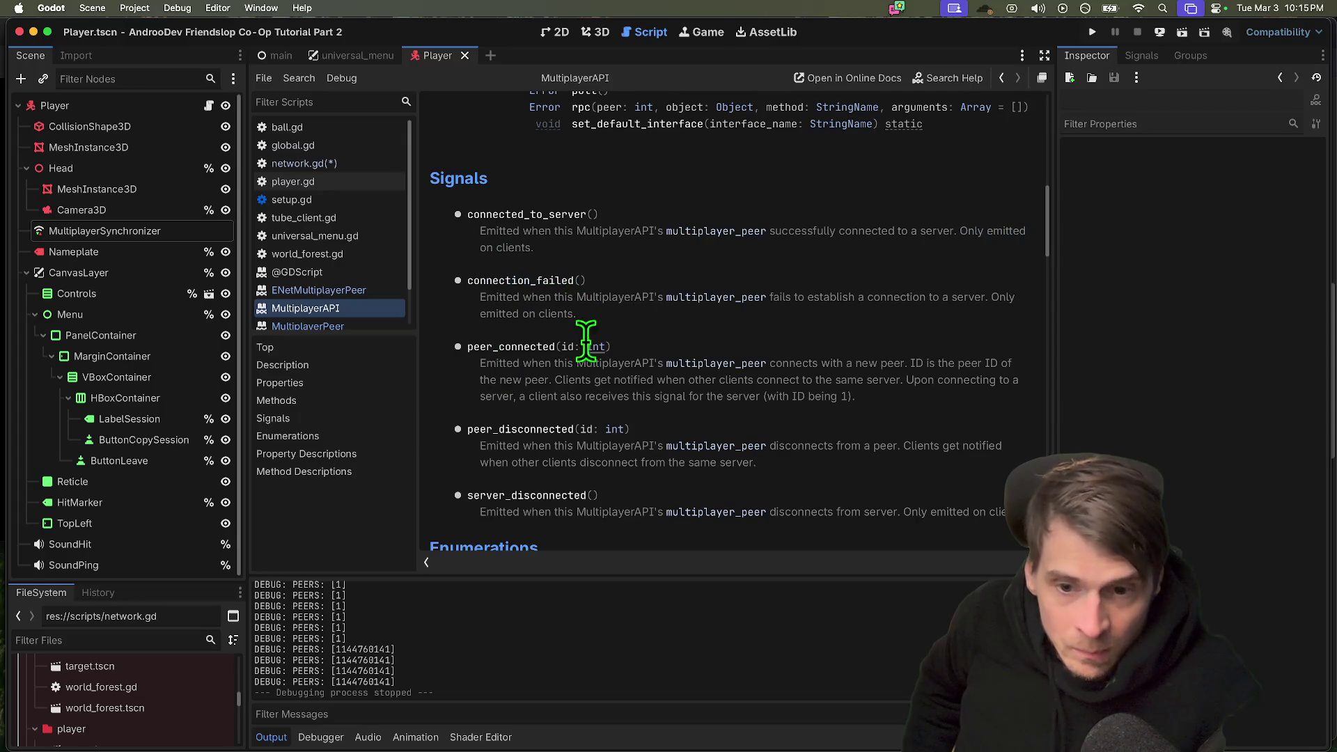
pyautogui.scroll(-2, 985, 441)
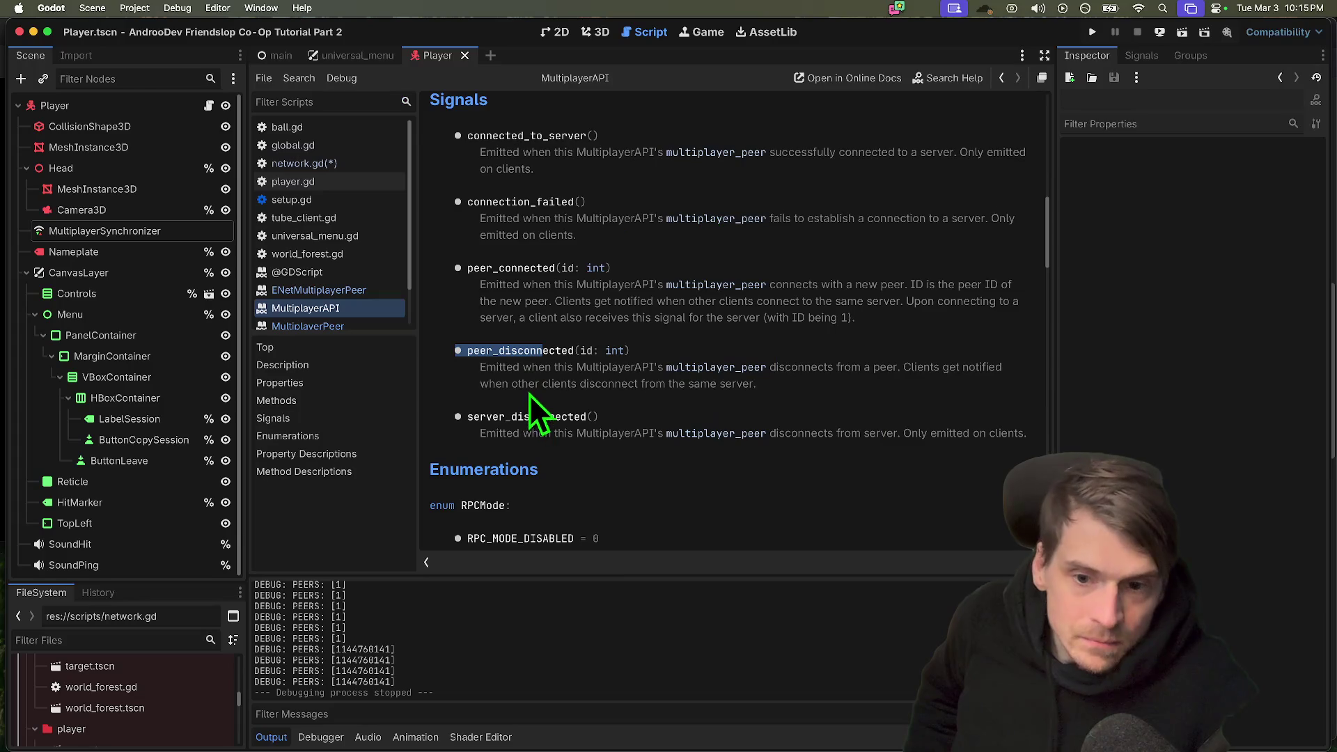
pyautogui.click(529, 366)
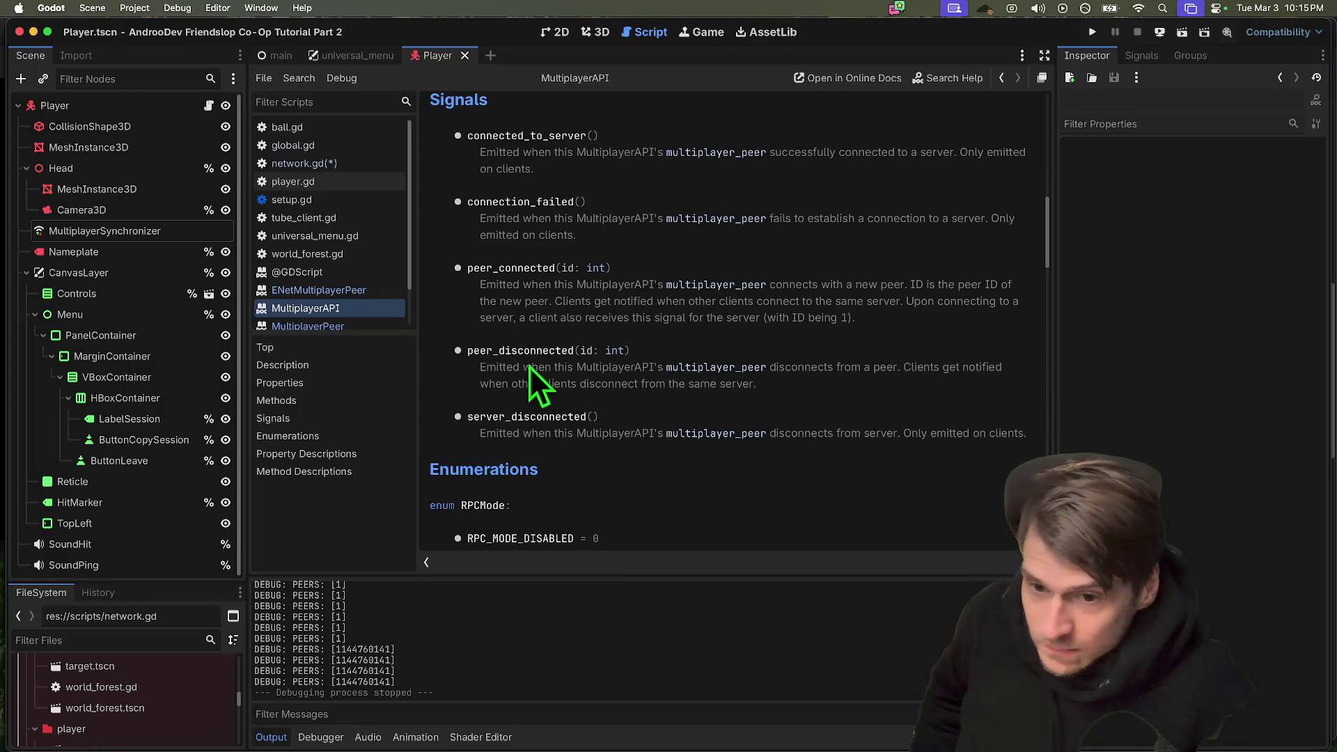
# Close the ENetMultiplayerPeer, MultiplayerAPI and MultiplayerPeer reference pages to return to network.gd.
pyautogui.moveTo(374, 332)
pyautogui.mouseDown()
pyautogui.moveTo(364, 370)
pyautogui.moveTo(365, 346)
pyautogui.mouseUp()
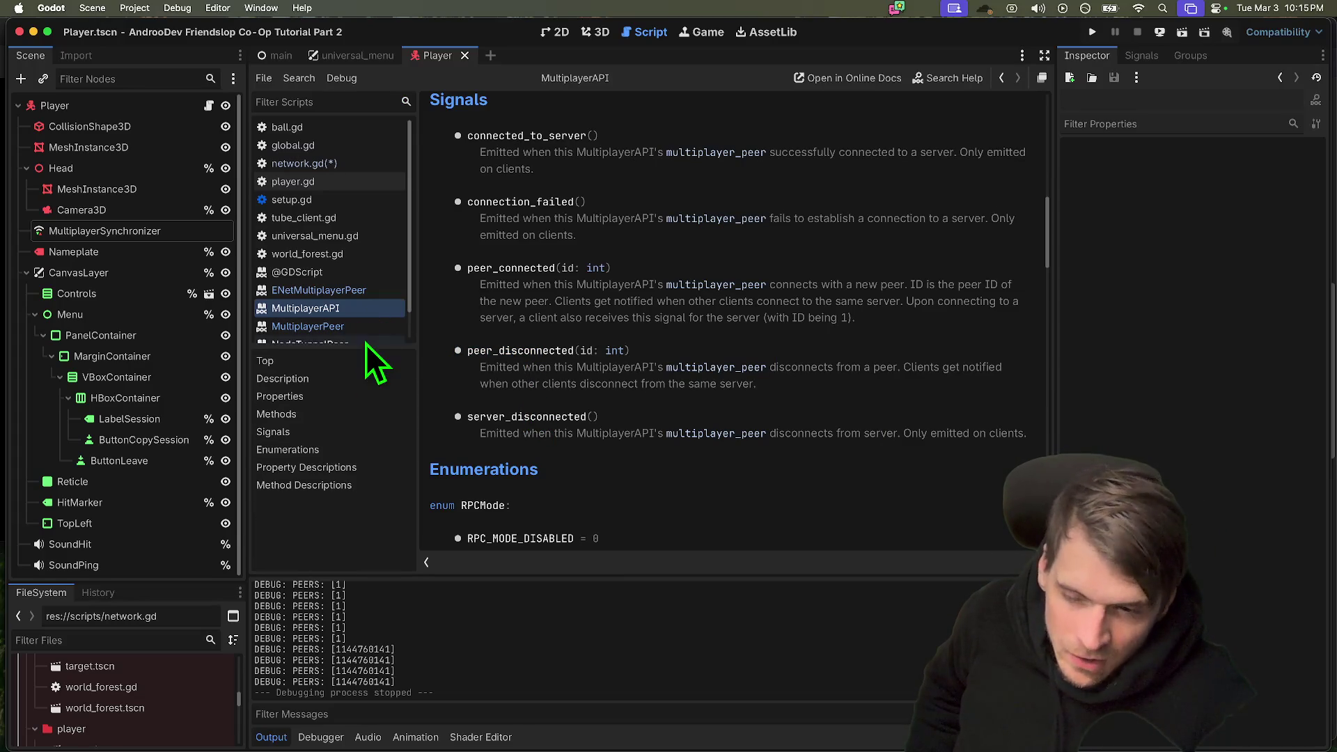
pyautogui.rightClick(357, 293)
pyautogui.click(379, 302)
pyautogui.middleClick(357, 292)
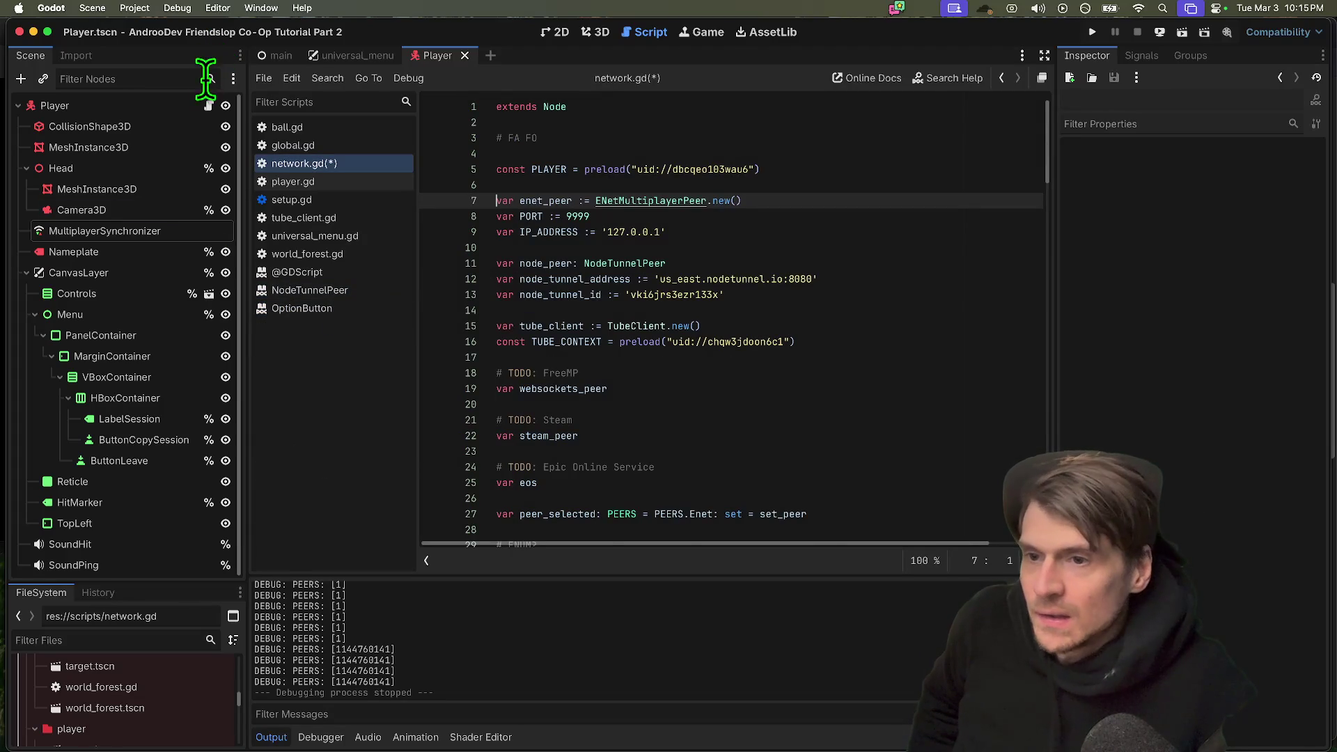
# Check player.gd's authority setup, then review network.gd's host and join functions.
pyautogui.click(208, 107)
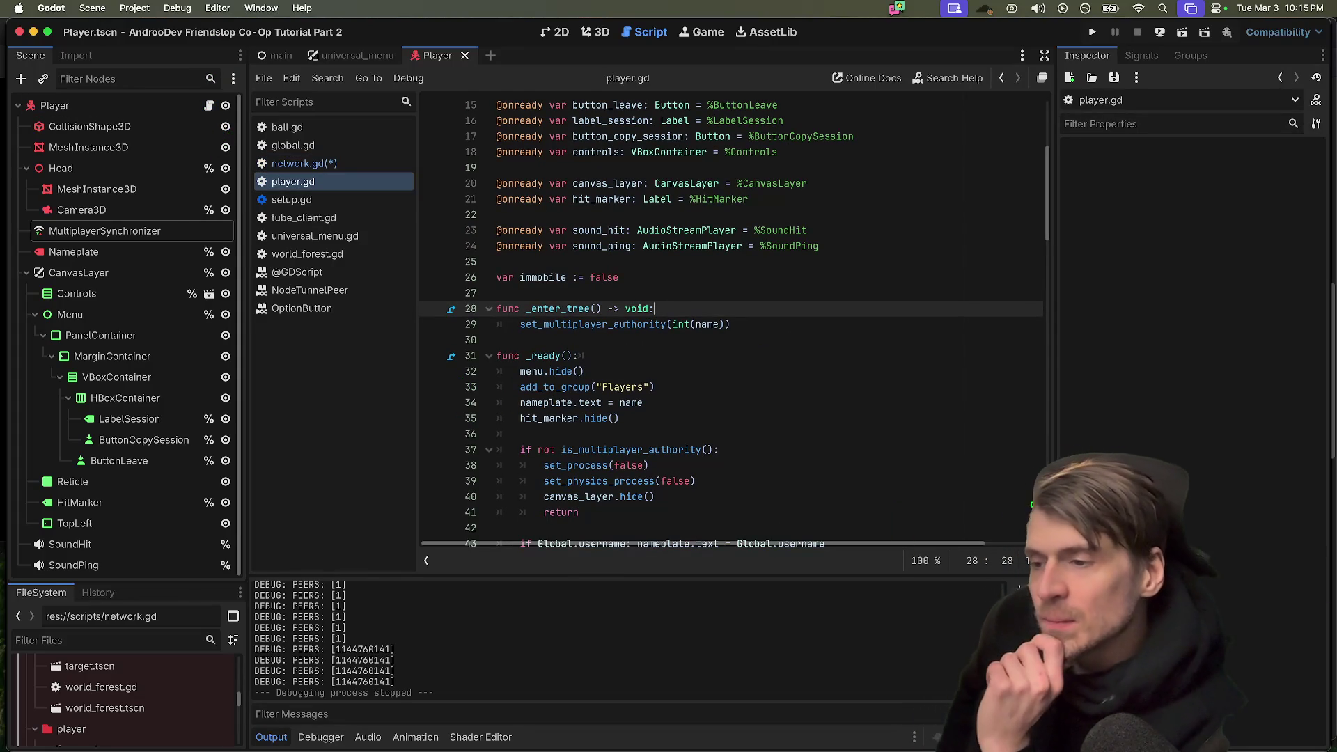
pyautogui.click(360, 164)
pyautogui.scroll(-10, 584, 183)
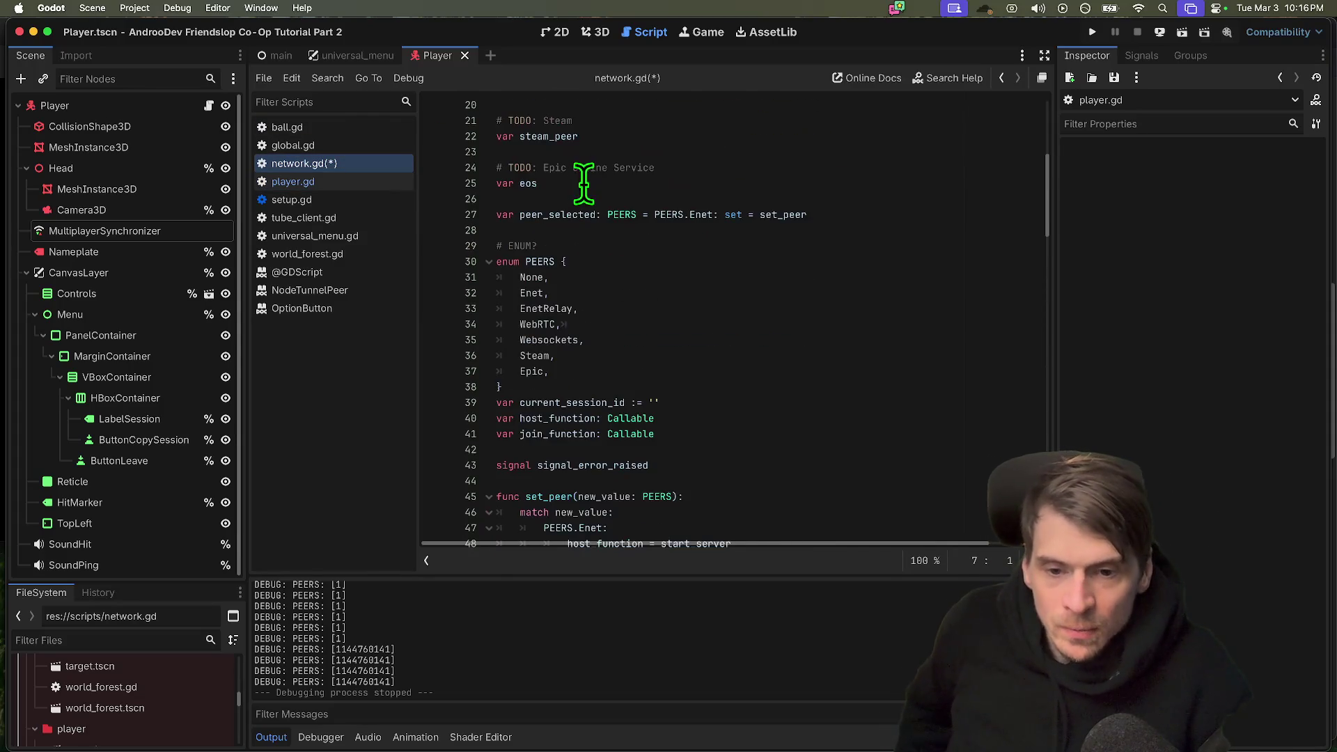
pyautogui.scroll(-15, 583, 183)
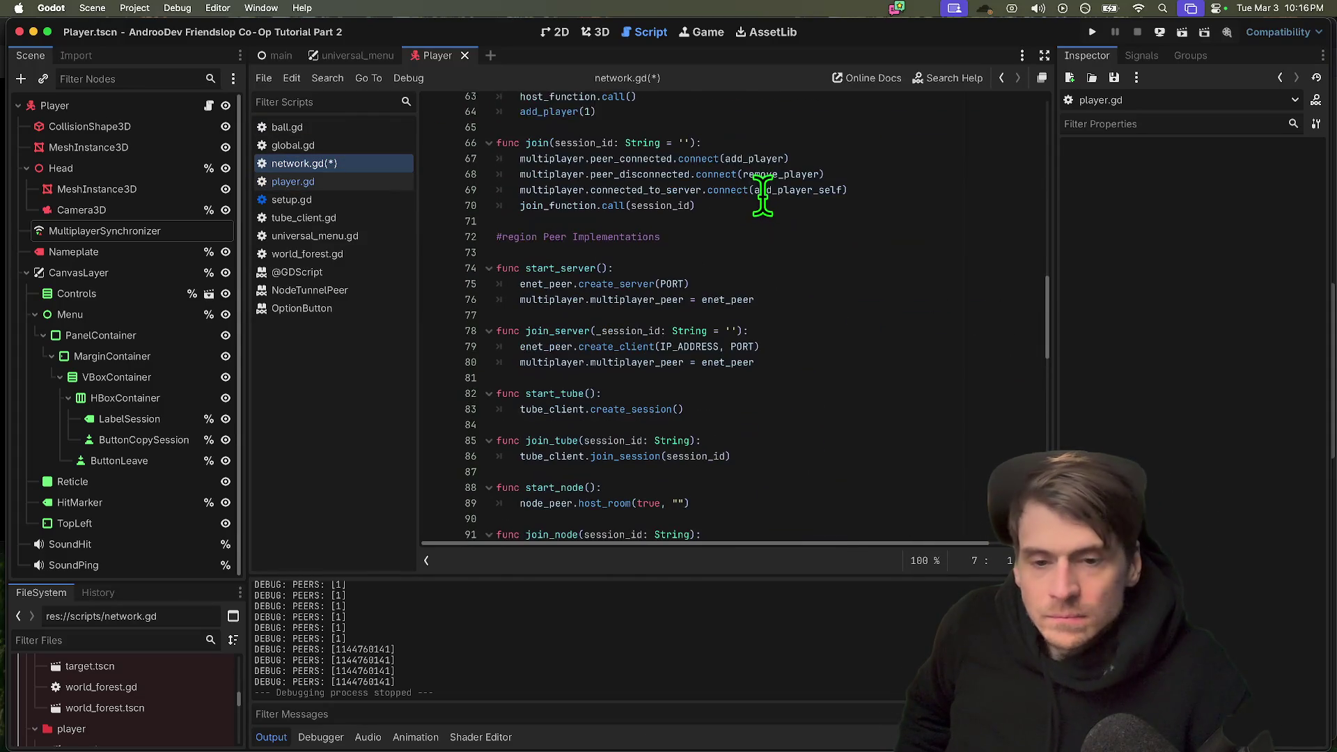
pyautogui.scroll(1, 779, 202)
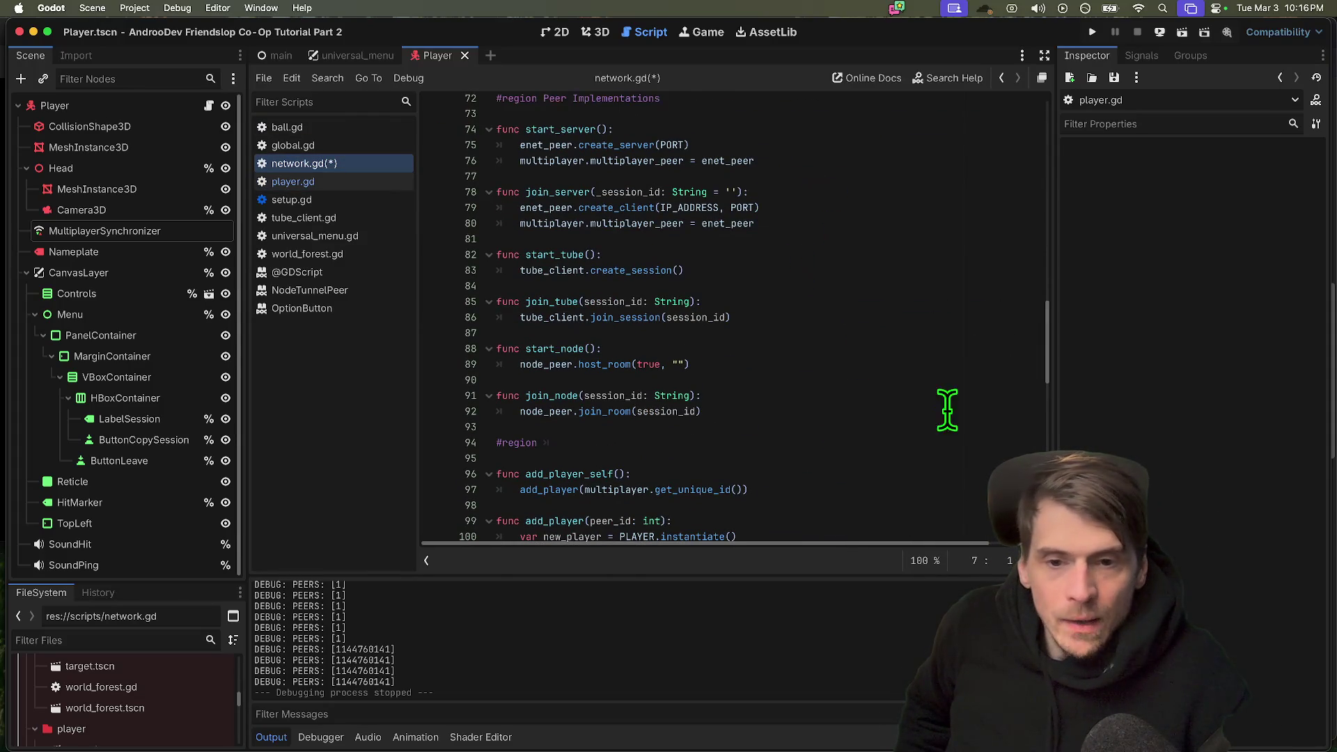
pyautogui.scroll(9, 903, 379)
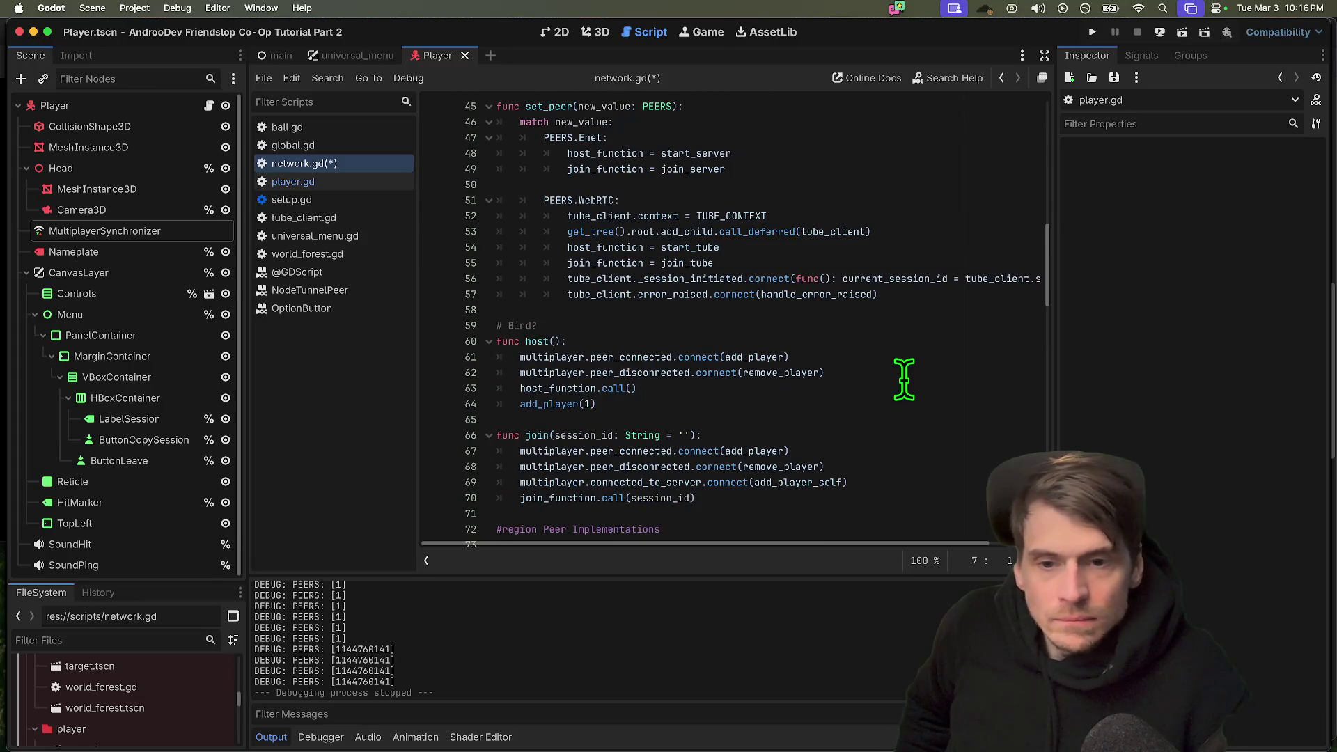
# Edit the prints() debug call in handle_room_ready on line 151.
pyautogui.click(912, 341)
pyautogui.press('super+z')
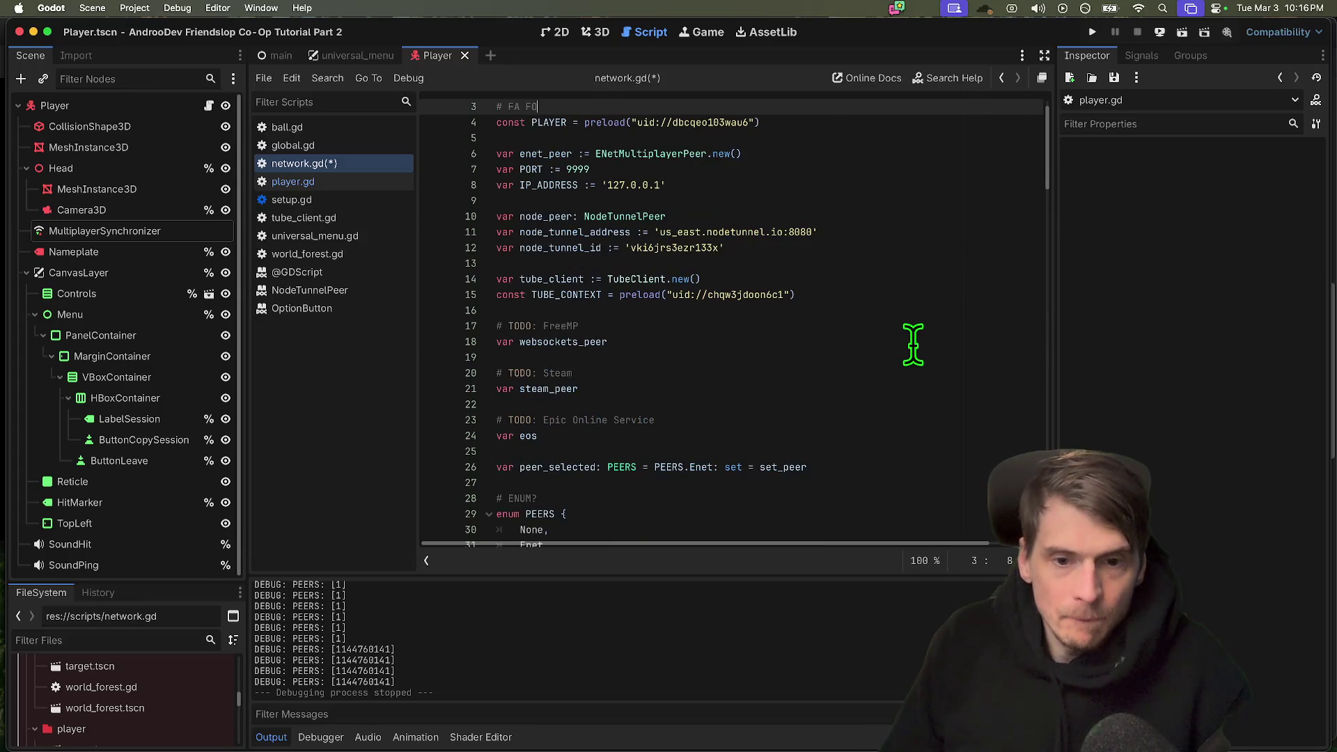
pyautogui.press('super+z')
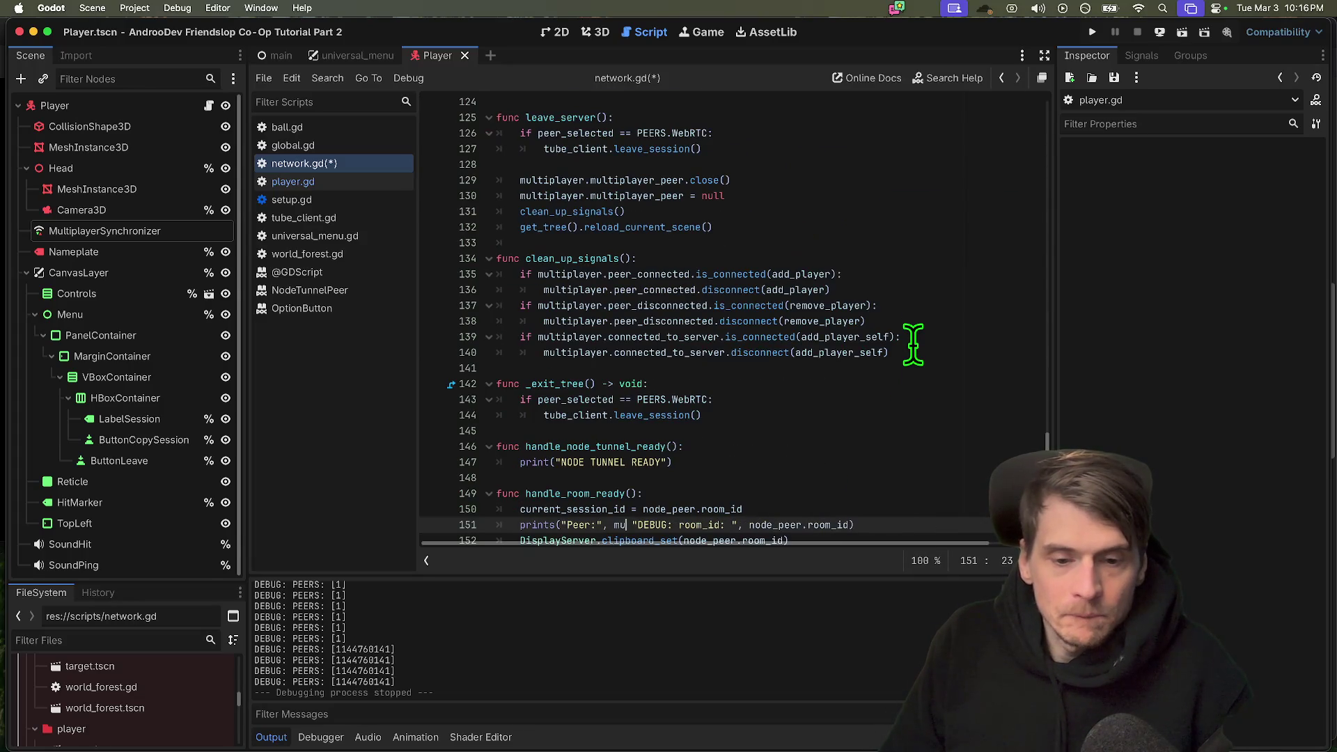
pyautogui.write('eeeeee')
pyautogui.scroll(15, 912, 344)
pyautogui.scroll(5, 912, 343)
pyautogui.rightClick(913, 343)
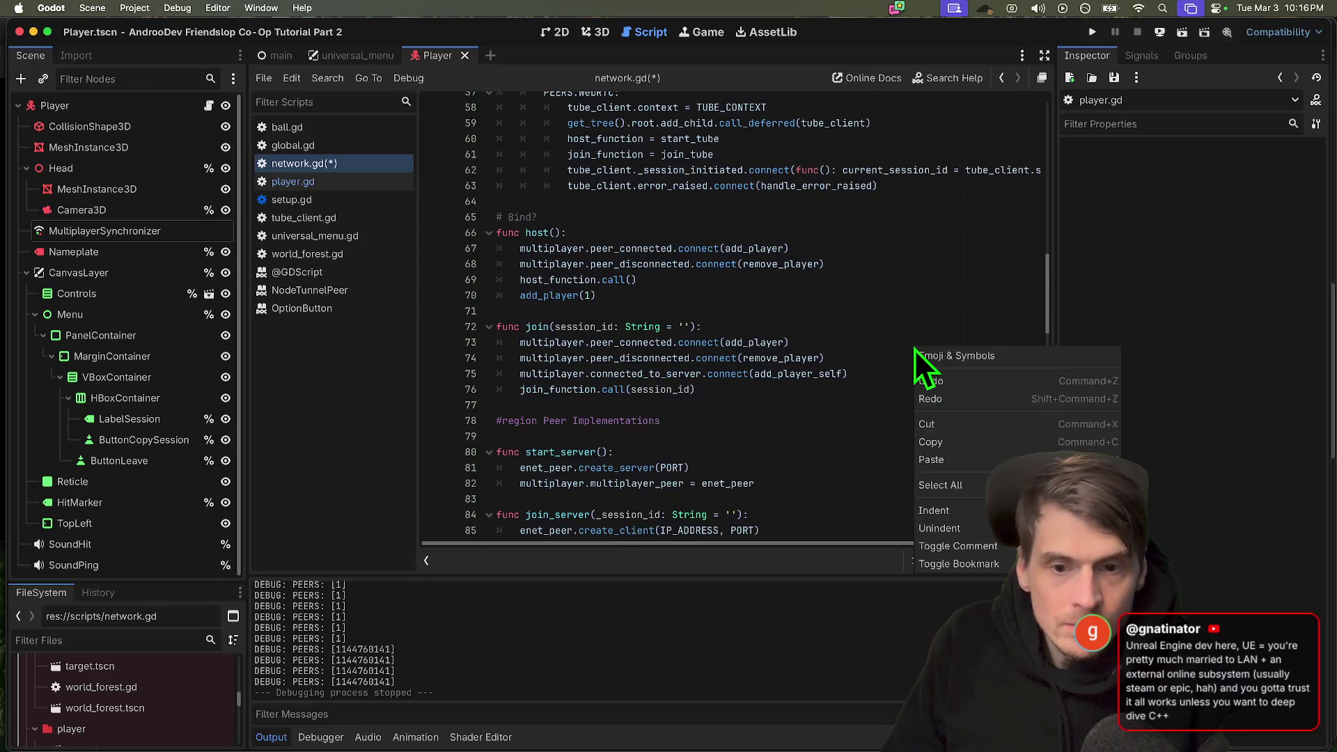
# Jump to the error on line 151 and delete the broken DEBUG print line.
pyautogui.press('Escape')
pyautogui.scroll(3, 864, 343)
pyautogui.scroll(-3, 867, 343)
pyautogui.scroll(-20, 867, 343)
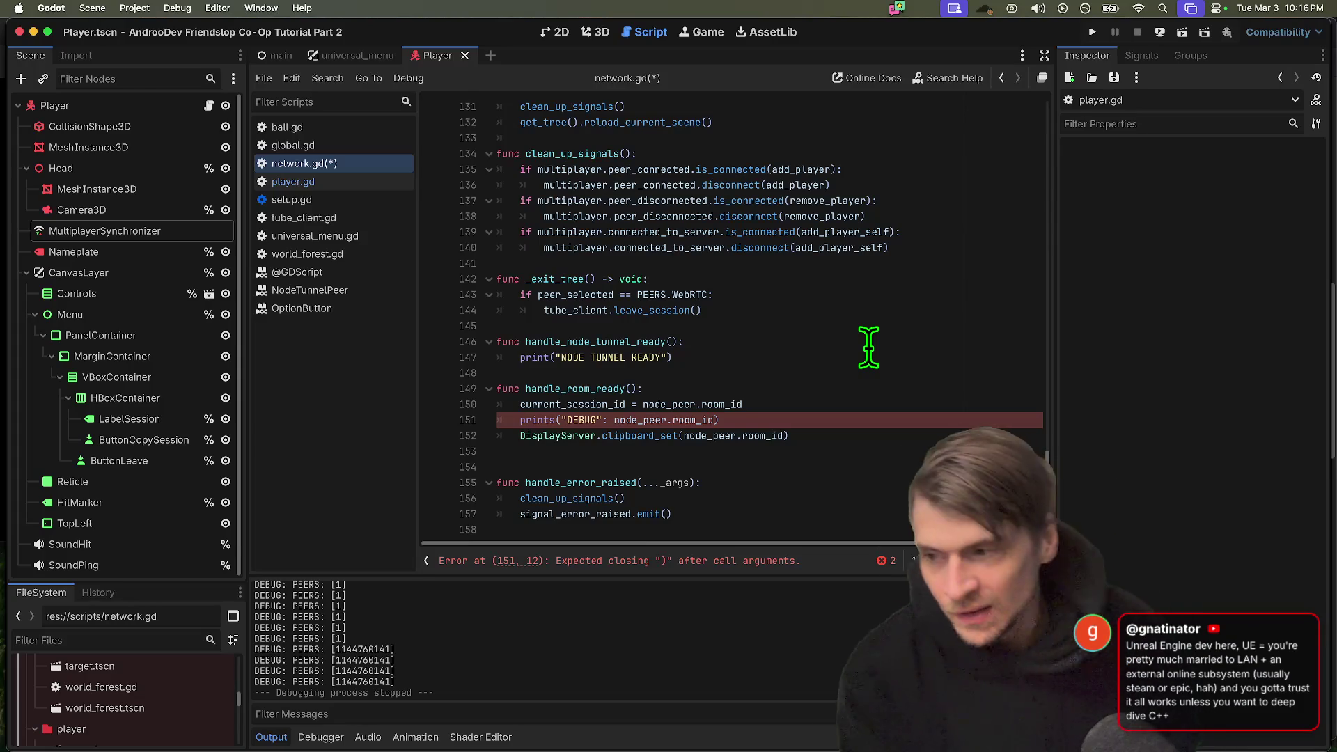
pyautogui.scroll(5, 709, 270)
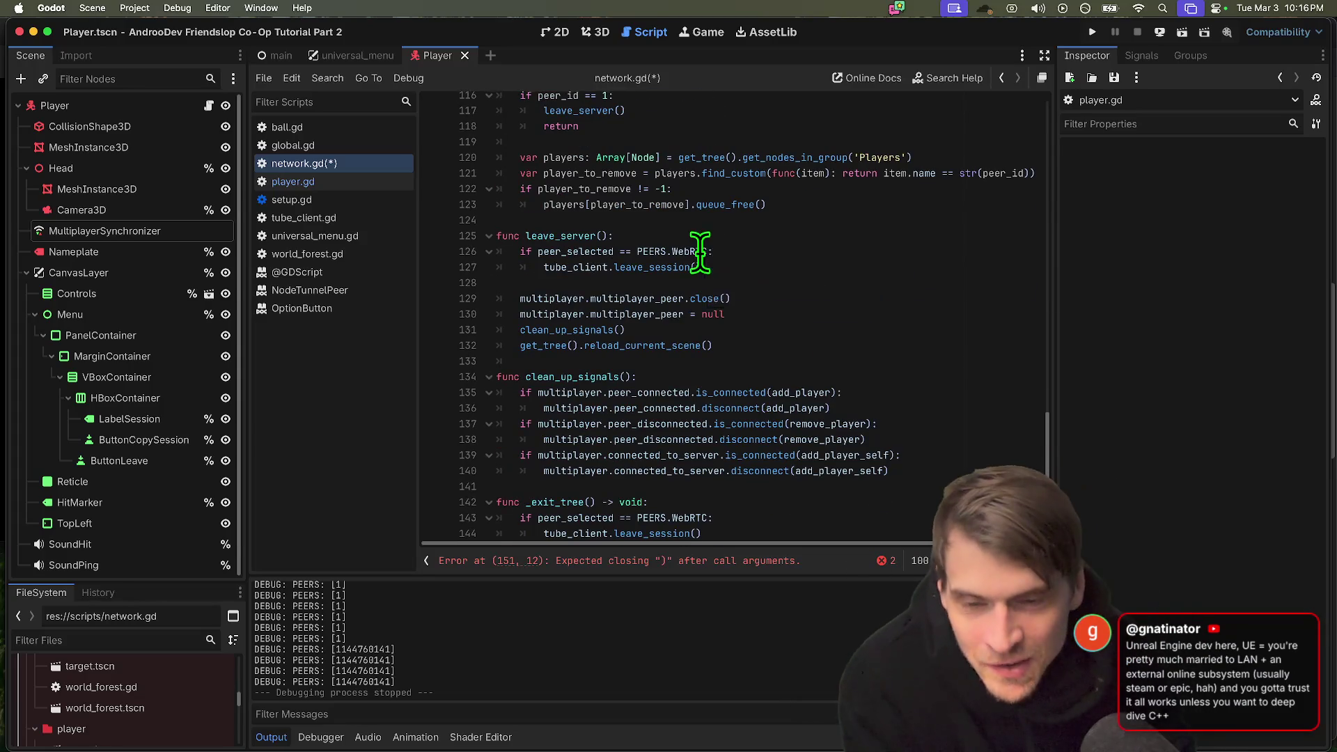
pyautogui.scroll(13, 691, 278)
pyautogui.click(701, 304)
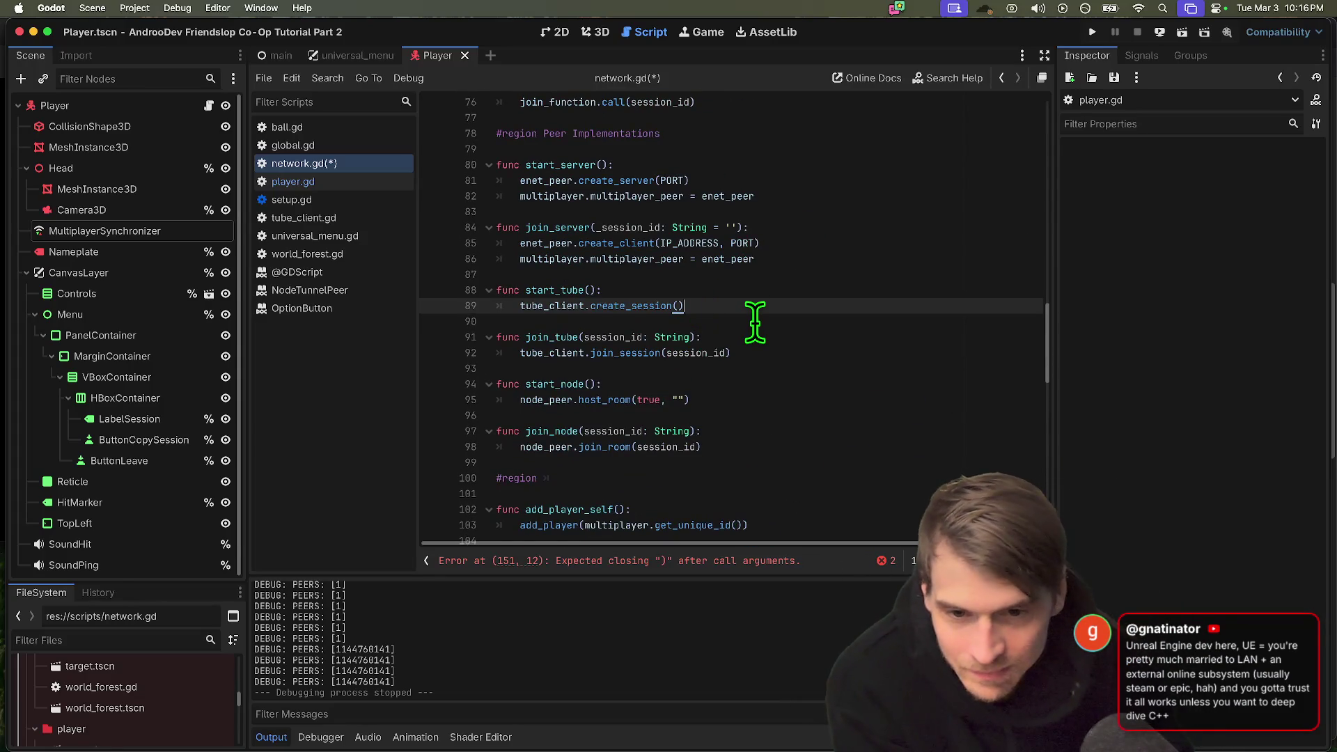
pyautogui.scroll(-10, 755, 320)
pyautogui.click(673, 565)
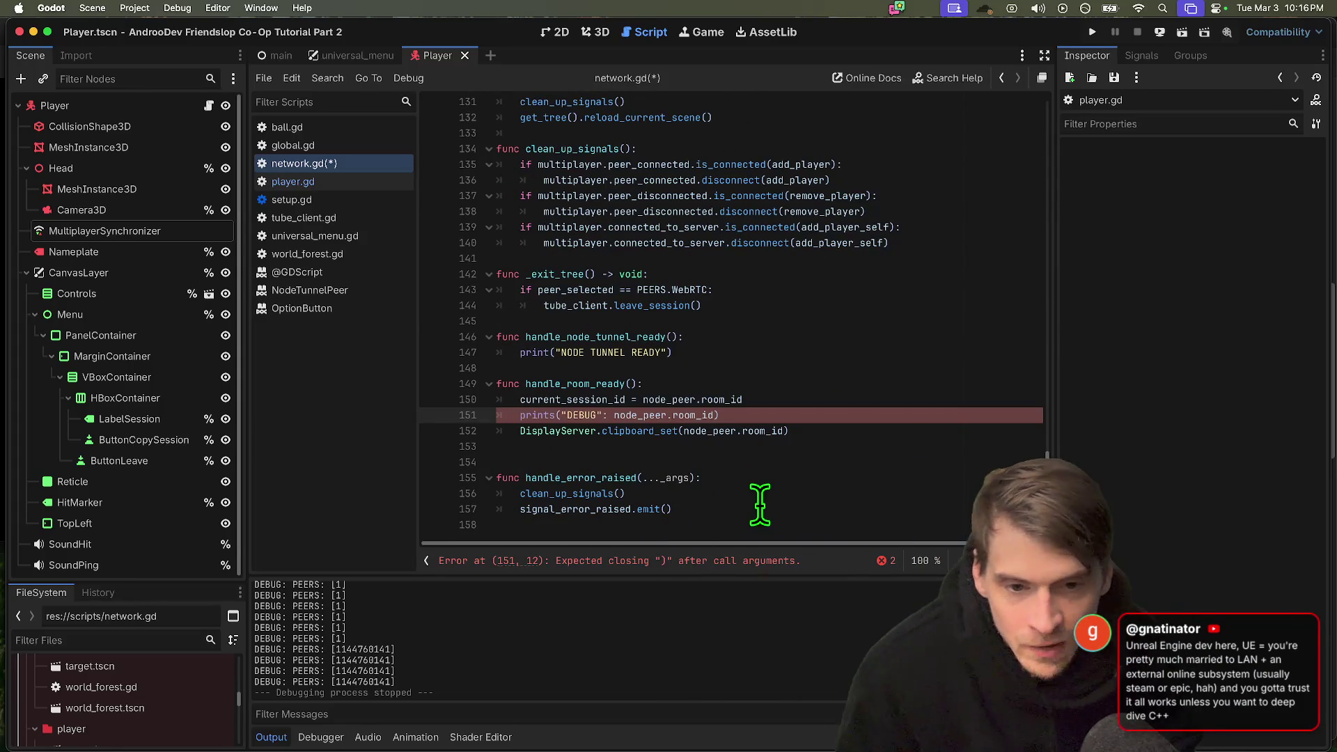
pyautogui.press('super+shift+k')
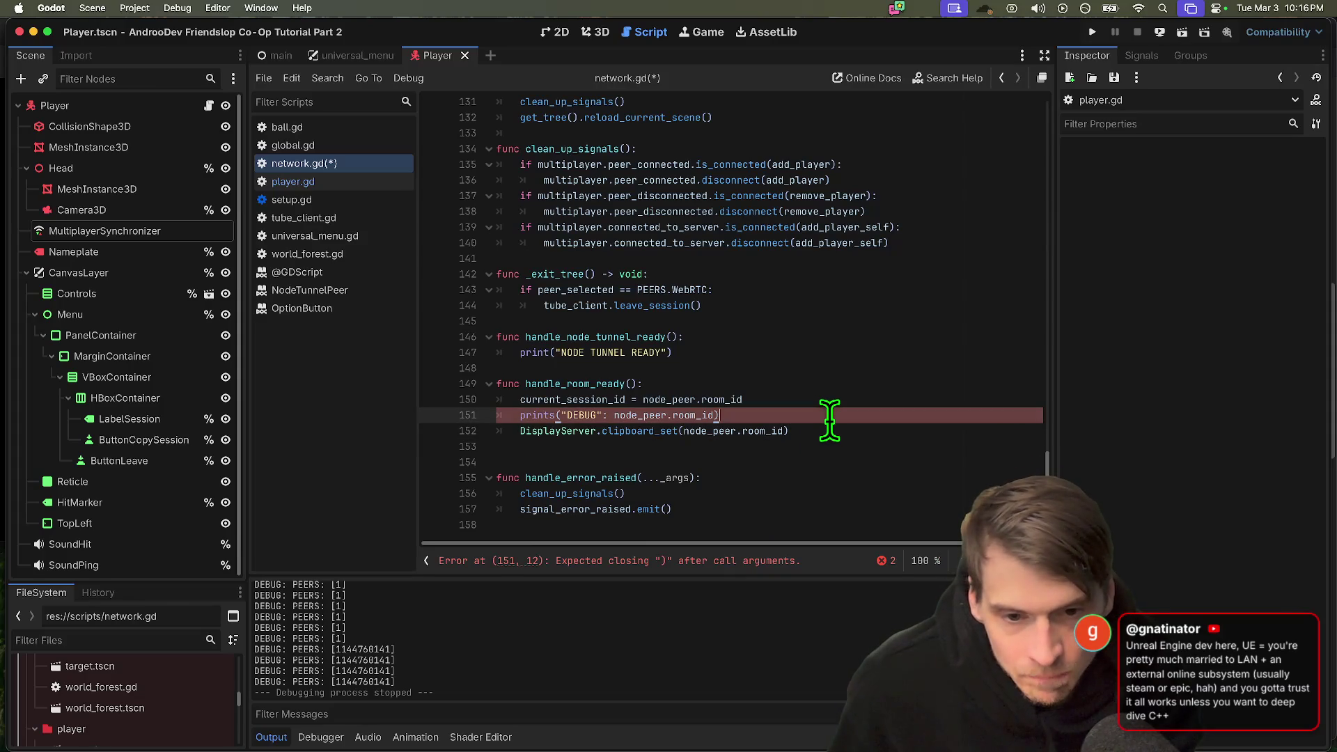
pyautogui.click(830, 443)
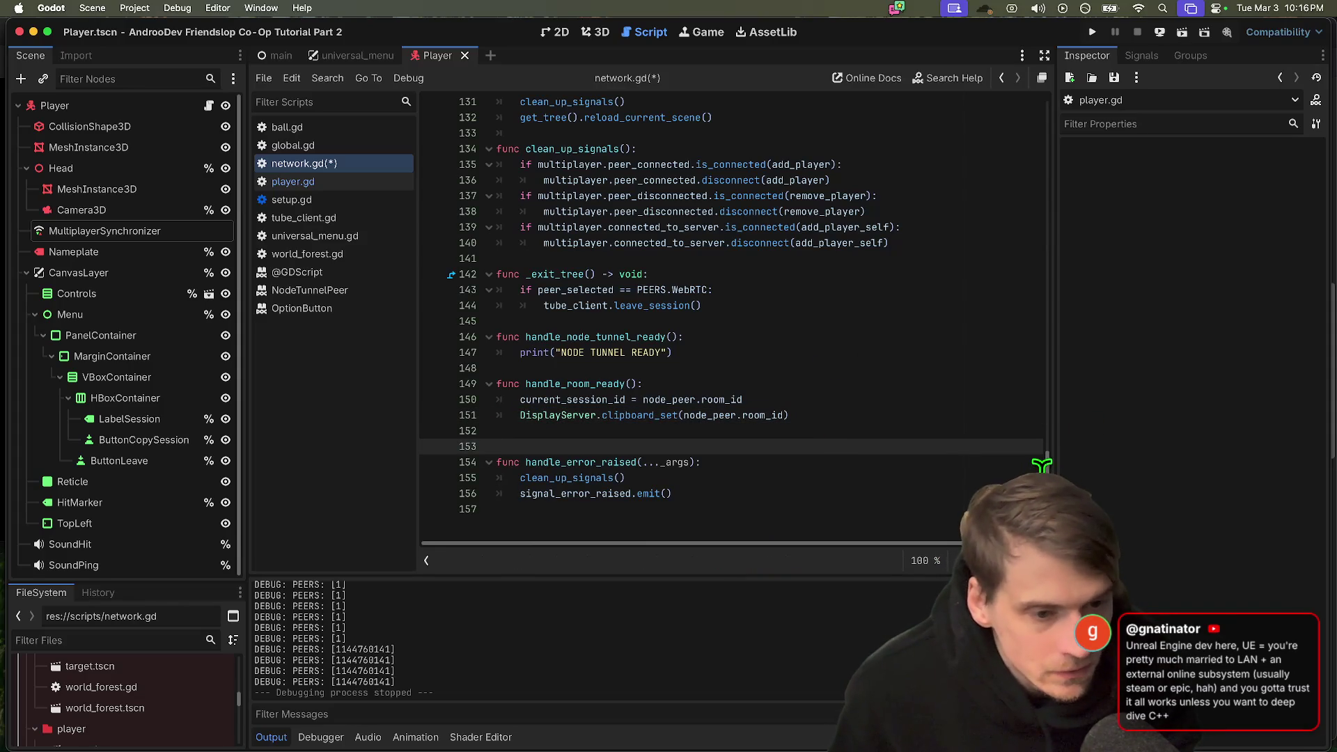
# Search 'epic online godot plugin' in Firefox and open the EOSG 2.2.8 Asset Library page.
pyautogui.moveTo(1042, 462); pyautogui.dragTo(1107, 21)
pyautogui.scroll(-10, 844, 436)
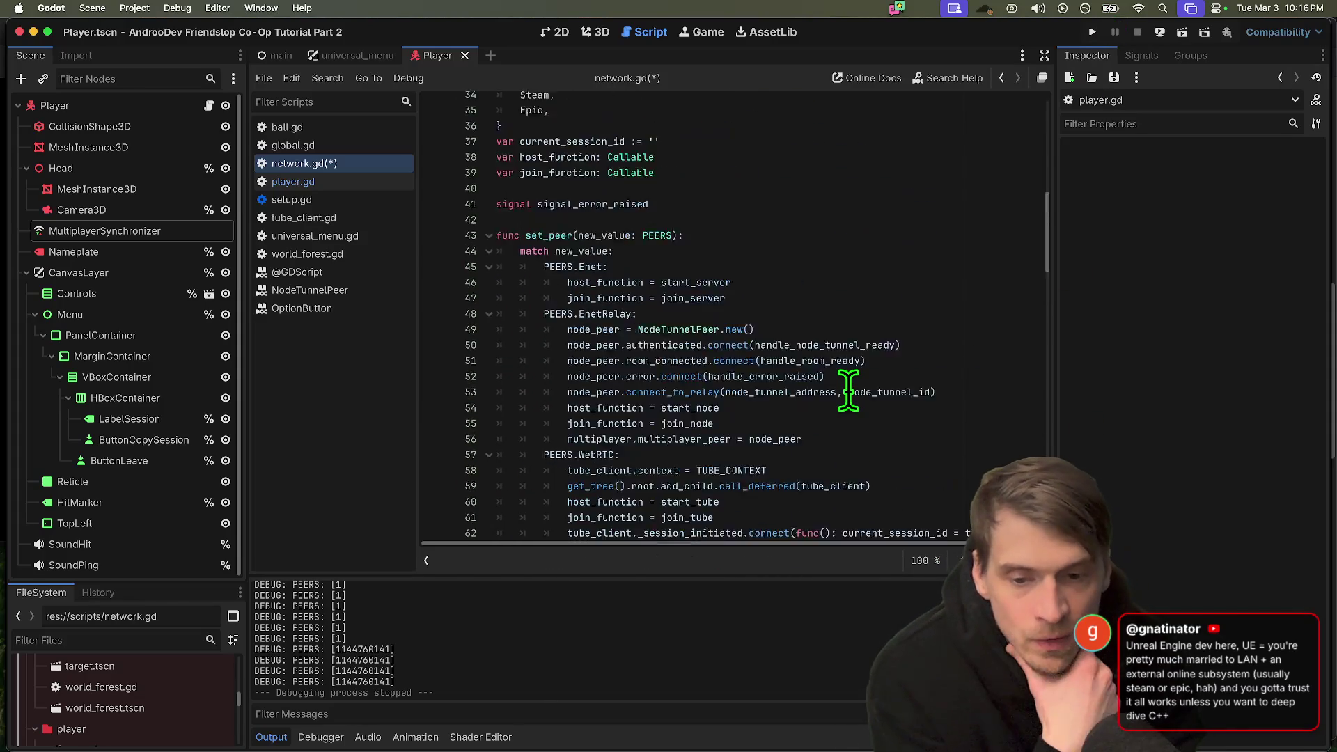
pyautogui.scroll(4, 848, 390)
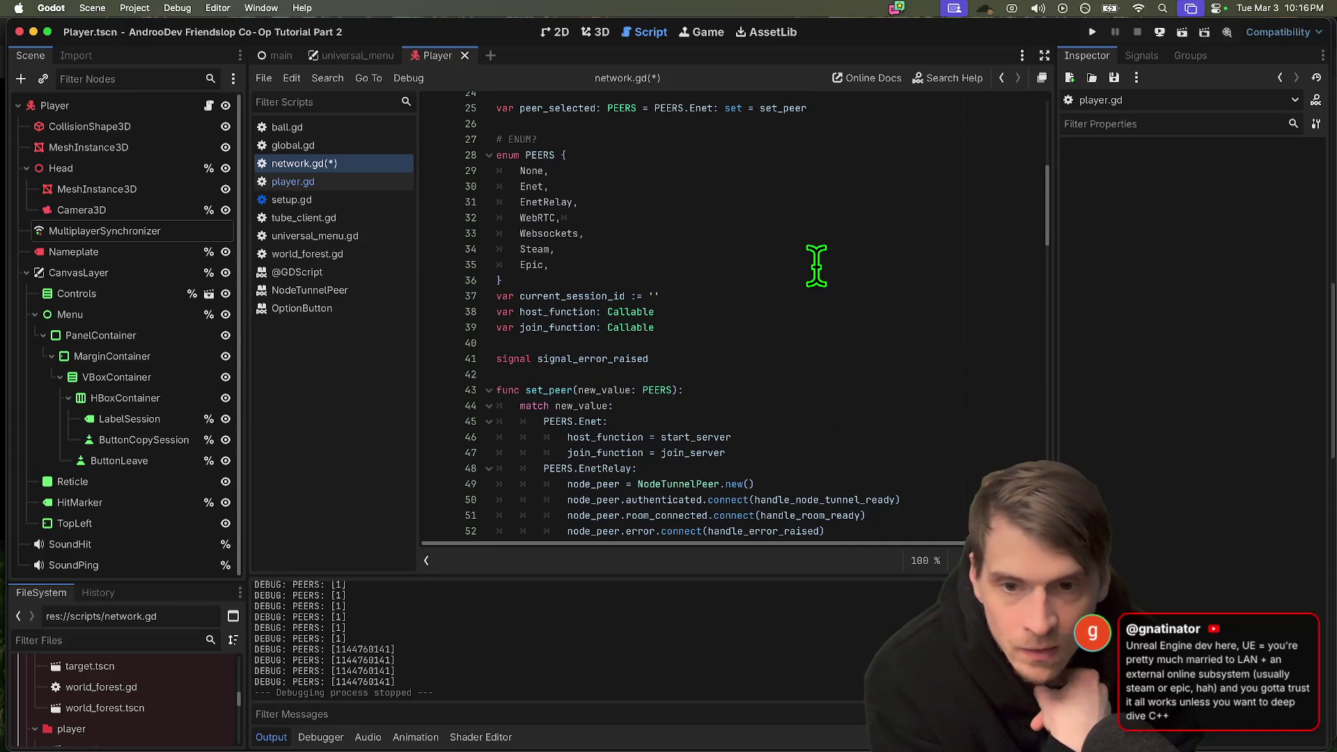
pyautogui.tripleClick(816, 265)
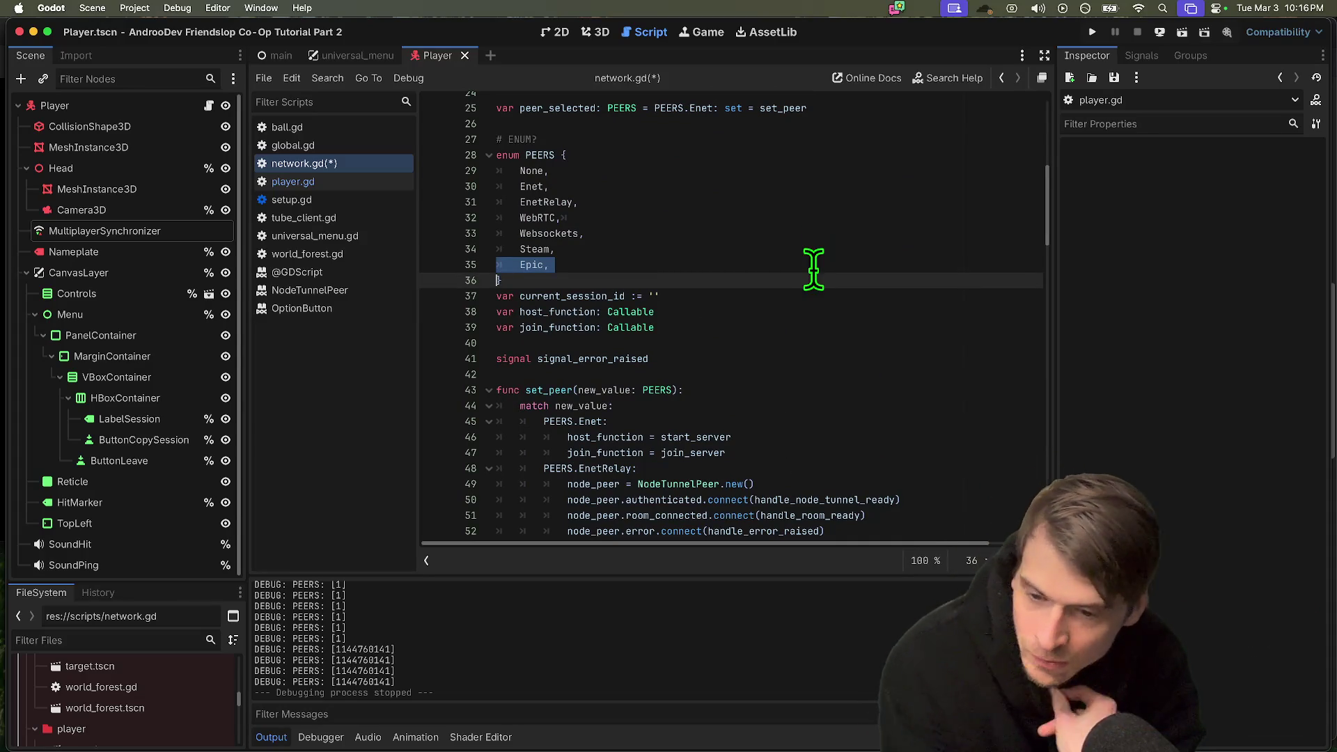
pyautogui.press('super+Tab')
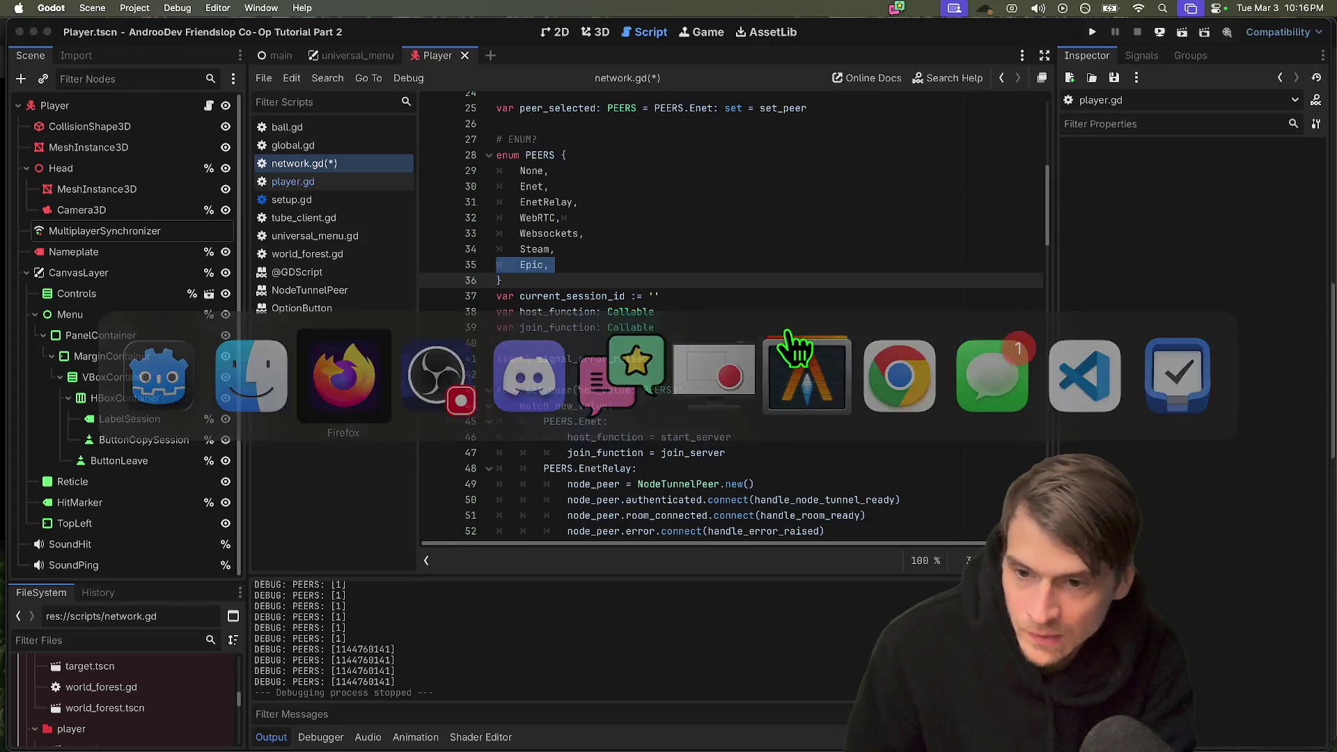
pyautogui.write('epic online ')
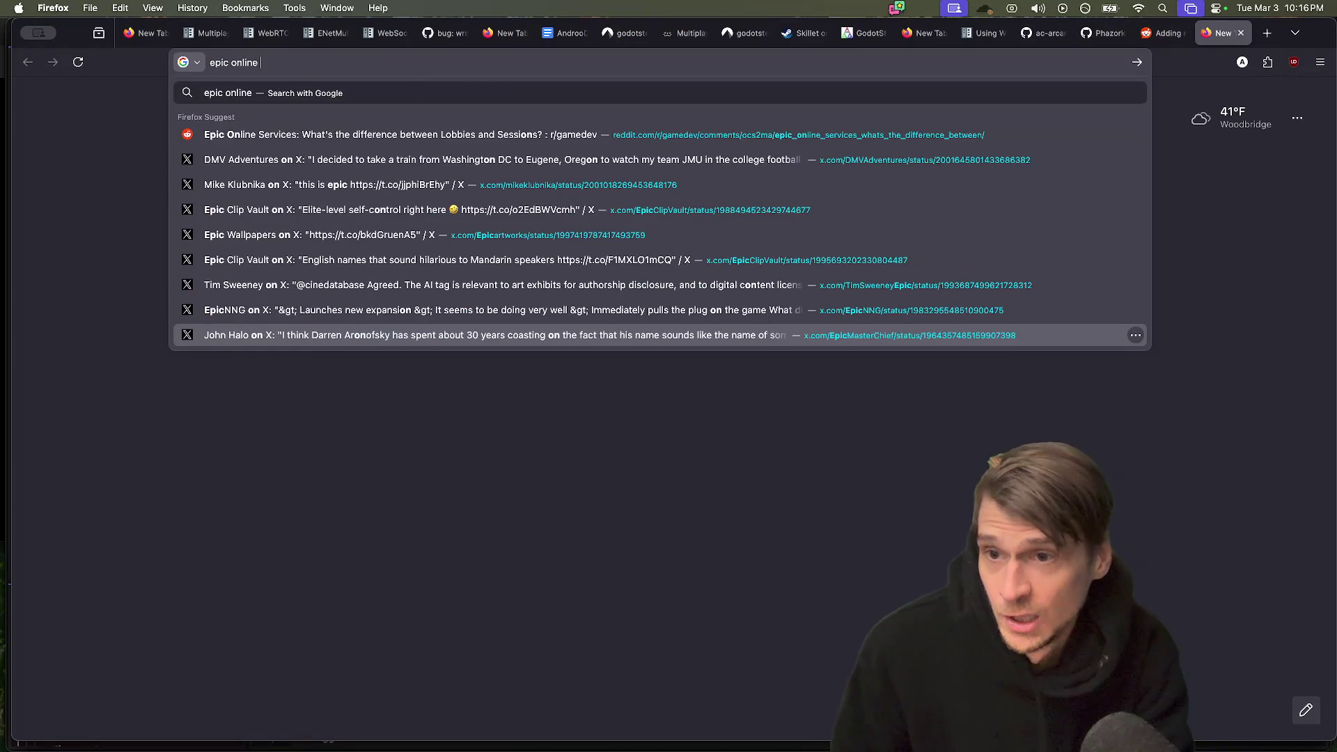
pyautogui.write('godot plugin')
pyautogui.press('Return')
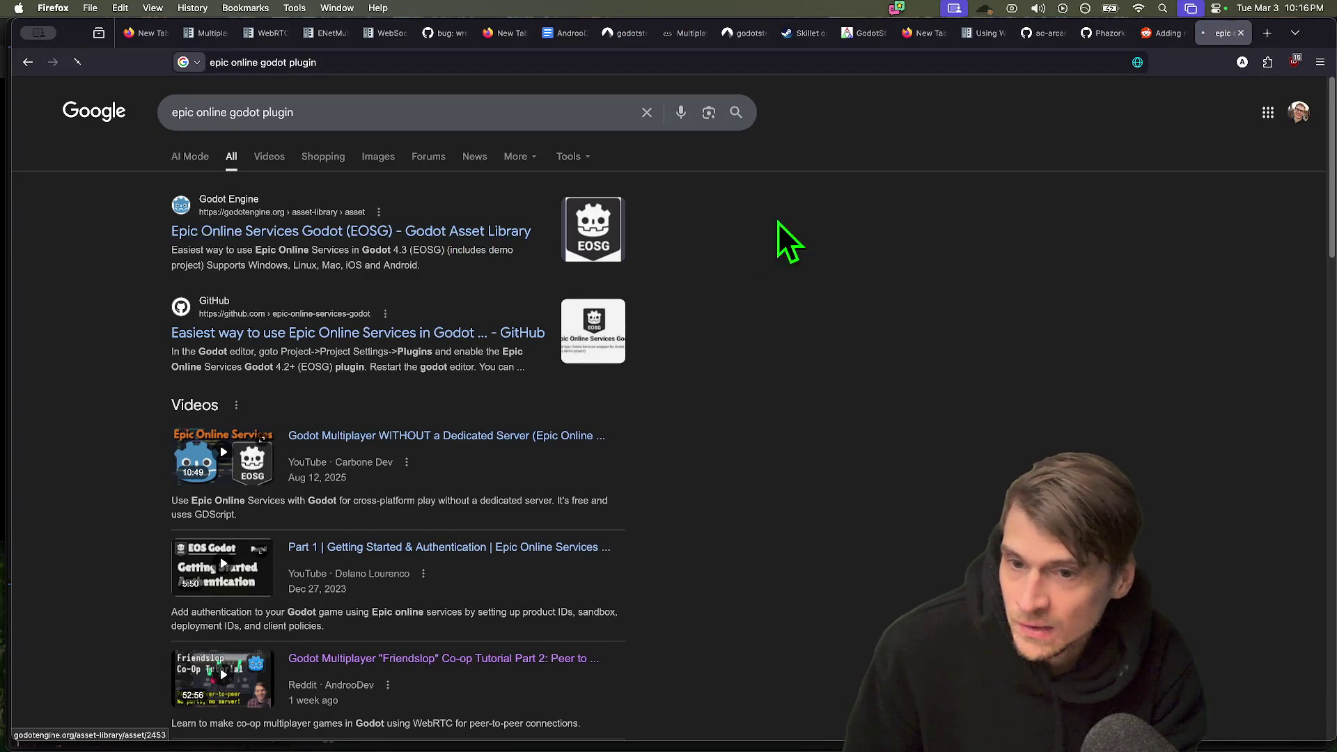
pyautogui.click(487, 232)
pyautogui.press('super+d')
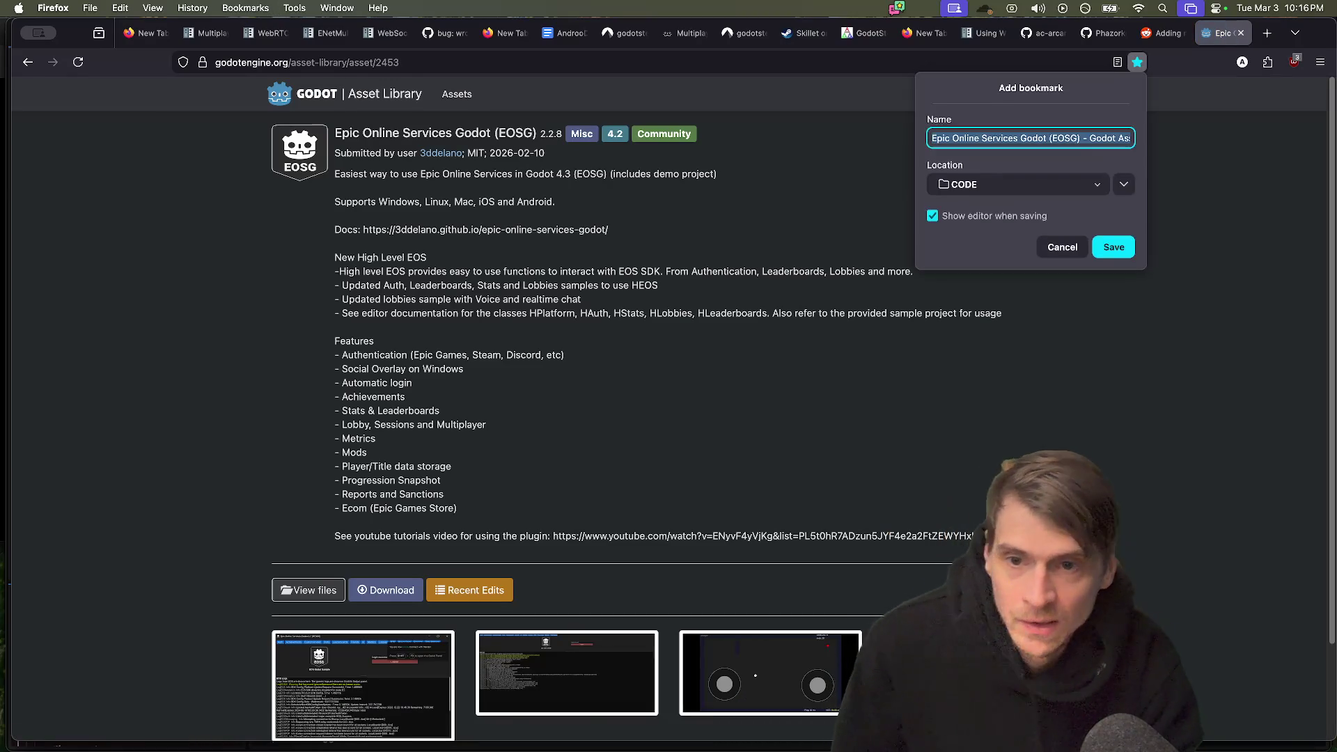
pyautogui.press('Escape')
pyautogui.scroll(-3, 1193, 479)
pyautogui.rightClick(990, 459)
pyautogui.press('Escape')
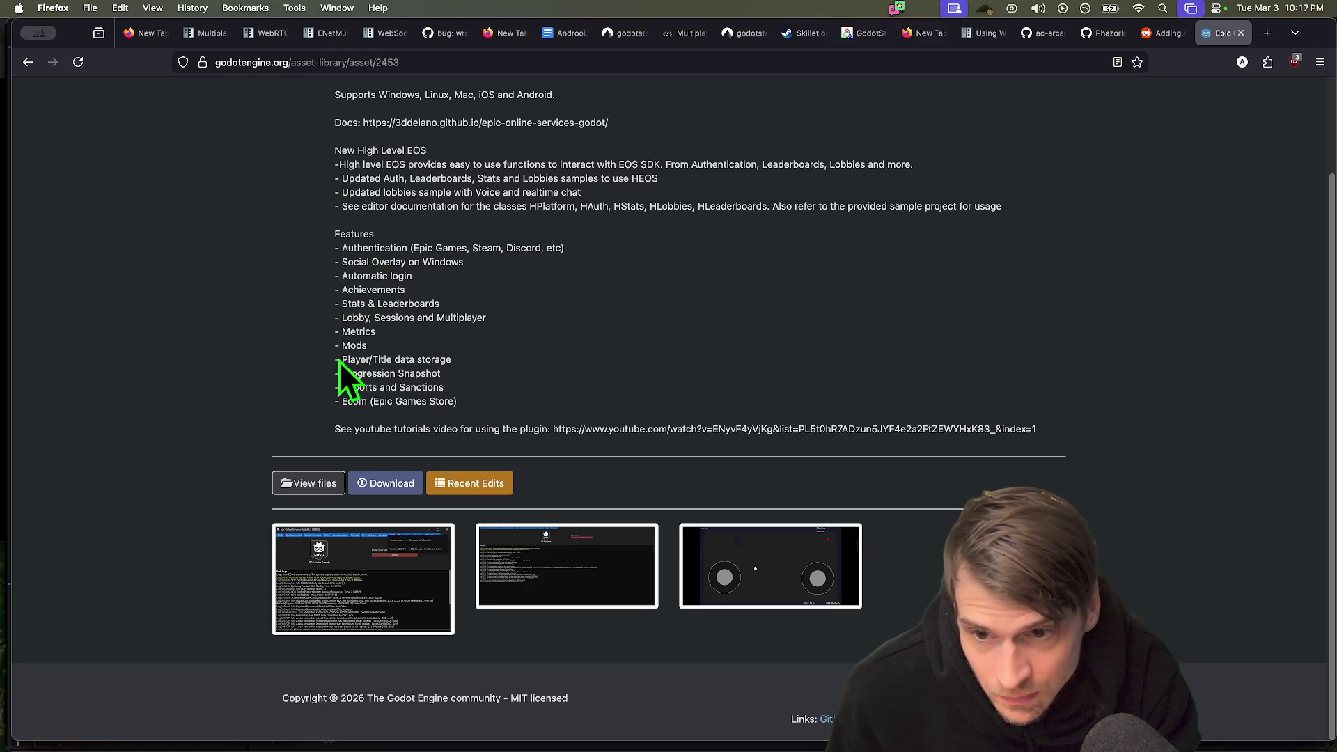
pyautogui.click(311, 485)
# Read the epic-online-services-godot README down to the Current Project Status list.
pyautogui.scroll(-10, 1183, 445)
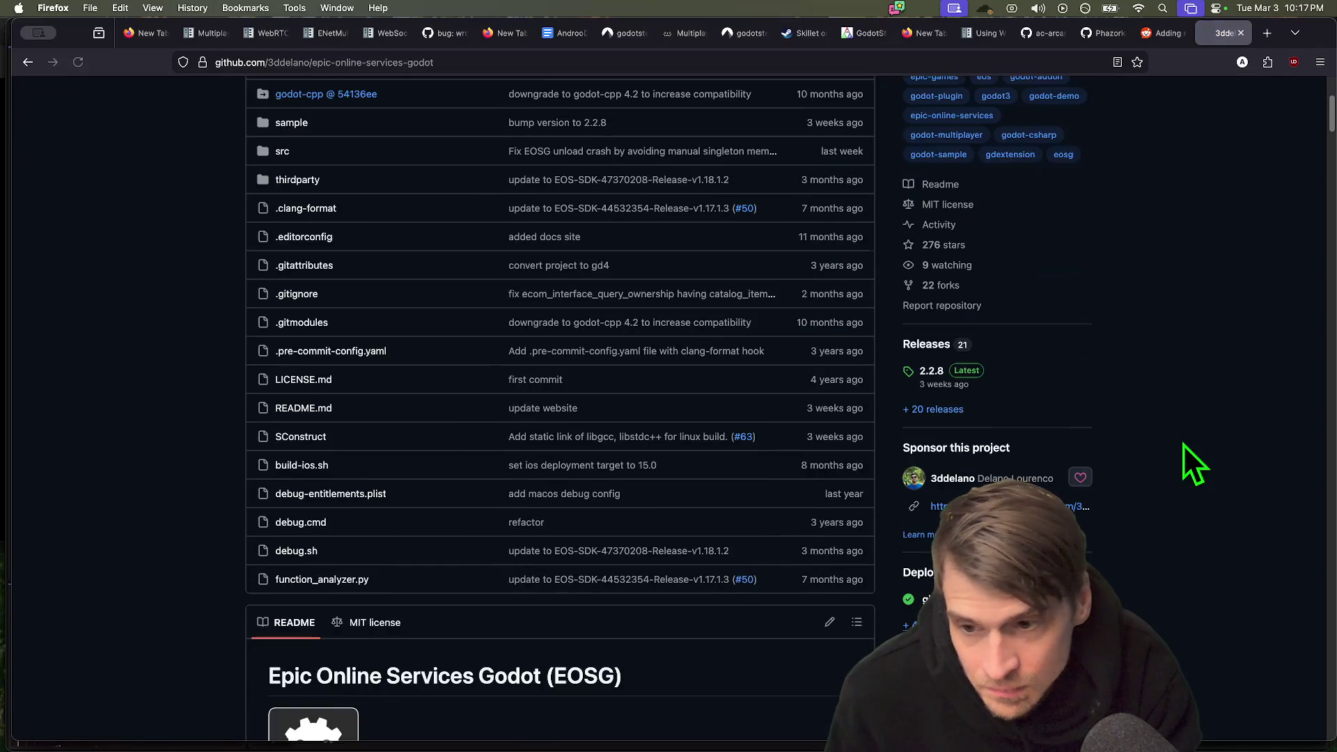
pyautogui.scroll(-2, 1179, 448)
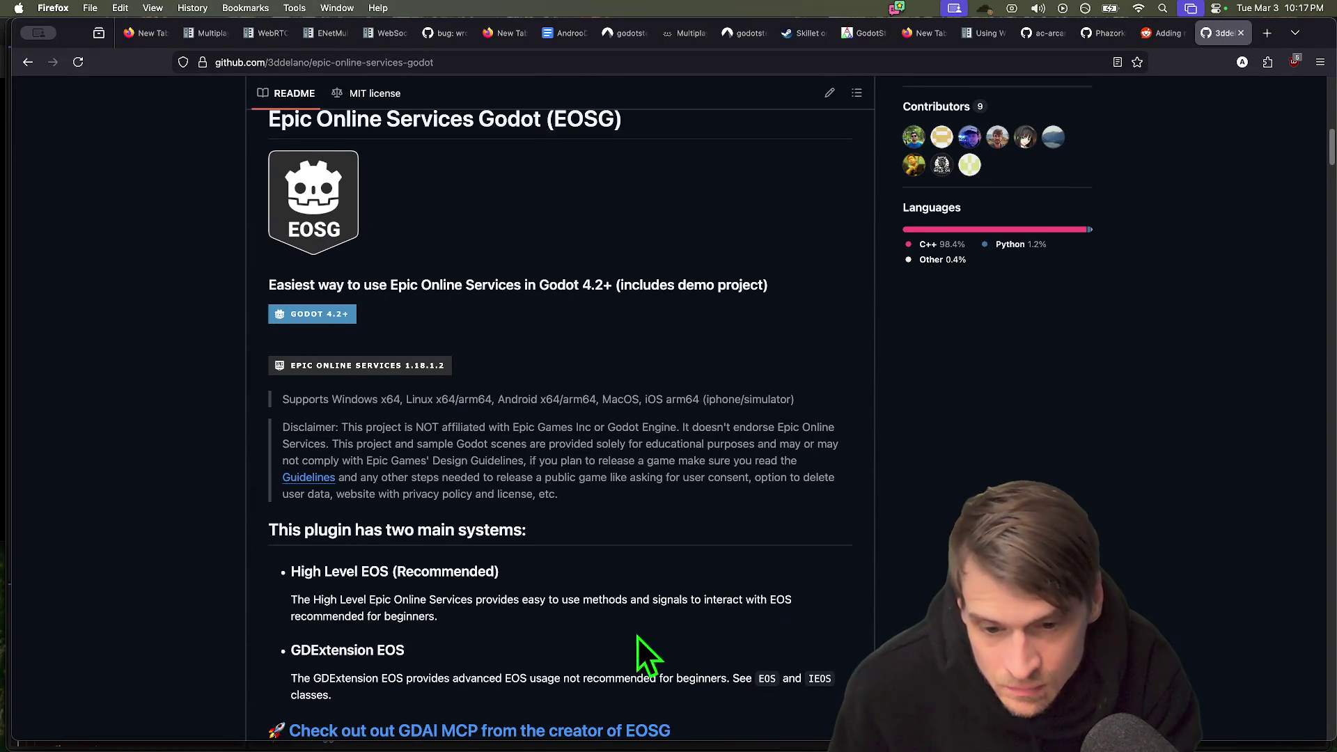
pyautogui.scroll(-4, 769, 620)
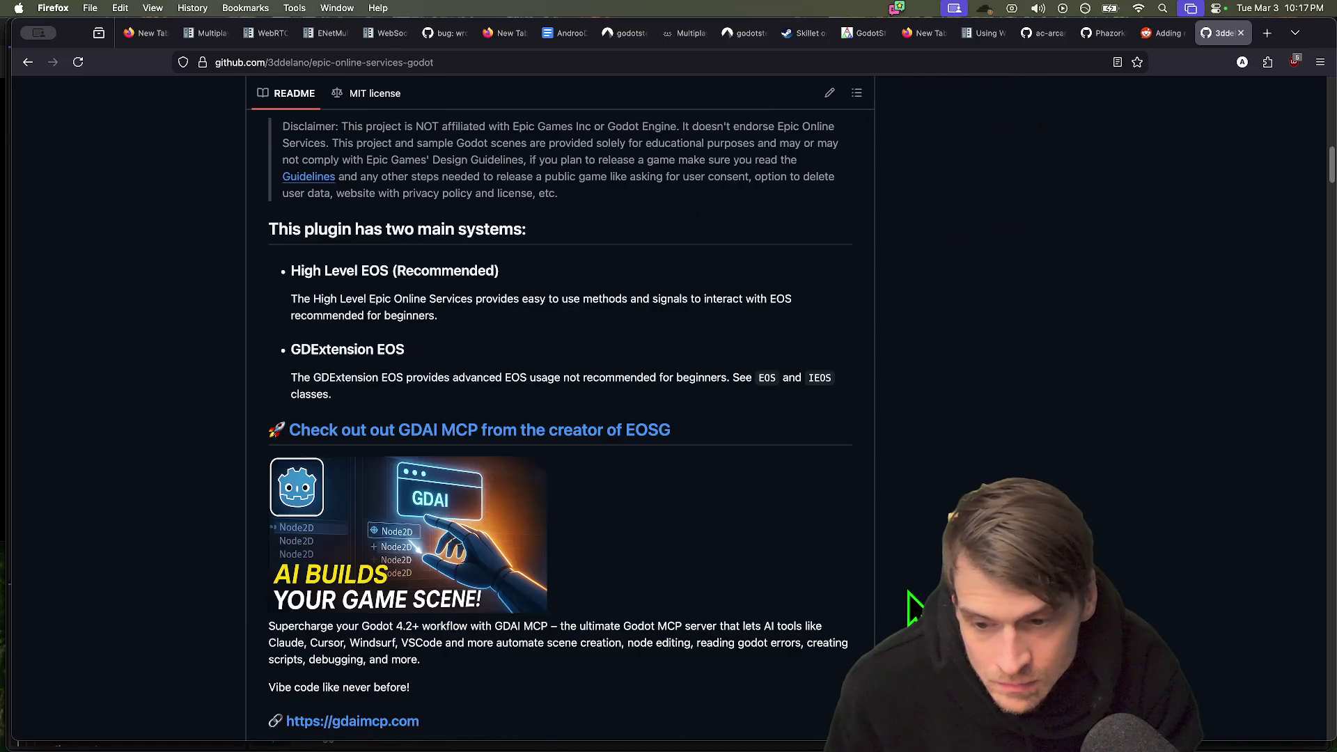
pyautogui.scroll(-1, 870, 370)
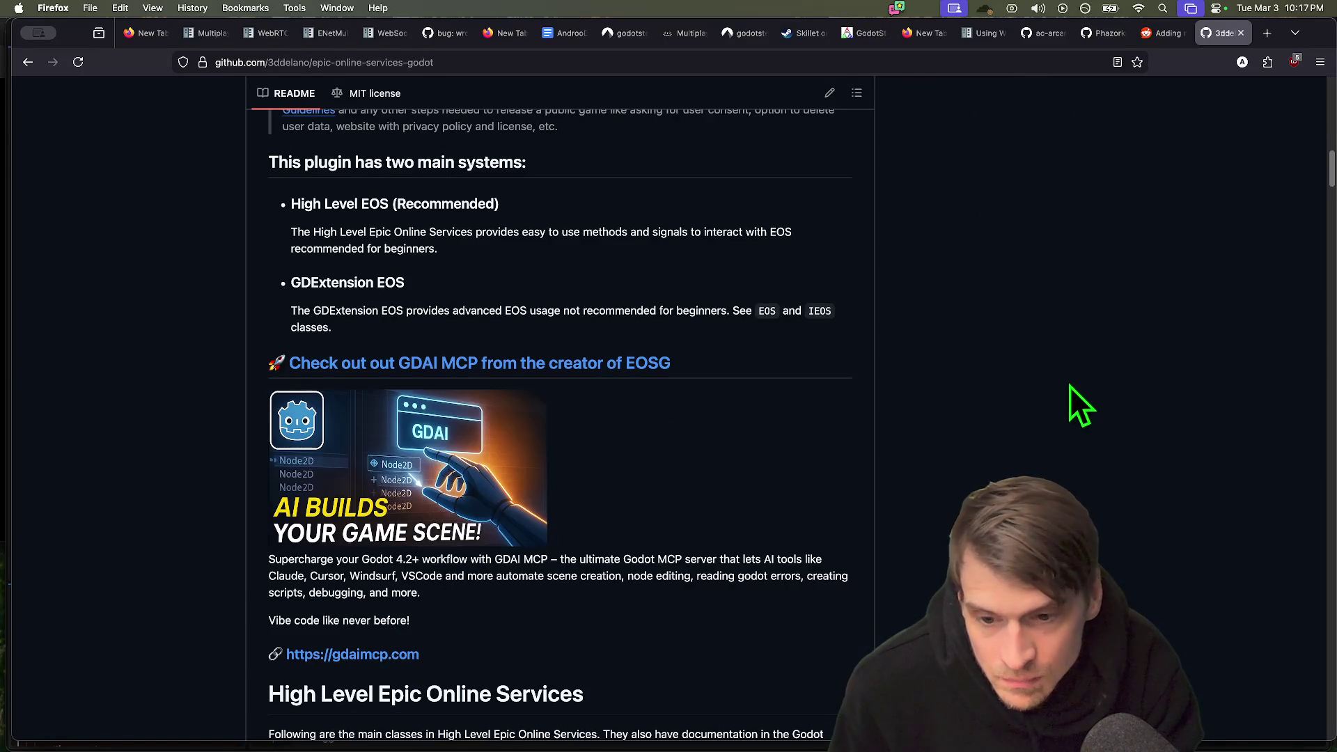
pyautogui.scroll(-1, 910, 537)
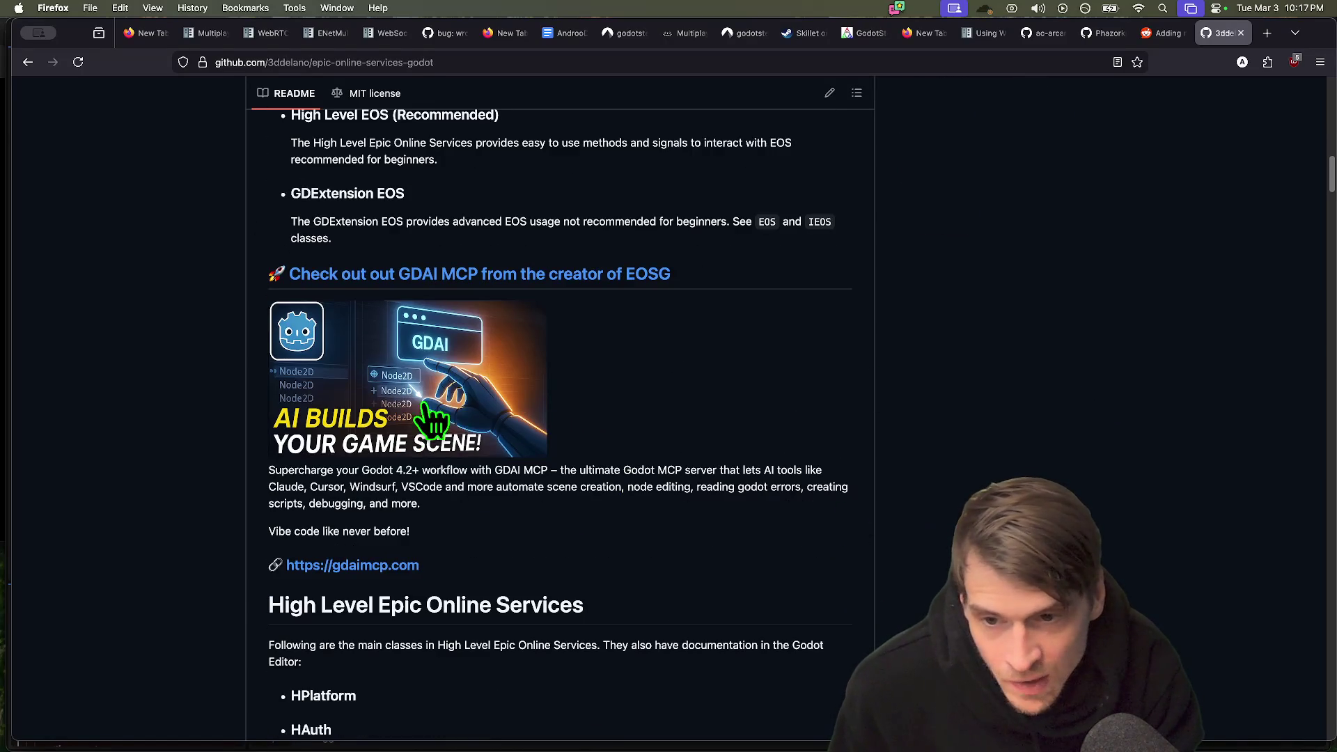
pyautogui.scroll(-2, 770, 448)
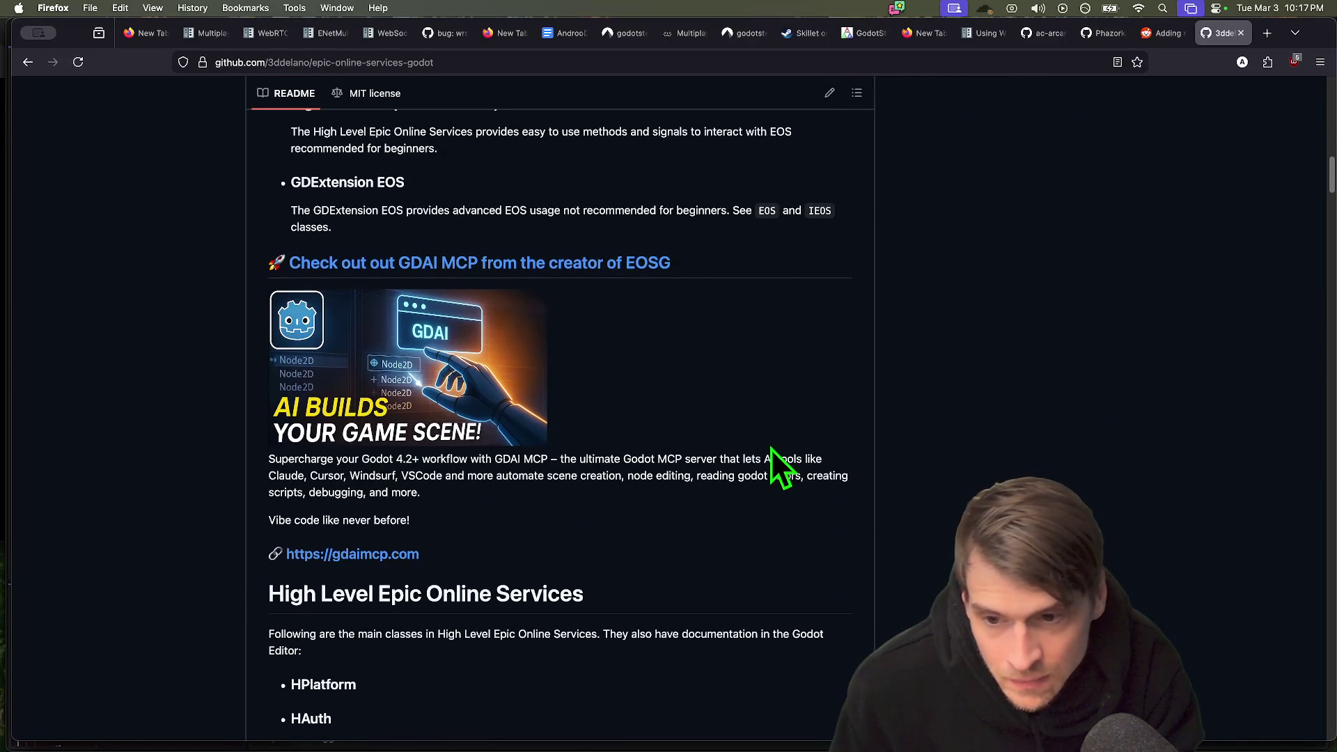
pyautogui.rightClick(770, 466)
pyautogui.click(633, 436)
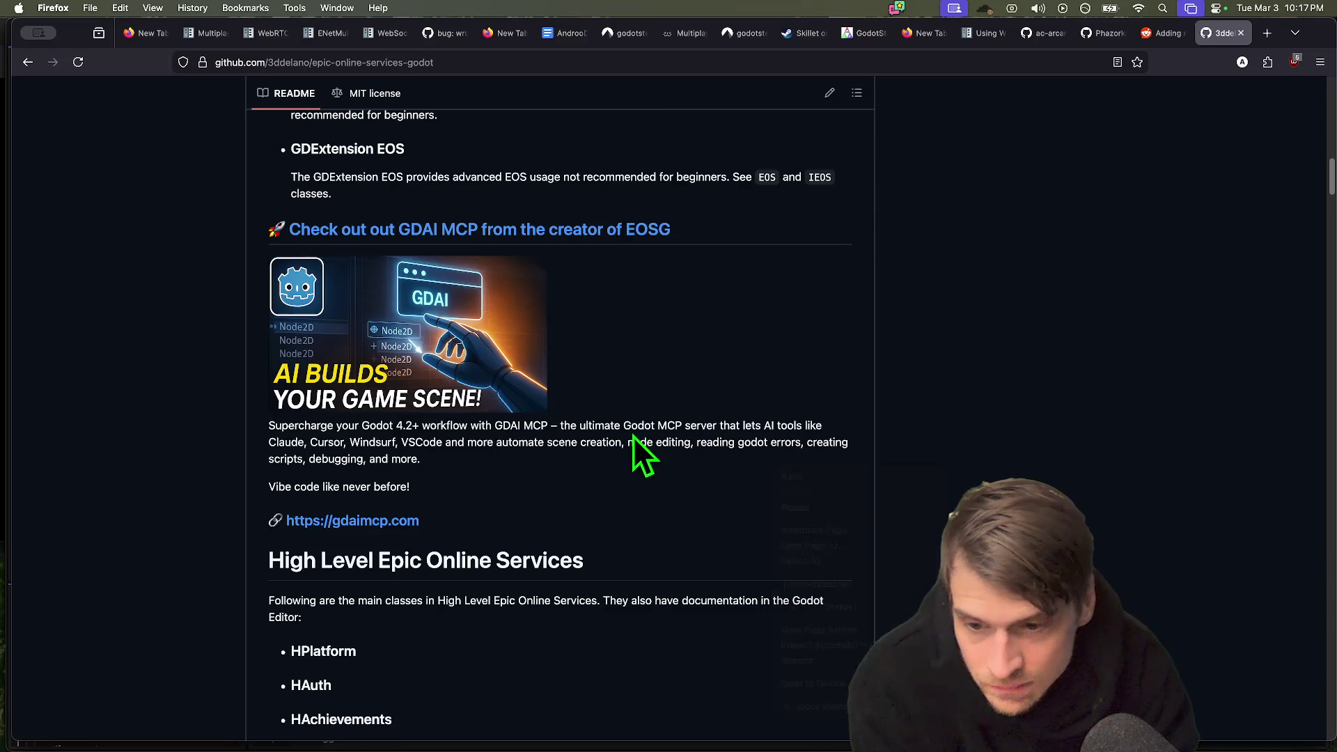
pyautogui.scroll(7, 1319, 529)
pyautogui.scroll(8, 1148, 522)
pyautogui.scroll(-13, 1149, 522)
pyautogui.scroll(-7, 557, 417)
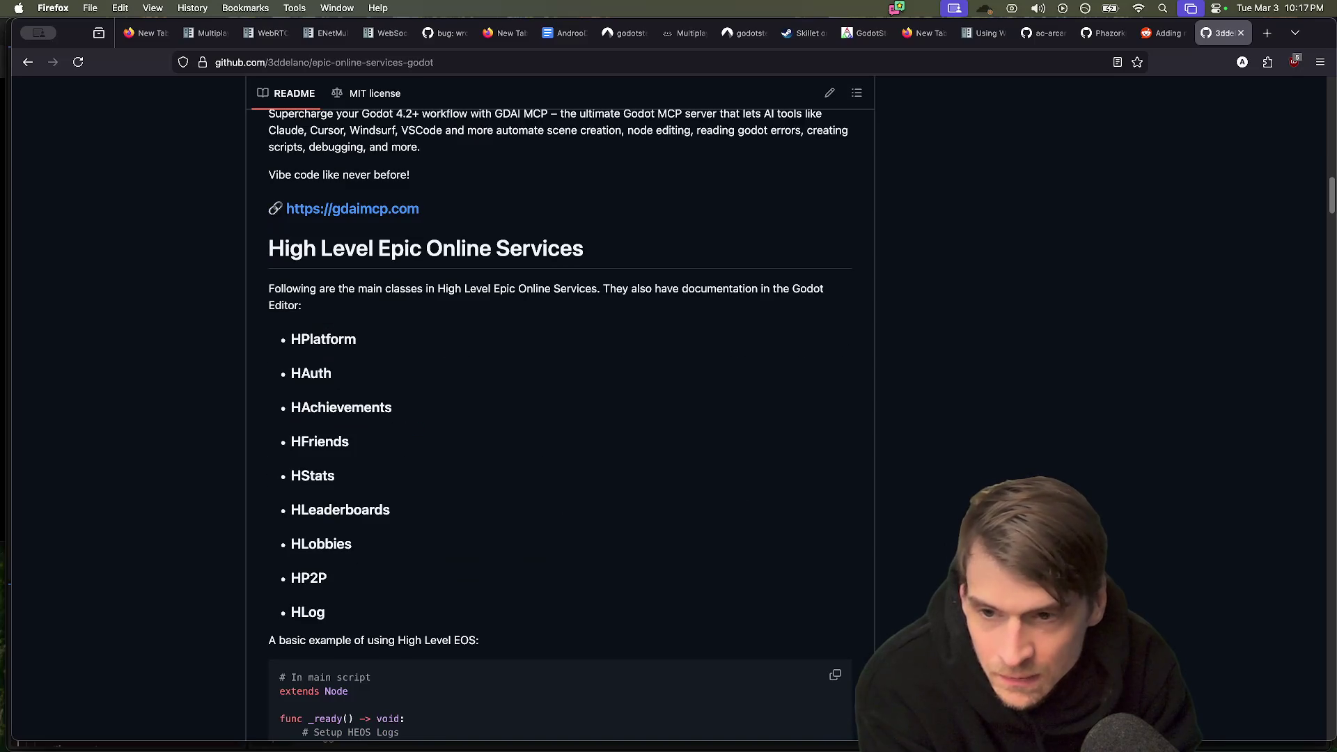
pyautogui.scroll(-3, 1107, 529)
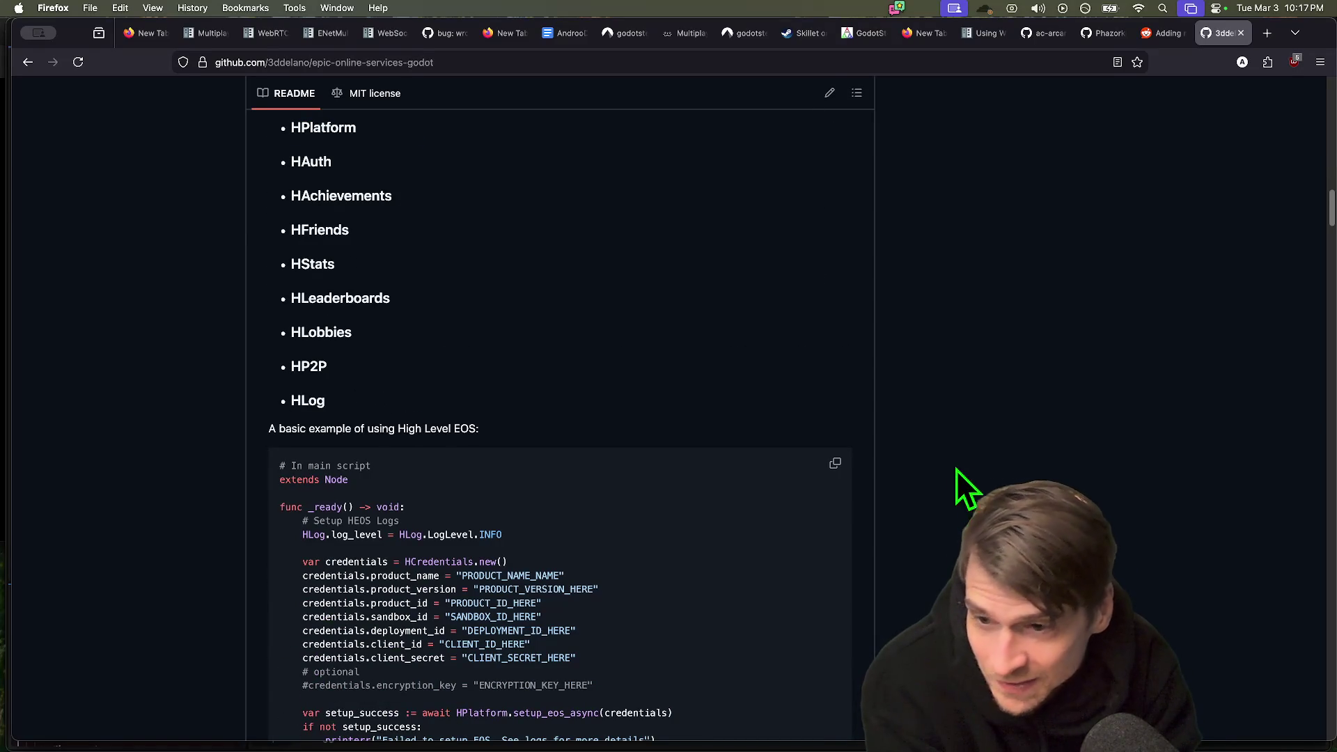
pyautogui.scroll(-2, 941, 479)
pyautogui.scroll(-3, 936, 462)
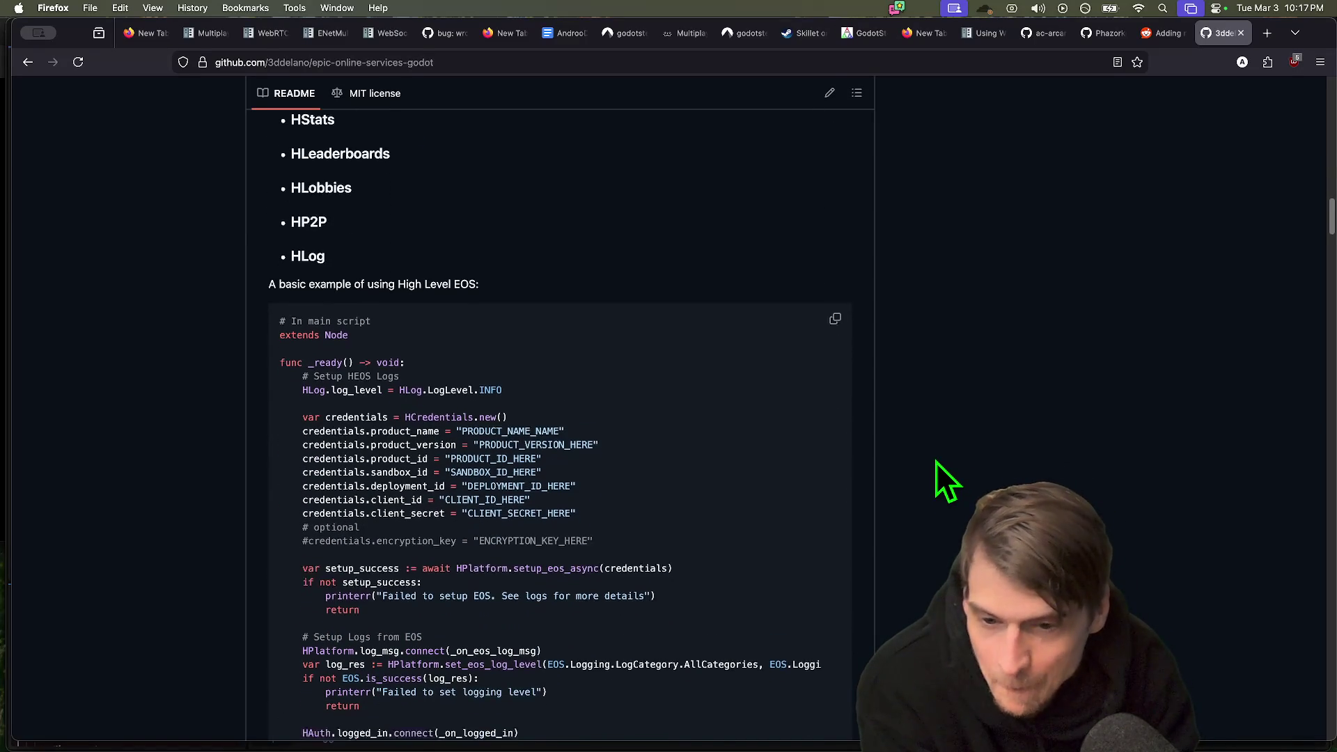
pyautogui.scroll(-5, 926, 530)
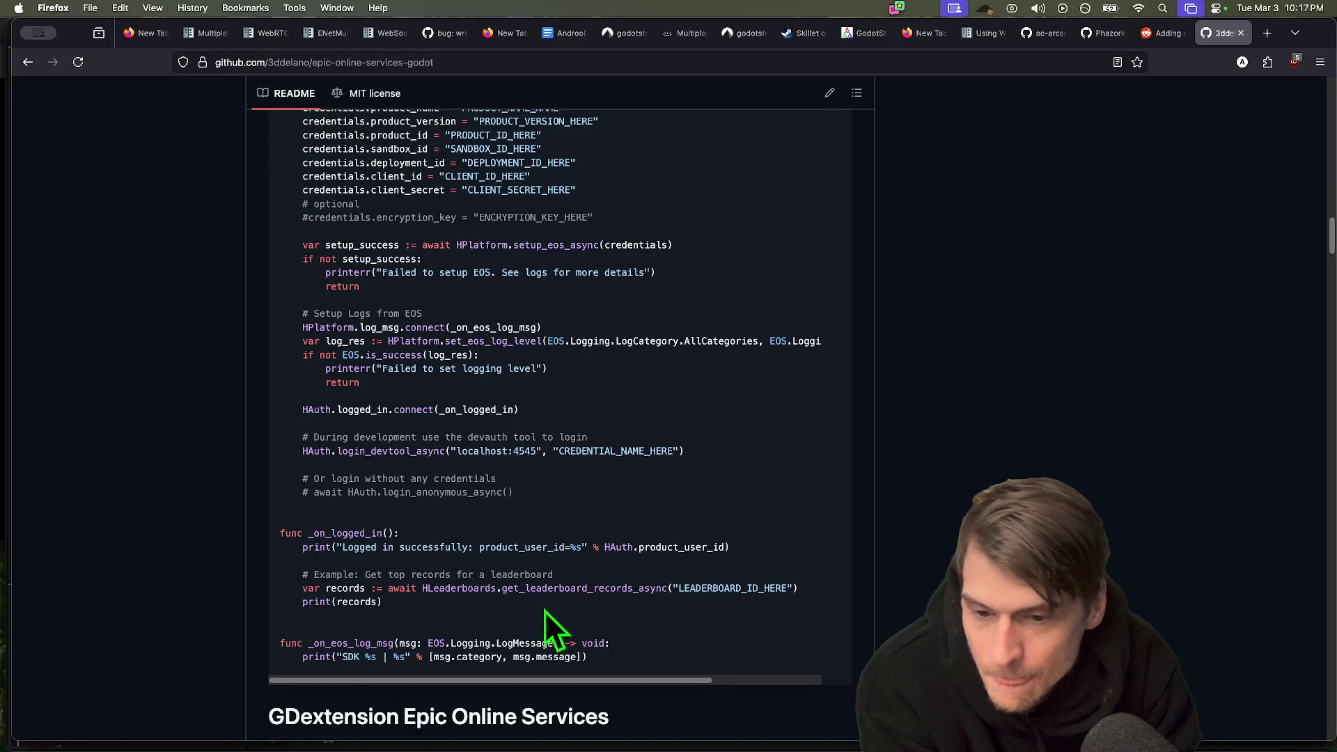
pyautogui.scroll(-7, 356, 633)
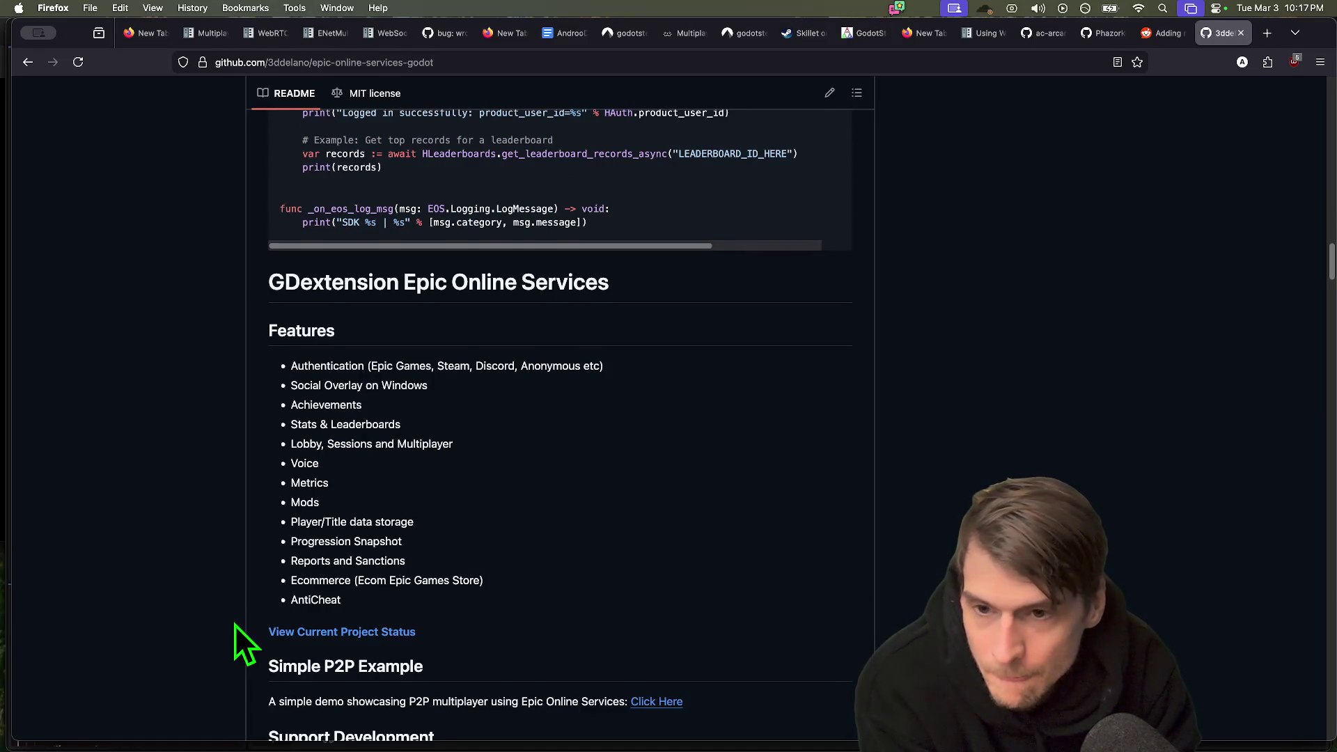
pyautogui.scroll(-1, 169, 549)
pyautogui.scroll(-3, 169, 551)
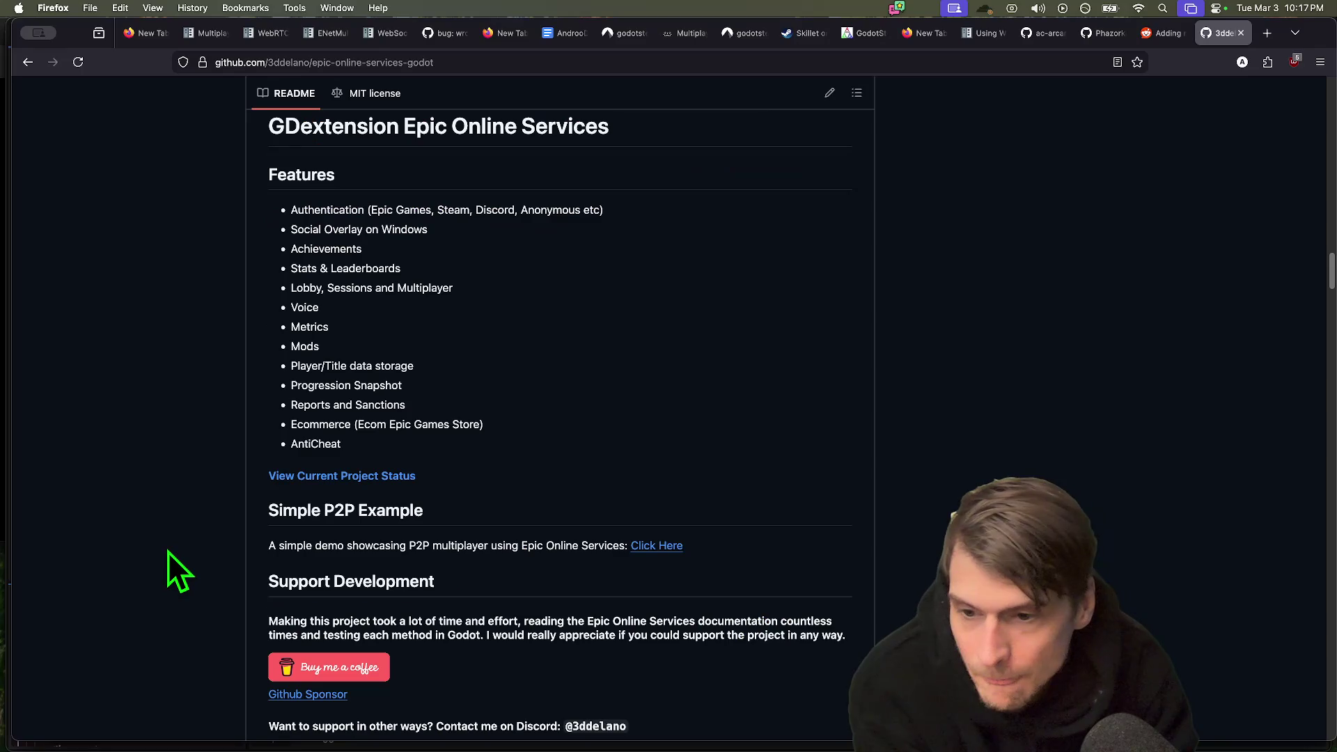
# Open the Simple P2P Example, read it, and switch to the EOSGP2PInterfaceTestGame repository tab.
pyautogui.keyDown('super'); pyautogui.click(648, 545); pyautogui.keyUp('super')
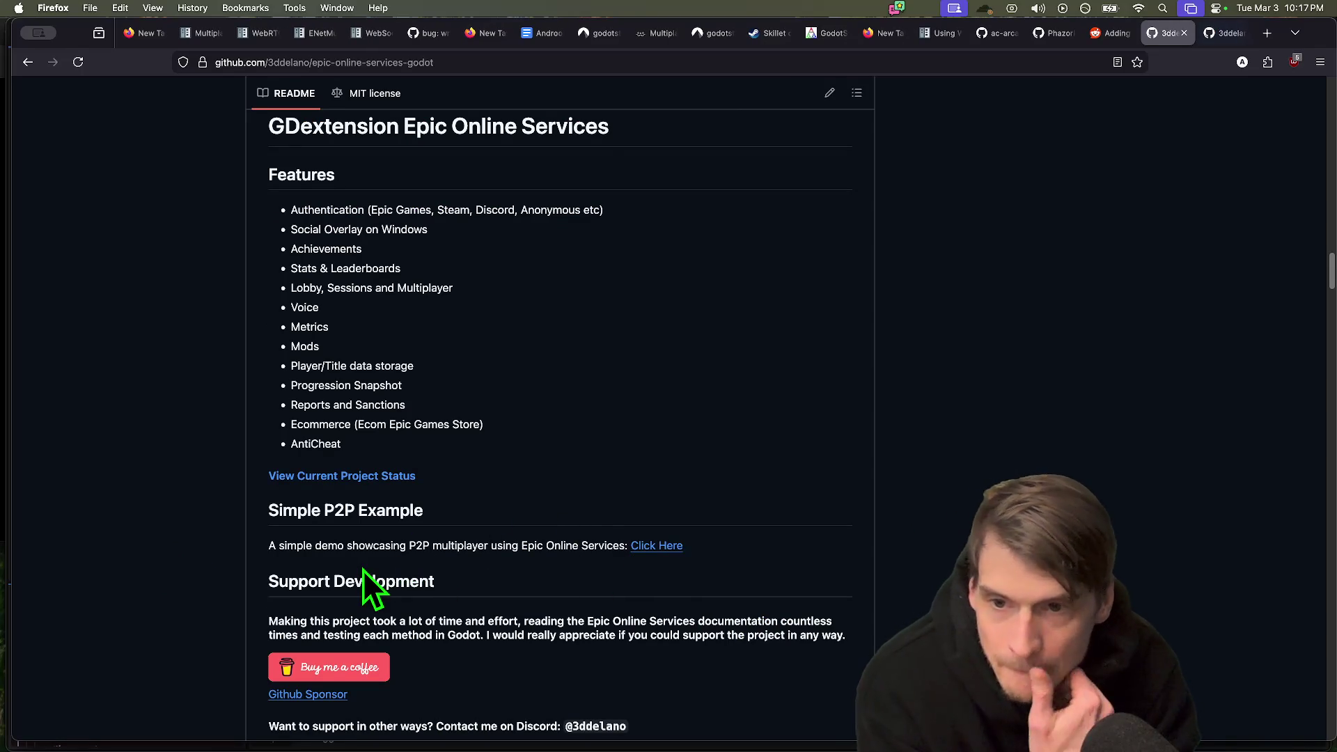
pyautogui.scroll(-1, 625, 546)
pyautogui.scroll(-10, 637, 562)
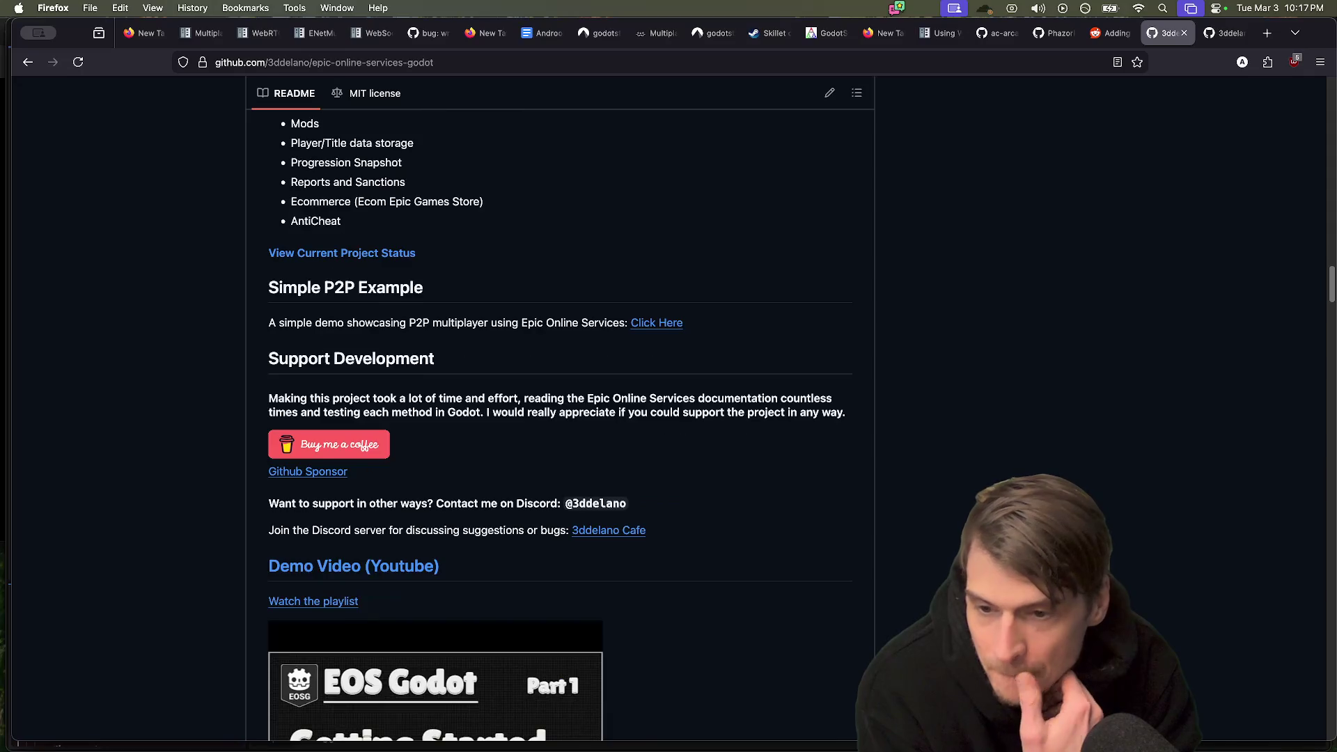
pyautogui.scroll(-15, 560, 417)
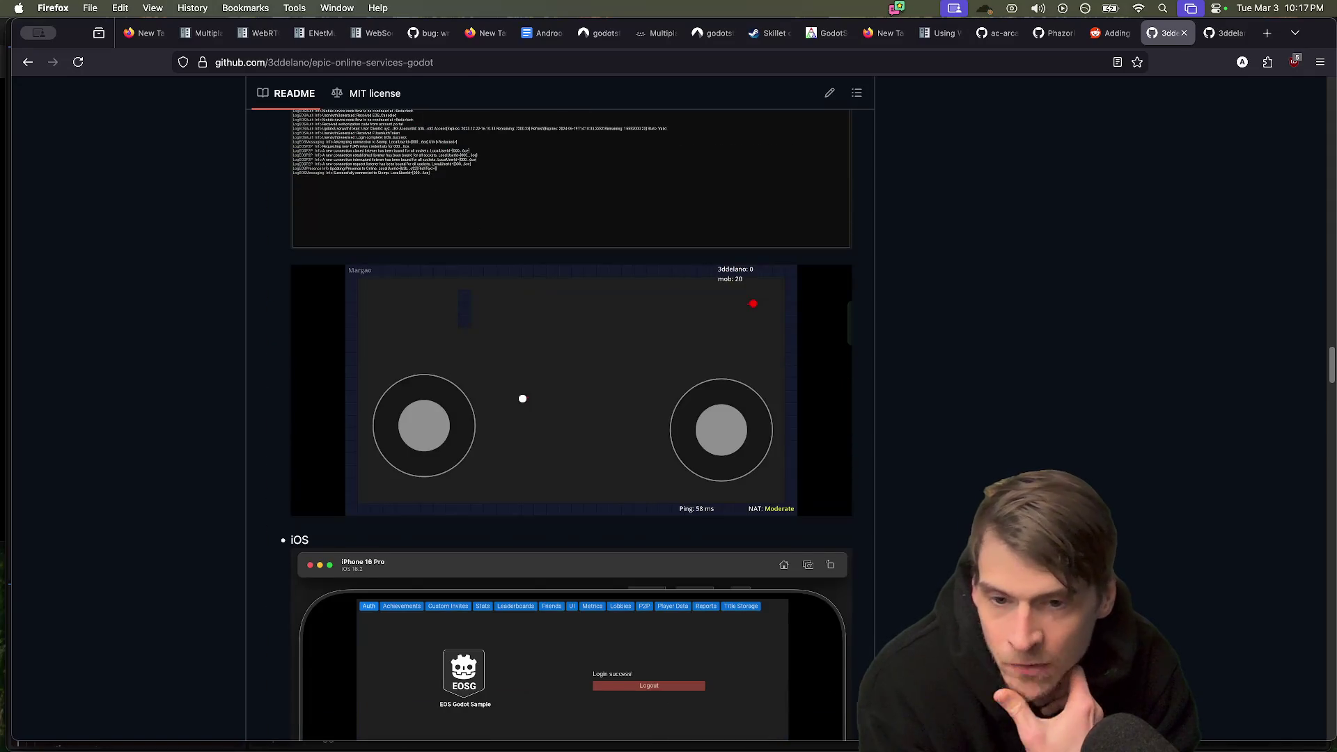
pyautogui.scroll(-10, 947, 543)
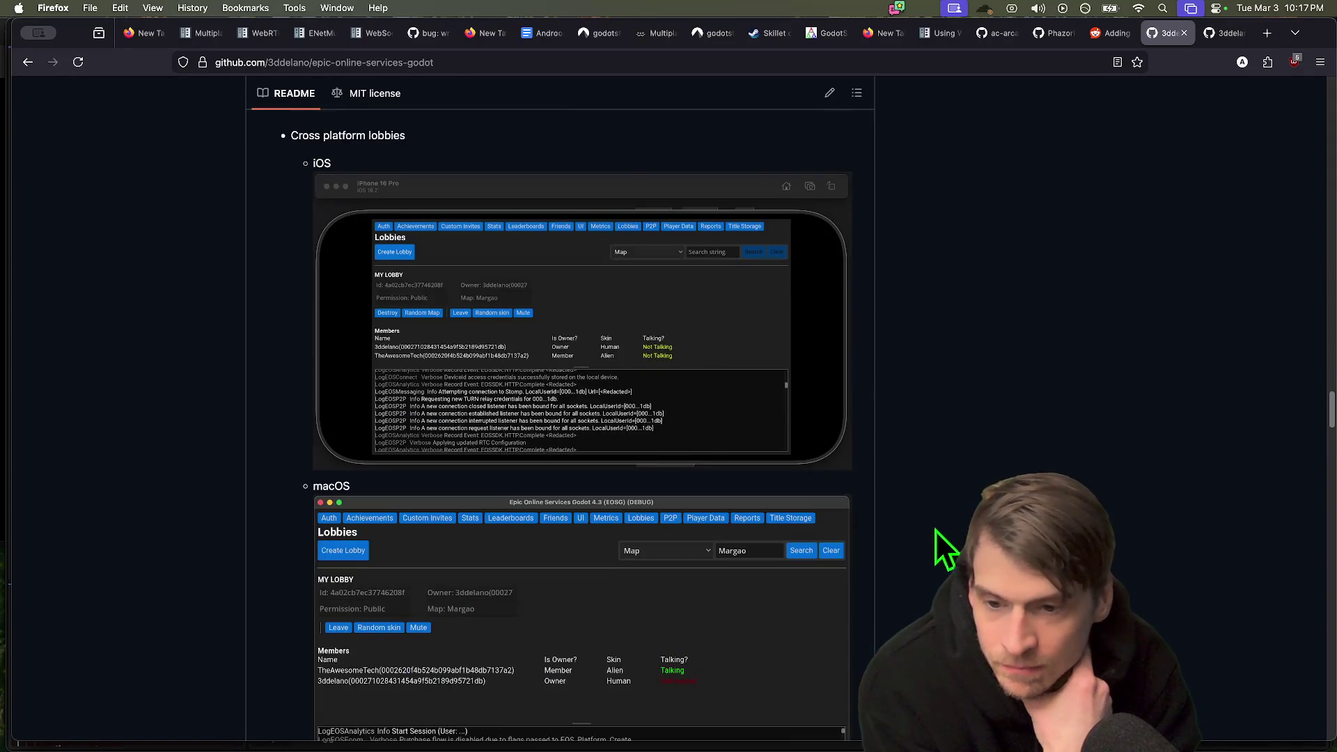
pyautogui.scroll(-15, 945, 530)
pyautogui.scroll(3, 923, 533)
pyautogui.scroll(-10, 923, 533)
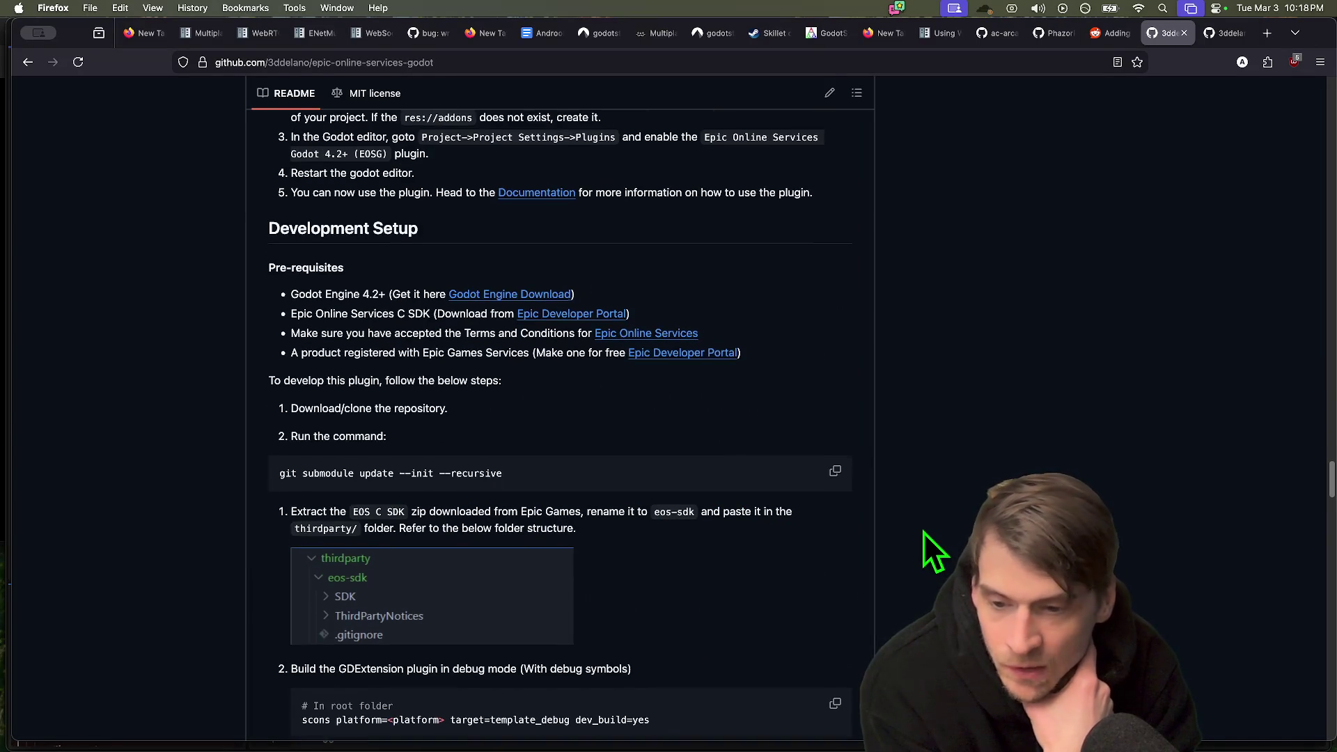
pyautogui.scroll(-2, 923, 532)
pyautogui.scroll(-7, 925, 533)
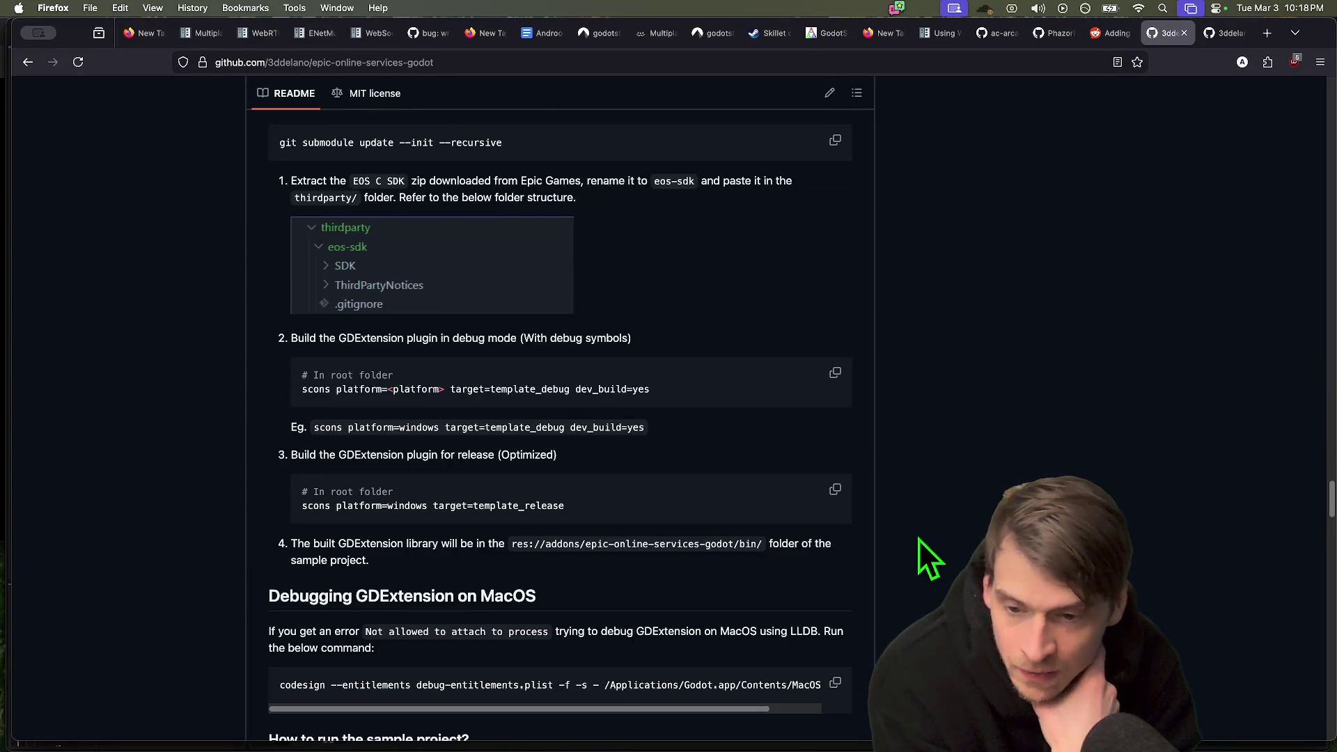
pyautogui.scroll(-5, 918, 539)
pyautogui.scroll(-8, 911, 533)
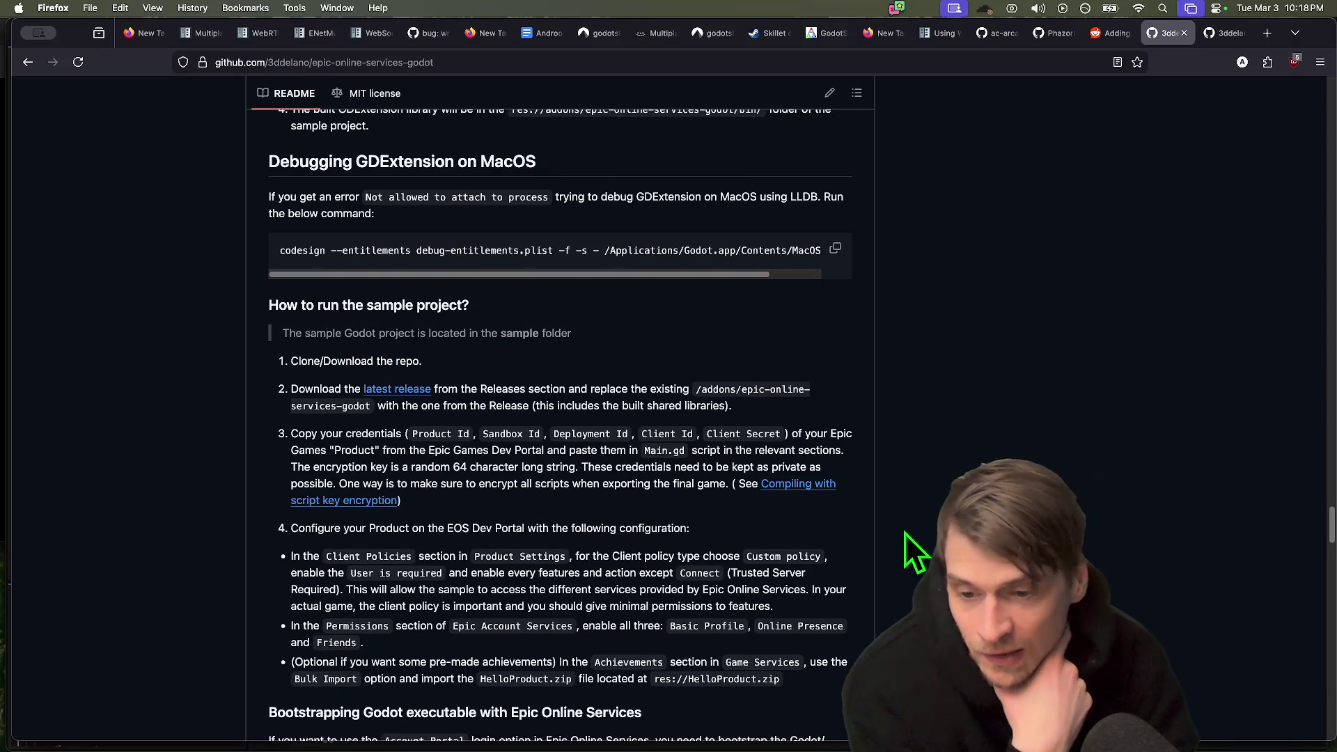
pyautogui.scroll(-10, 907, 534)
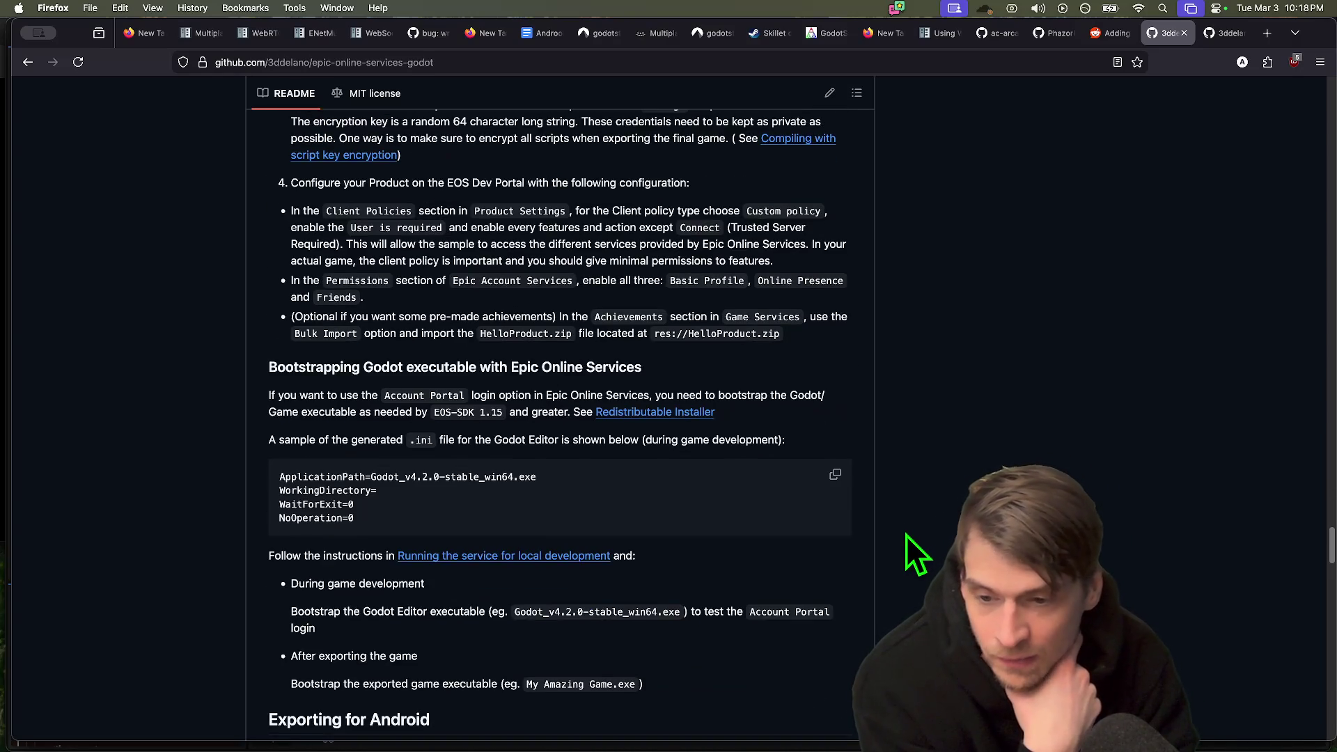
pyautogui.scroll(-5, 904, 538)
pyautogui.scroll(-12, 902, 539)
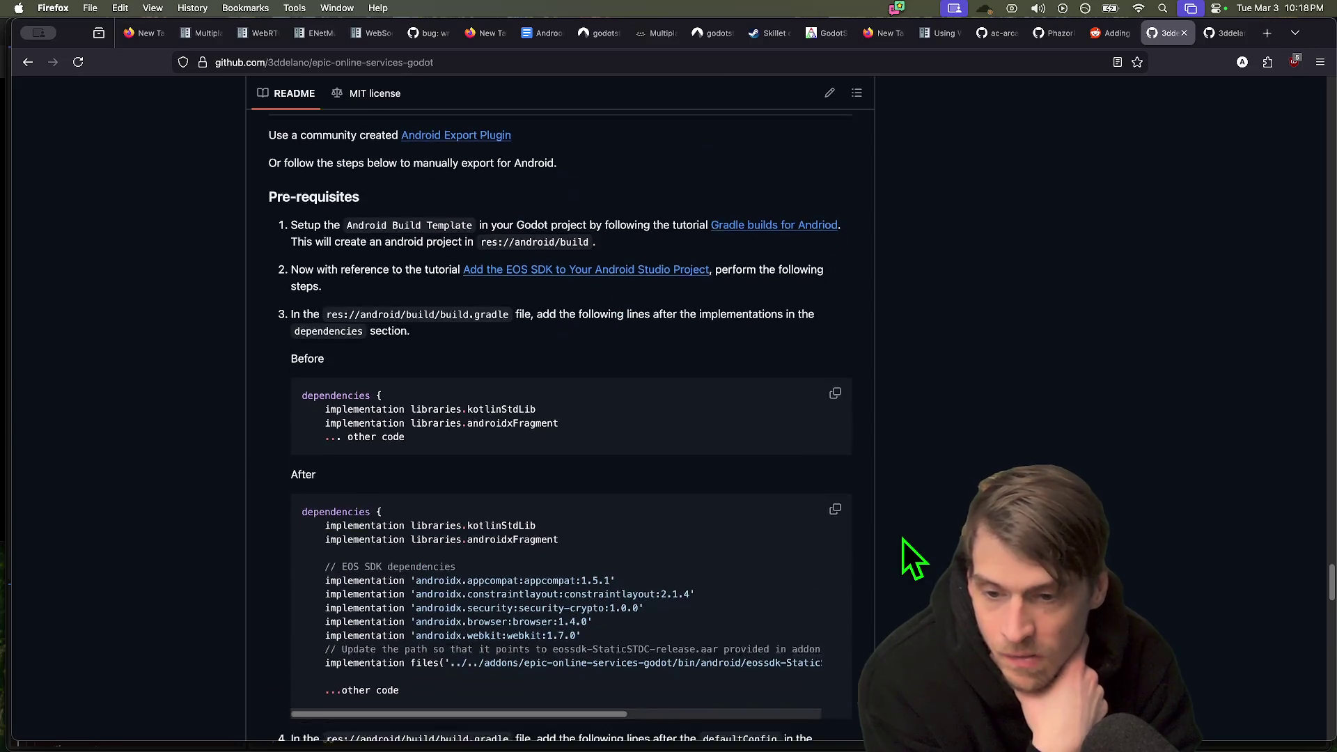
pyautogui.scroll(-20, 902, 538)
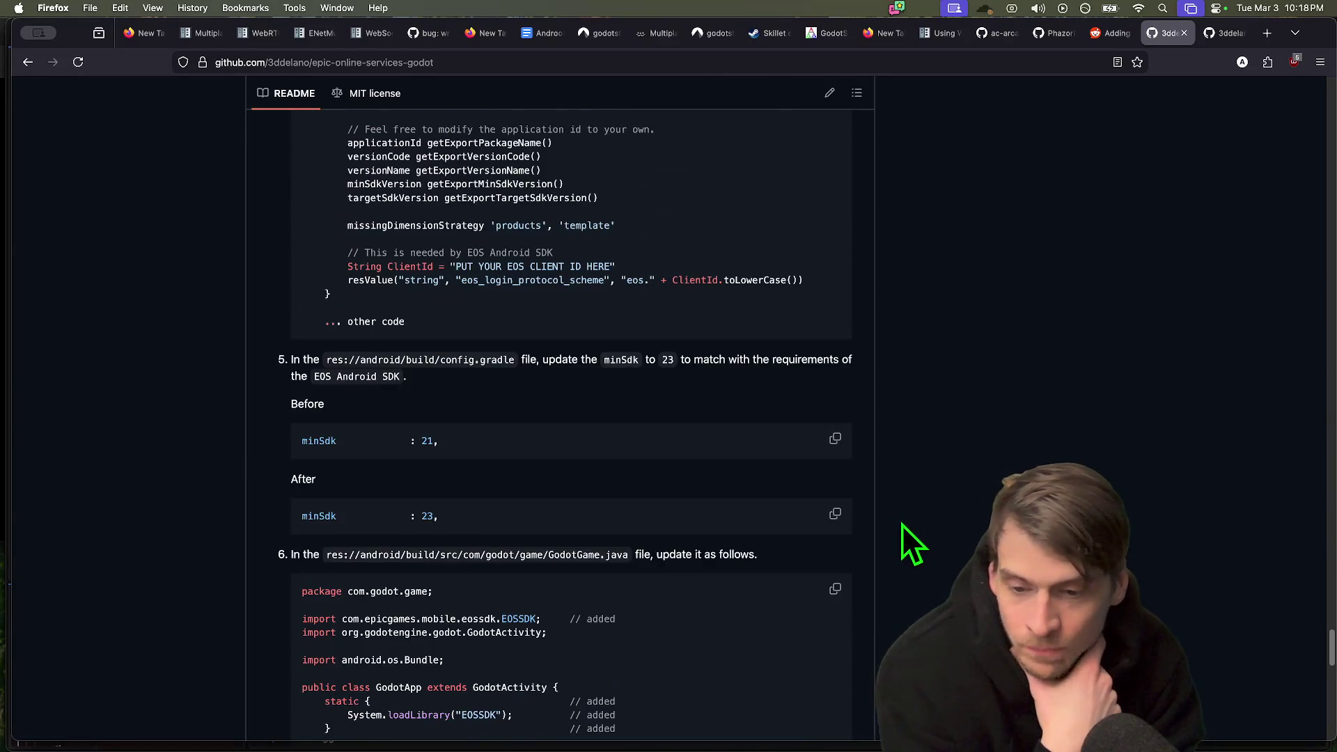
pyautogui.scroll(-5, 904, 518)
pyautogui.scroll(-20, 899, 516)
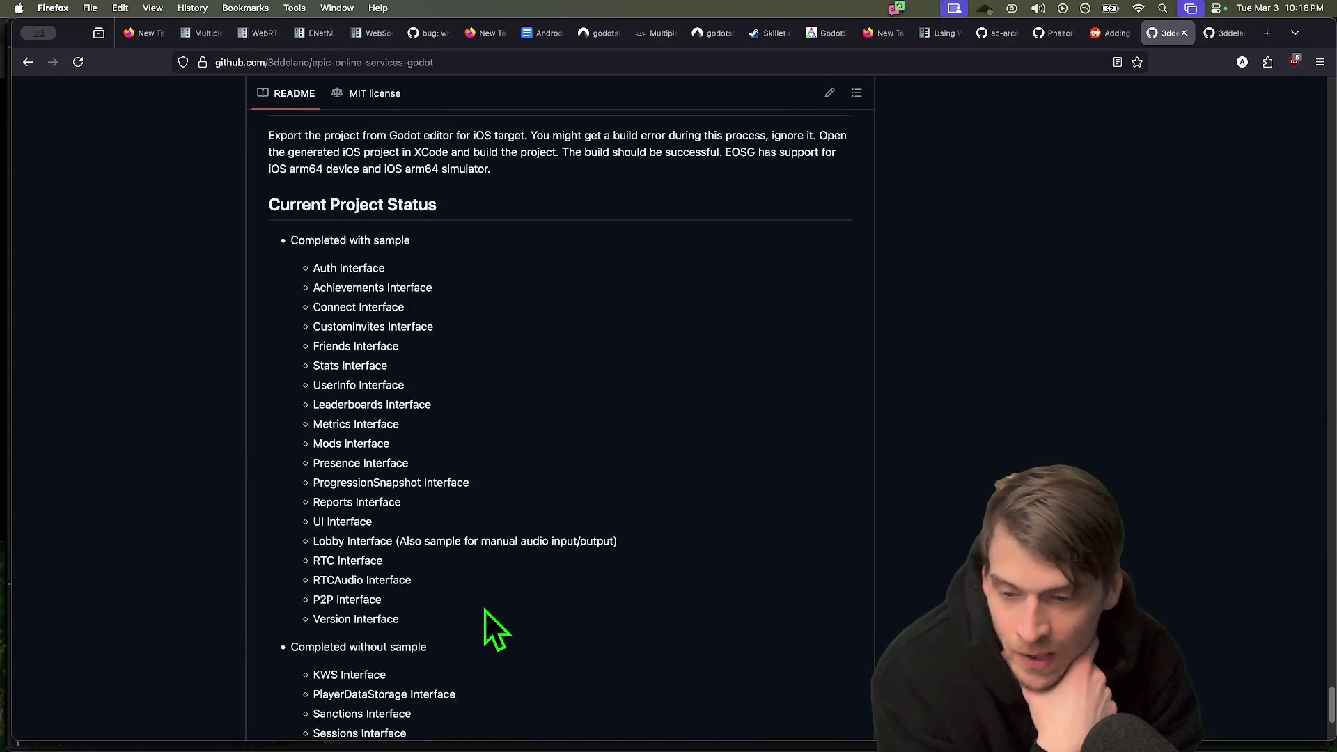
pyautogui.scroll(-8, 485, 609)
pyautogui.click(1224, 33)
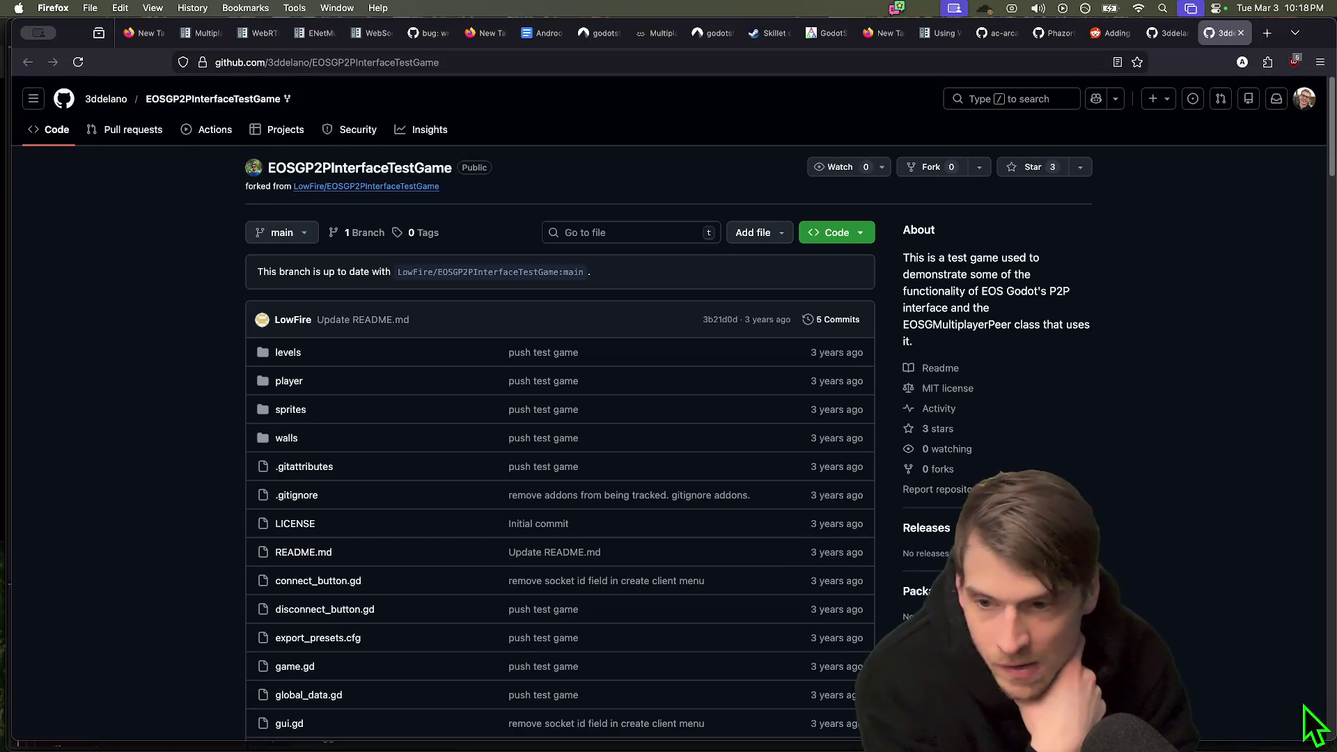
# Copy the EOSGMultiplayerPeer peer declaration from line 7 of game.gd and return to Godot.
pyautogui.scroll(-2, 343, 420)
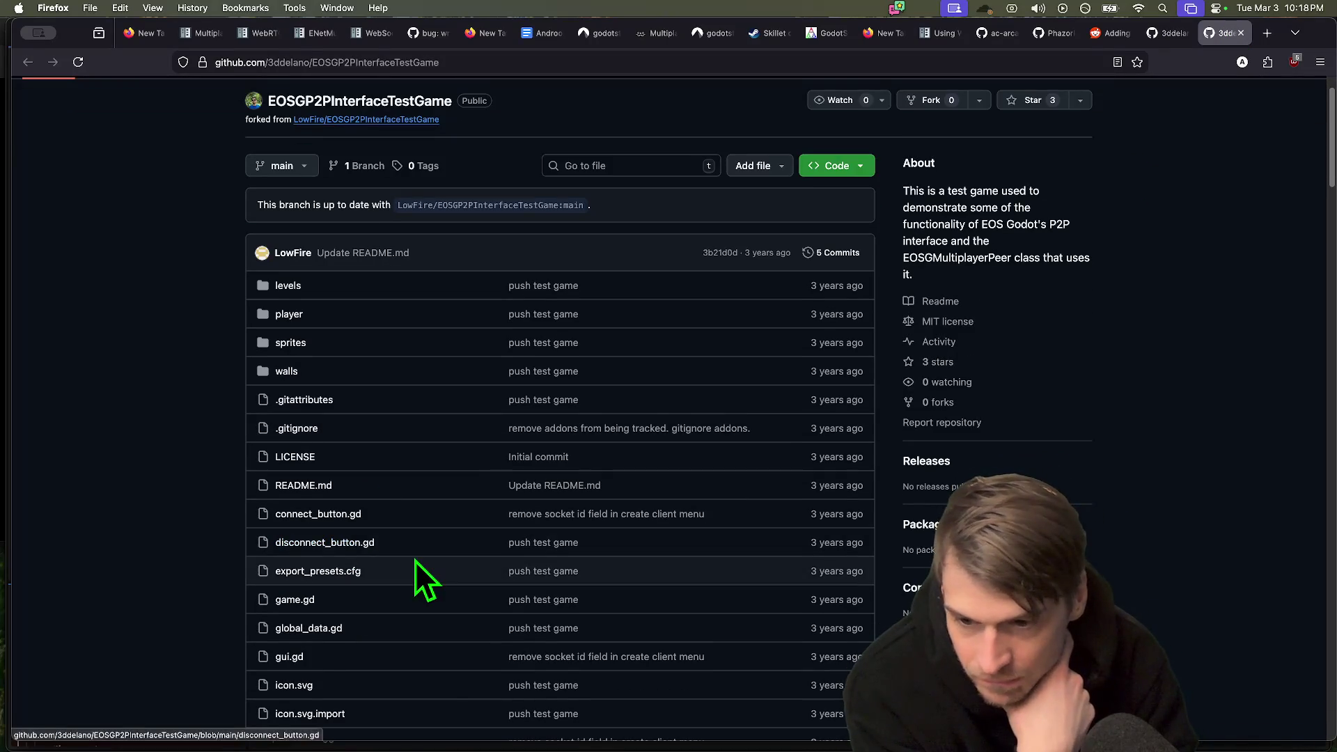
pyautogui.scroll(-3, 415, 561)
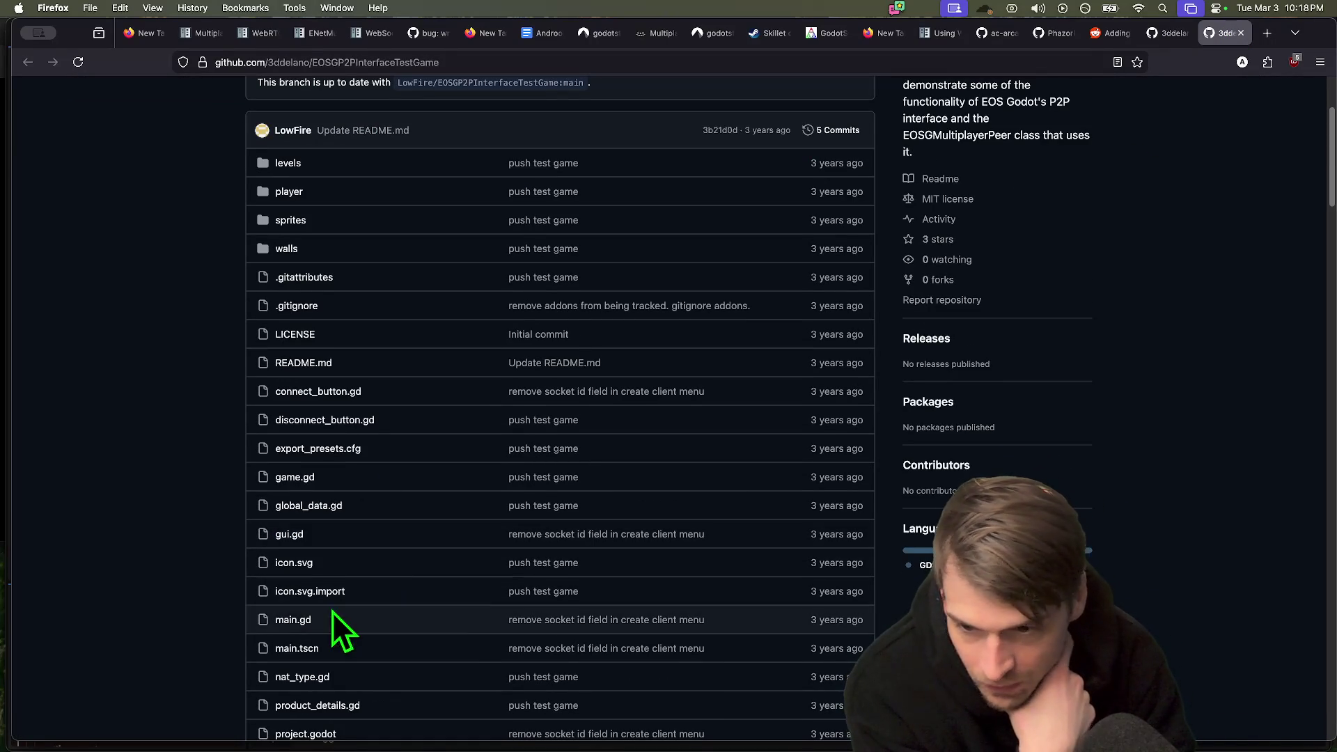
pyautogui.click(291, 479)
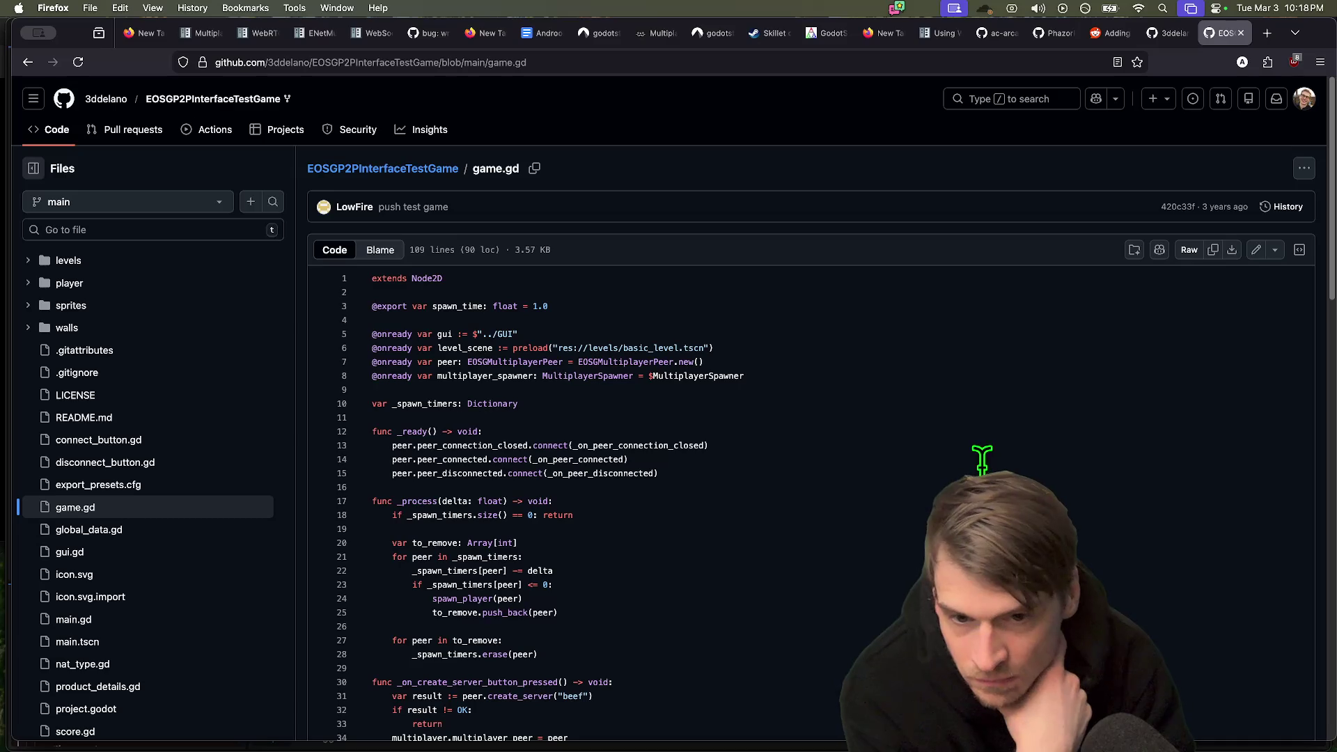
pyautogui.tripleClick(515, 362)
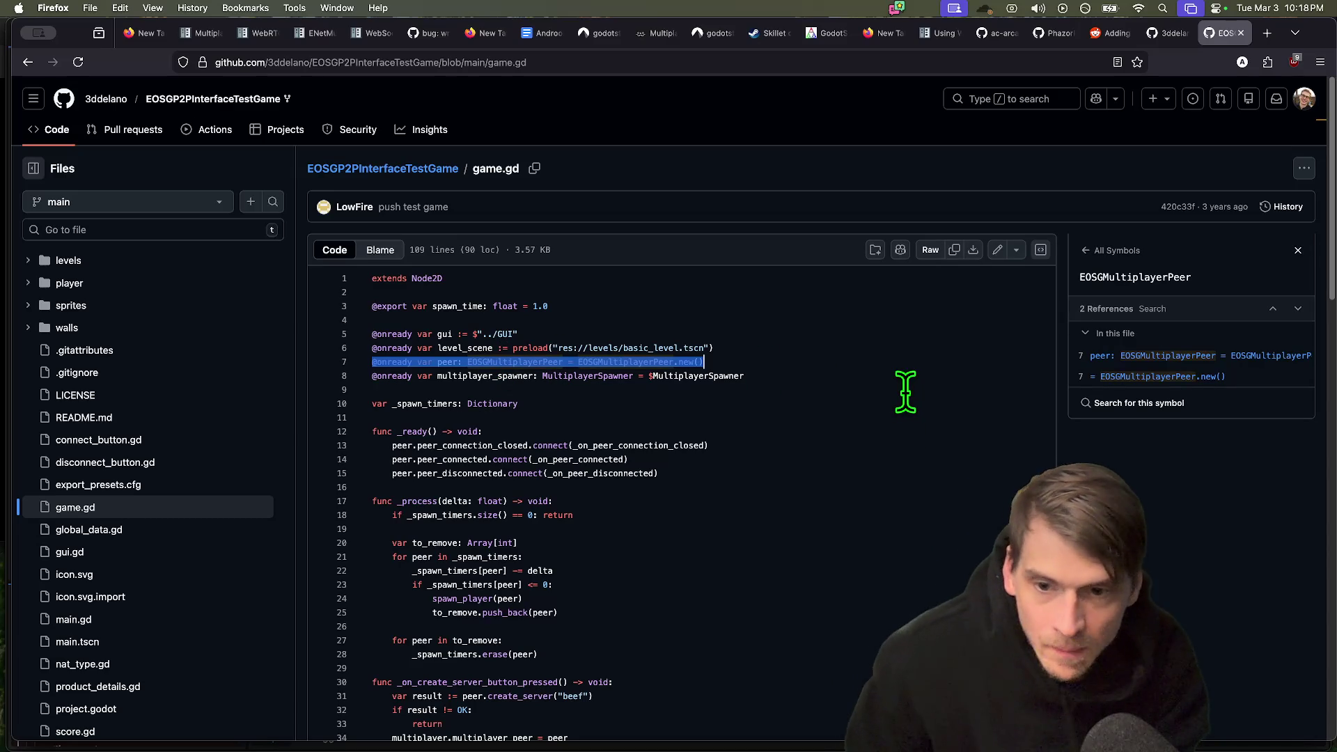
pyautogui.press('super+Tab')
pyautogui.click(847, 265)
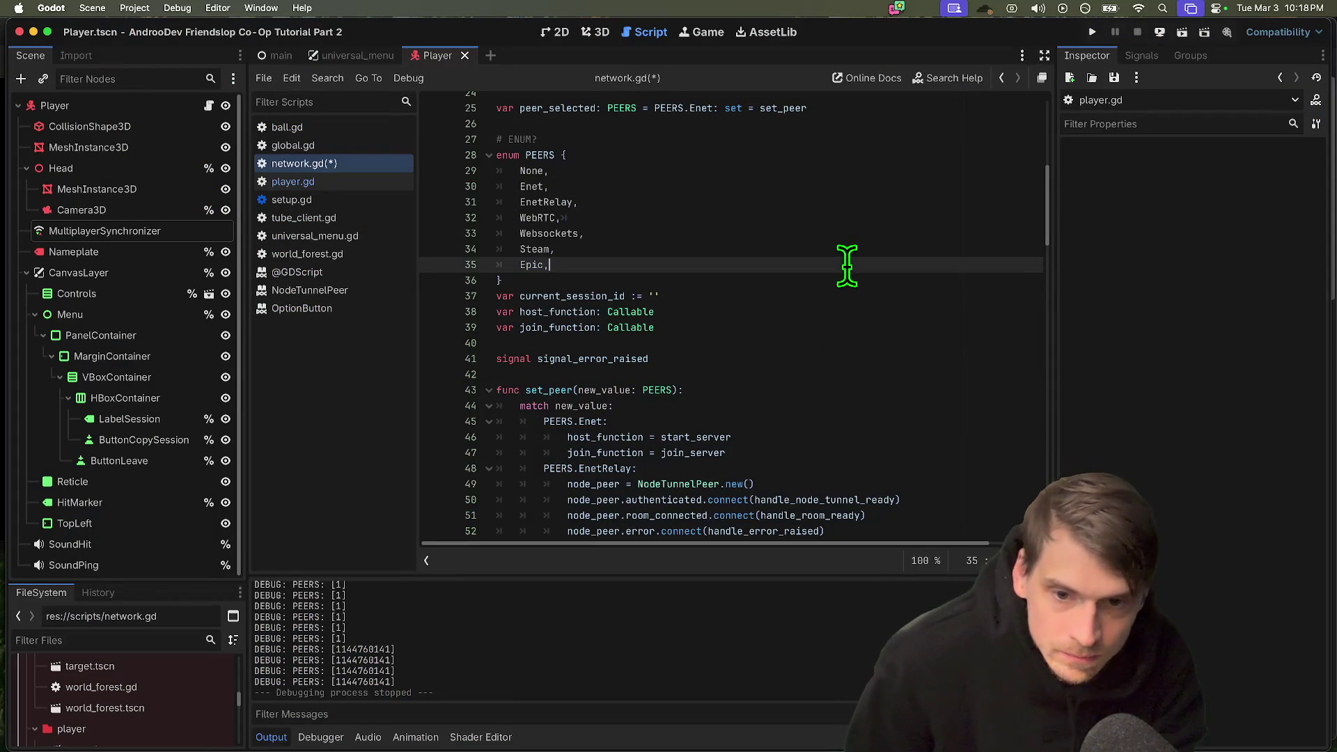
pyautogui.scroll(2, 846, 266)
pyautogui.click(827, 199)
pyautogui.press('Return')
pyautogui.press('Return')
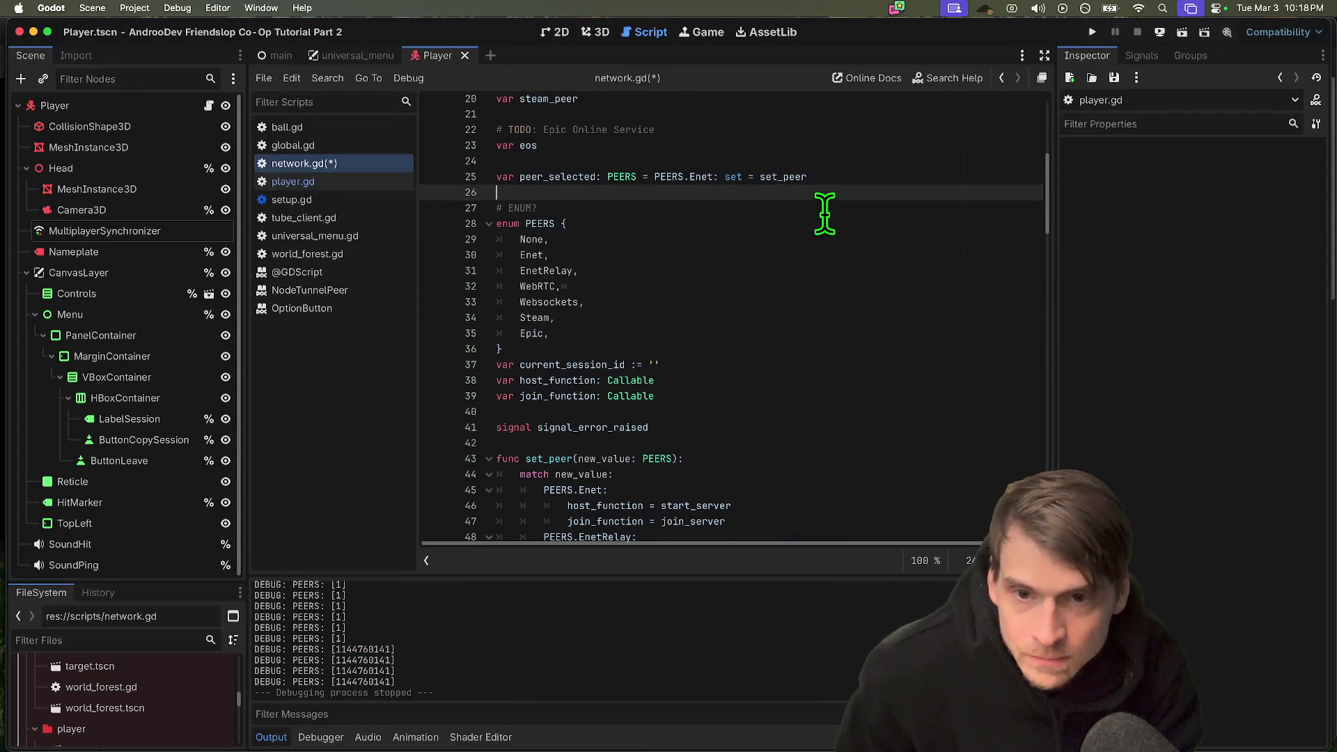
pyautogui.press('Up')
pyautogui.press('Down')
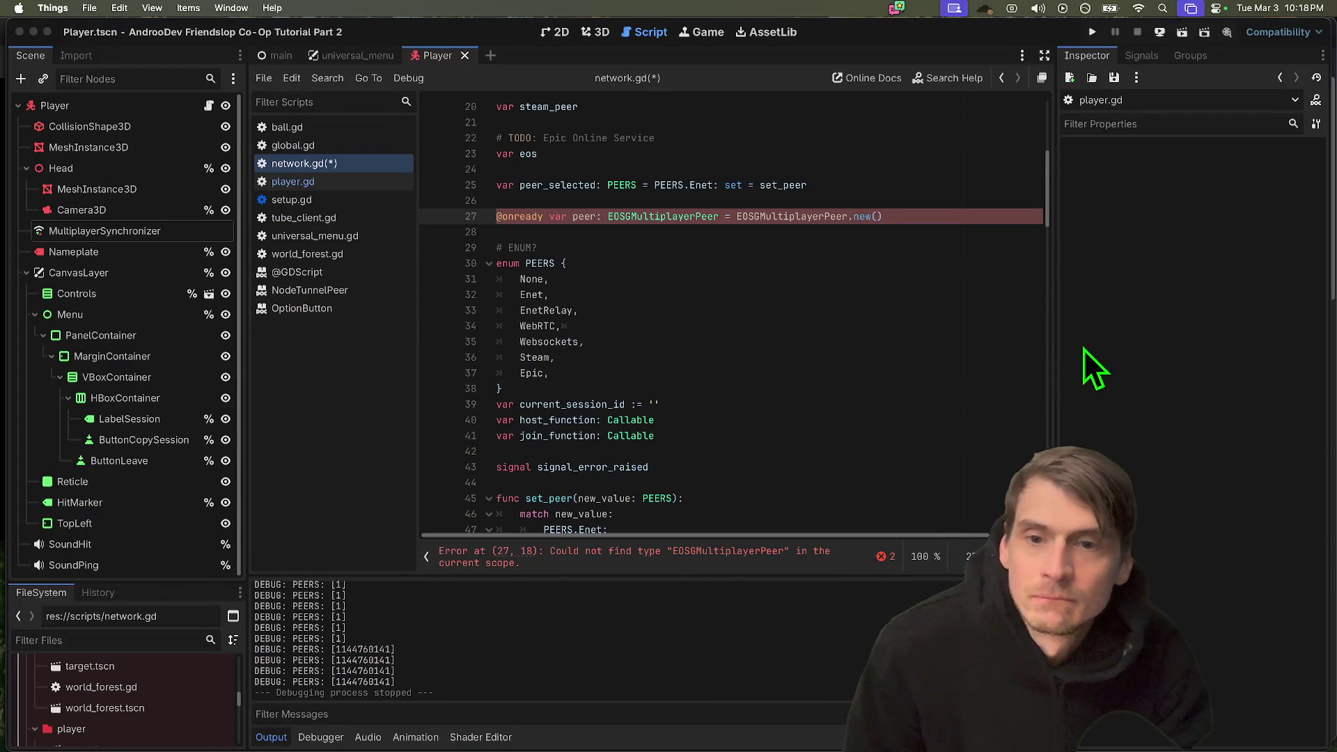
pyautogui.click(993, 212)
# Move the peer line under the Epic Online Service TODO and comment it out.
pyautogui.press('super+x')
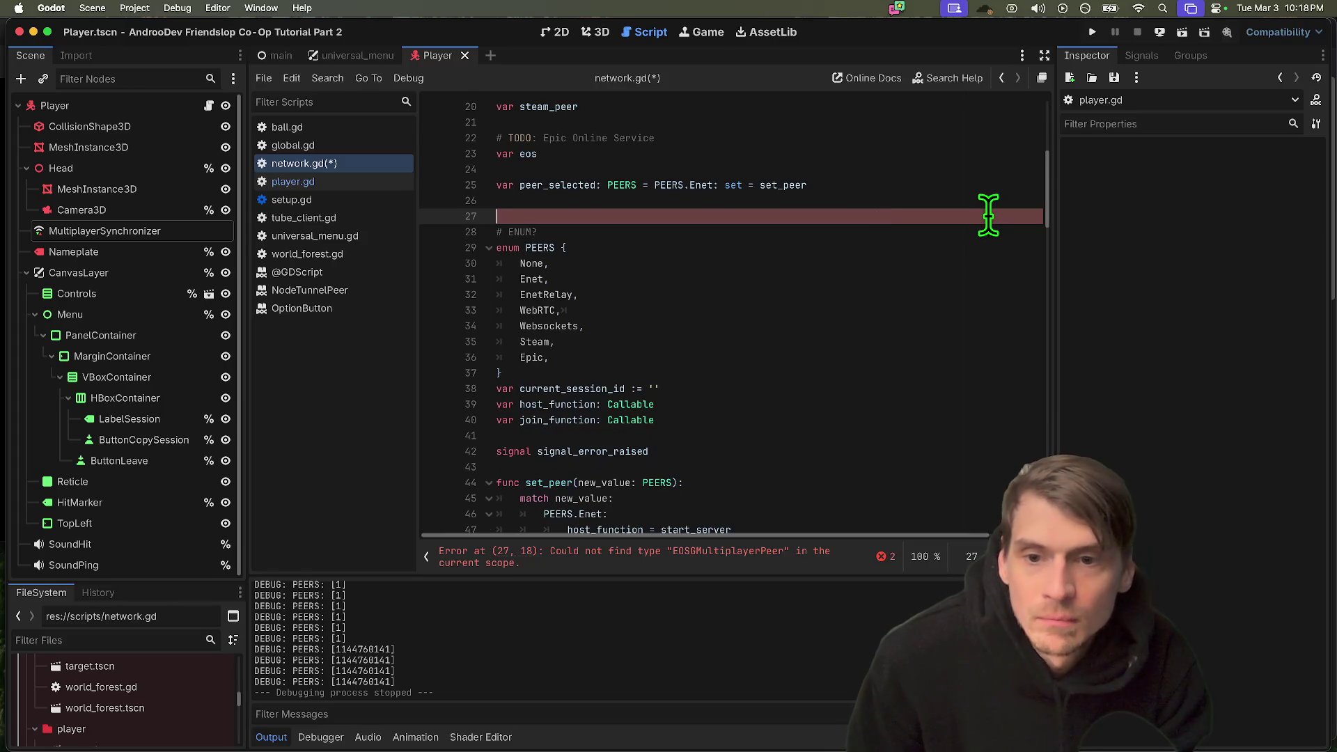
pyautogui.press('Up')
pyautogui.press('Up')
pyautogui.press('Up')
pyautogui.press('super+v')
pyautogui.press('super+k')
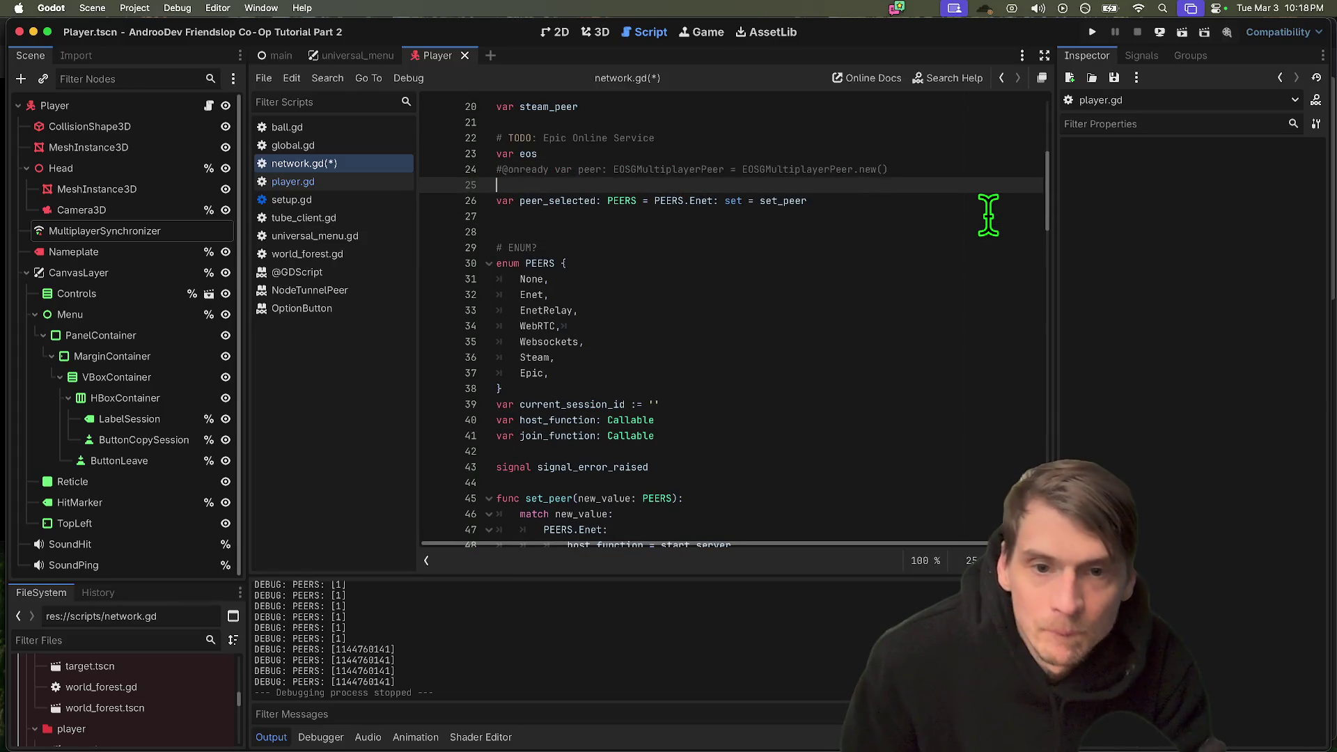
pyautogui.press('super+x')
pyautogui.press('Up')
pyautogui.press('Return')
pyautogui.press('super+z')
pyautogui.press('super+z')
pyautogui.press('super+z')
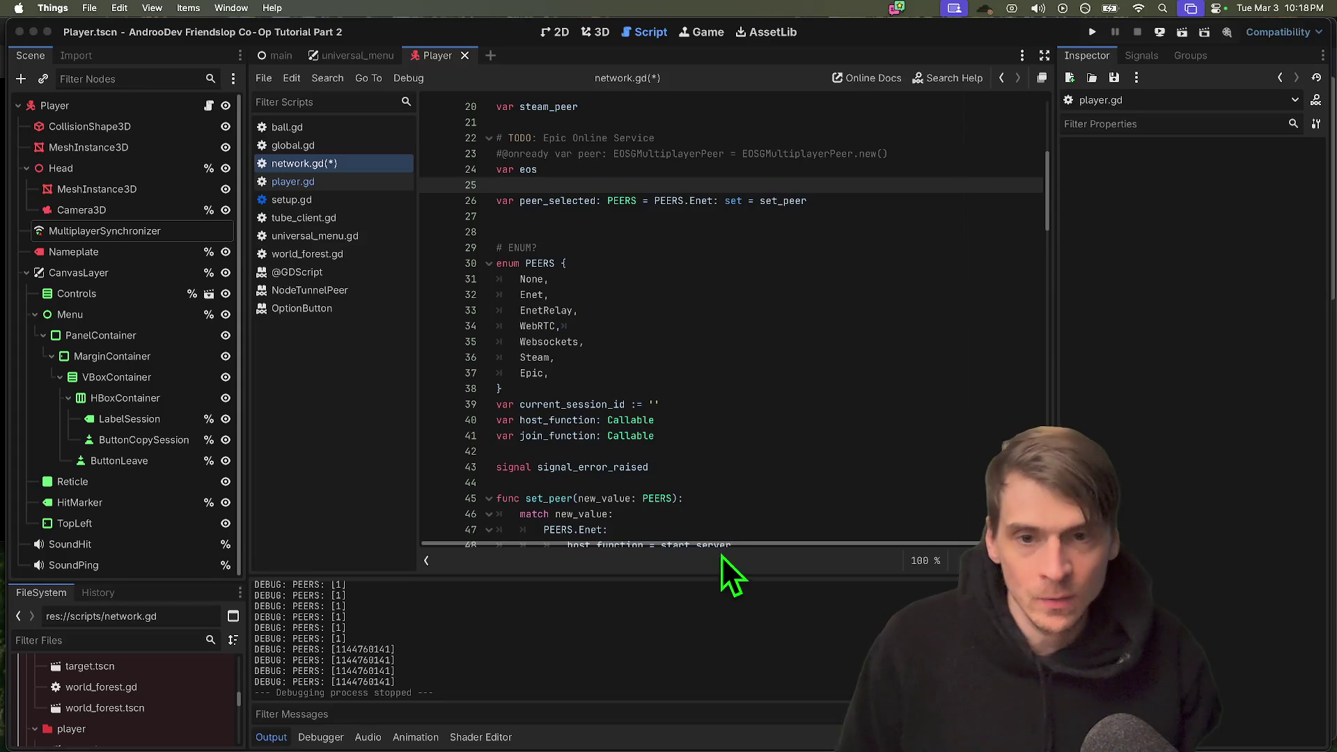
# Review network.gd, briefly check Discord, and return to the Godot script editor.
pyautogui.click(688, 151)
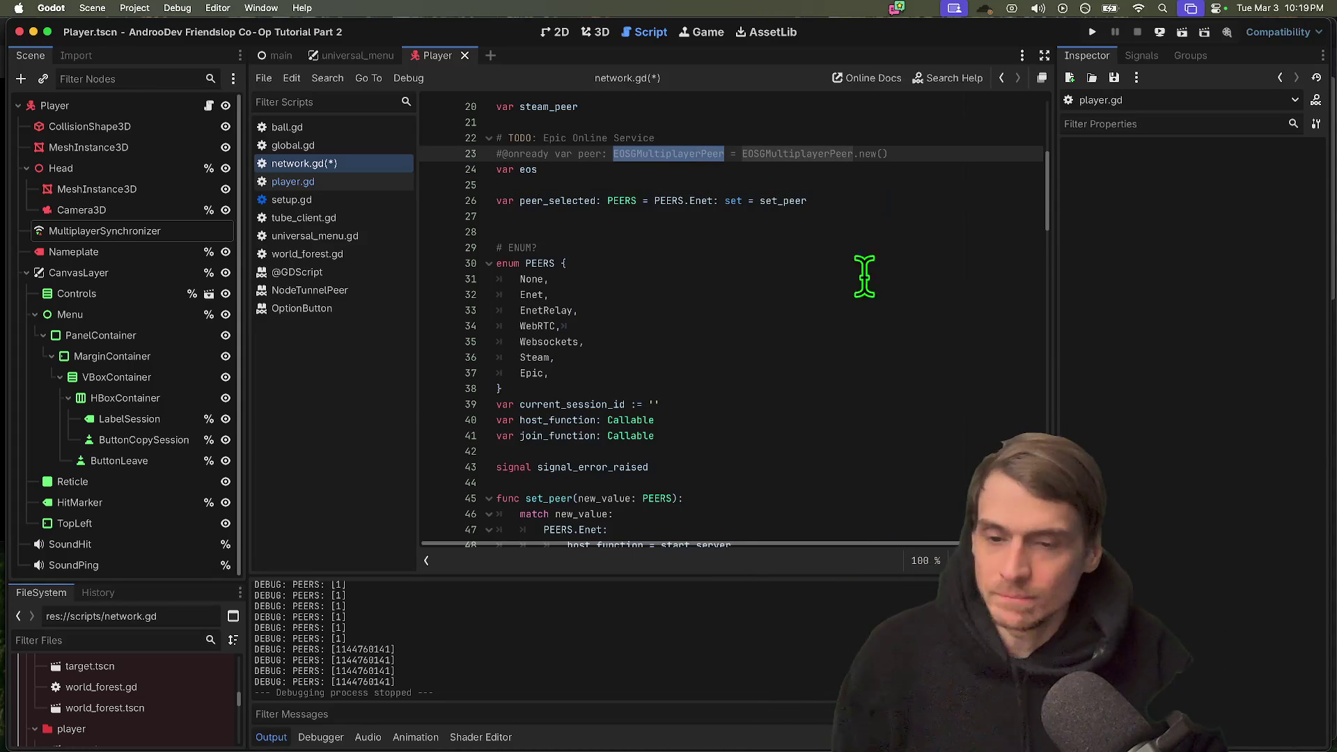
pyautogui.scroll(-20, 871, 394)
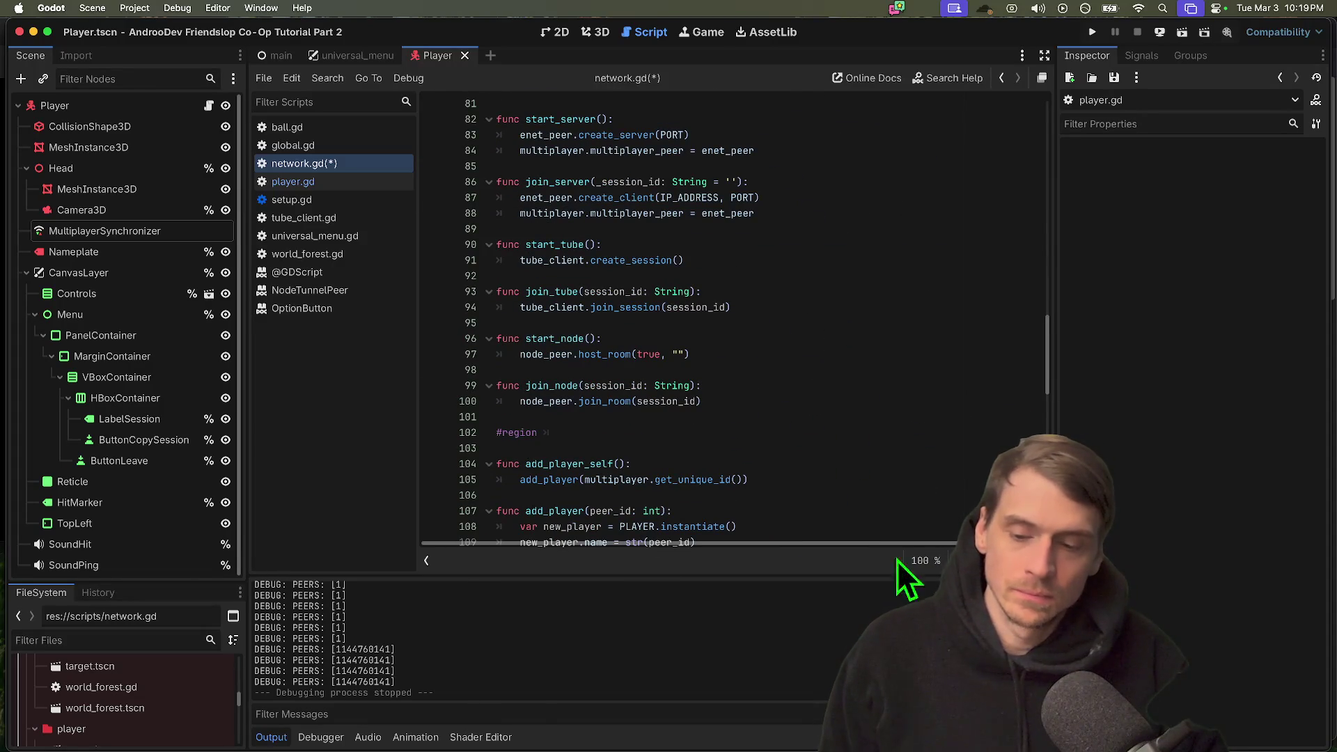
pyautogui.scroll(-10, 908, 526)
pyautogui.press('super+Tab')
pyautogui.press('super+Tab')
pyautogui.press('super+Tab')
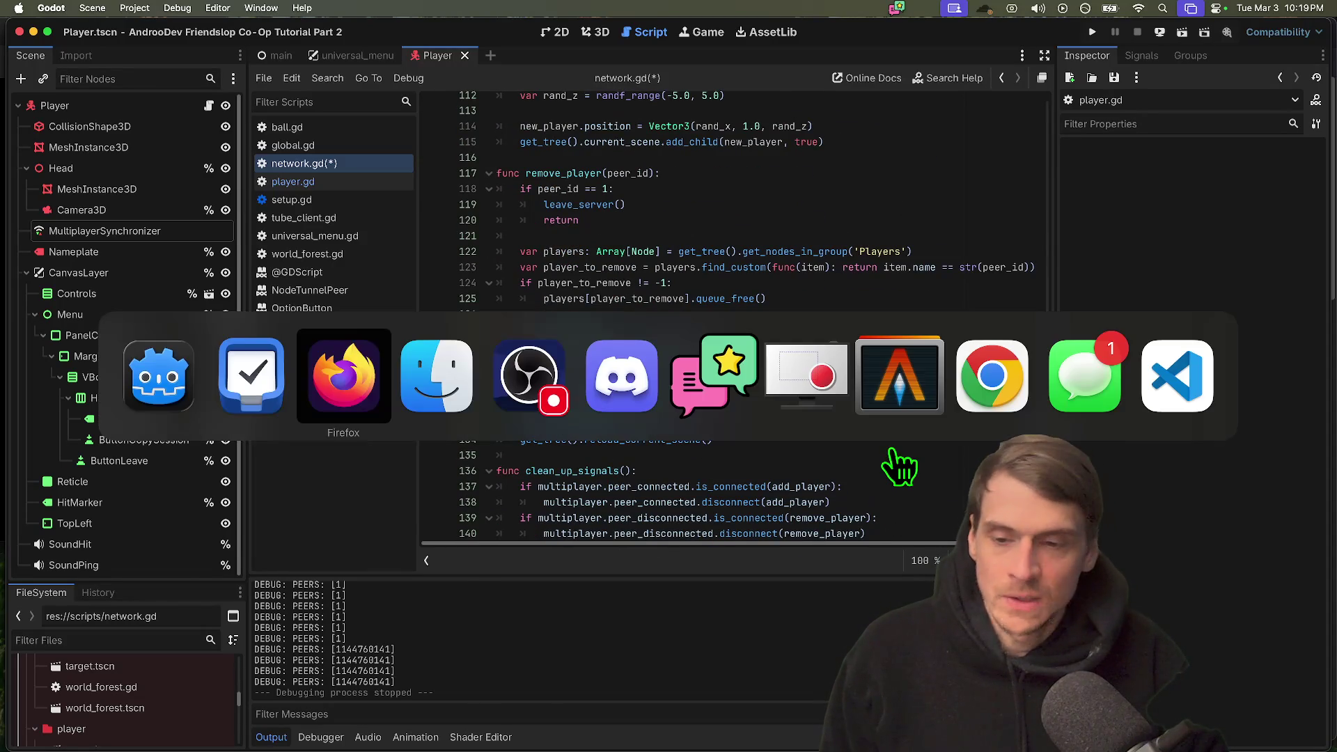
pyautogui.press('super+Tab')
pyautogui.press('super+Tab')
pyautogui.scroll(8, 886, 451)
pyautogui.scroll(-4, 887, 451)
pyautogui.scroll(-3, 887, 454)
pyautogui.scroll(10, 887, 454)
pyautogui.press('super+Tab')
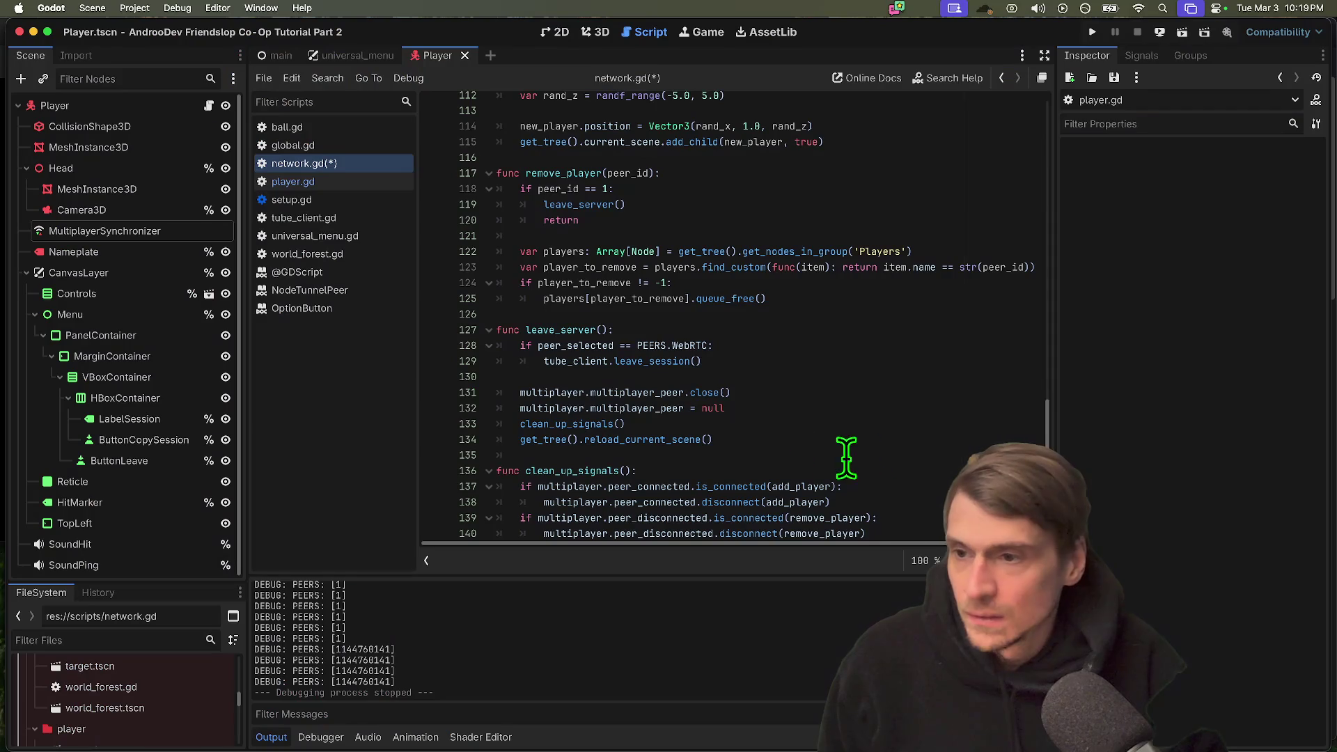
pyautogui.scroll(-7, 587, 317)
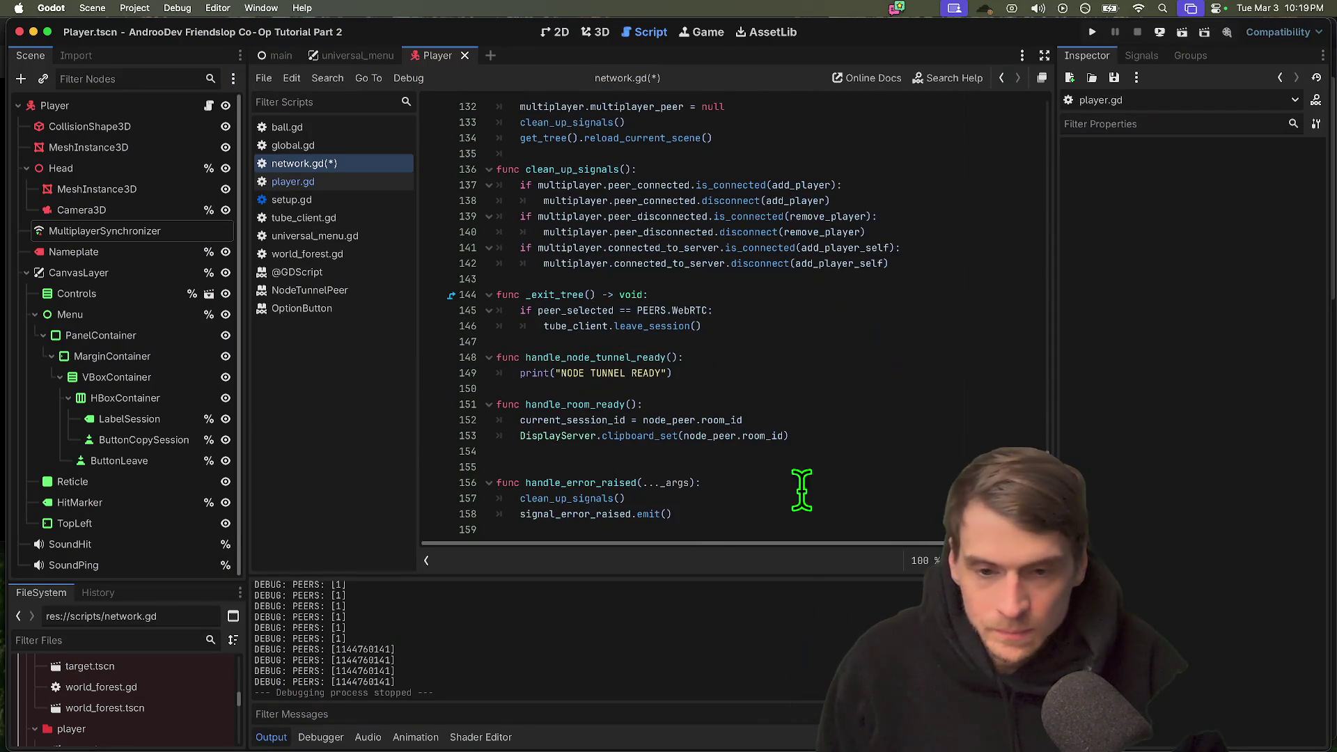
# Delete the extra blank line after line 153 so handle_error_raised follows handle_room_ready.
pyautogui.click(814, 451)
pyautogui.press('BackSpace')
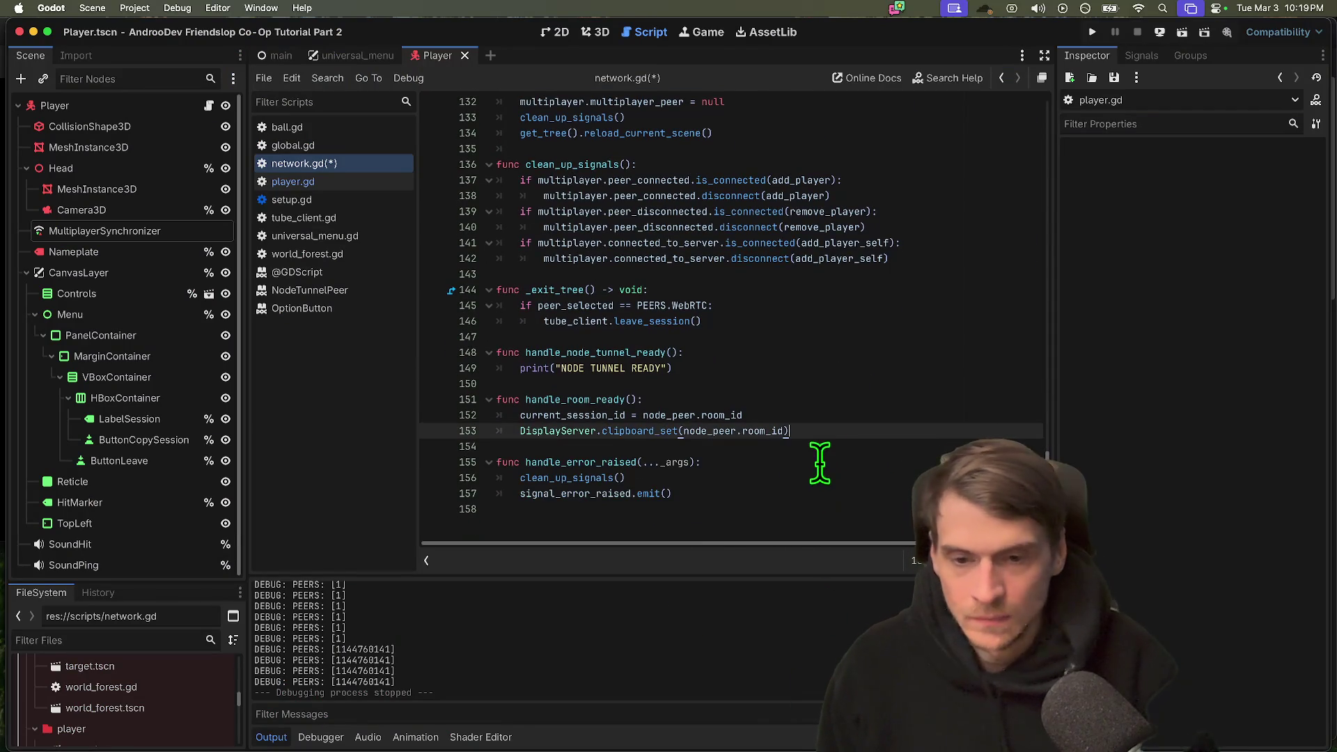
pyautogui.scroll(1, 841, 440)
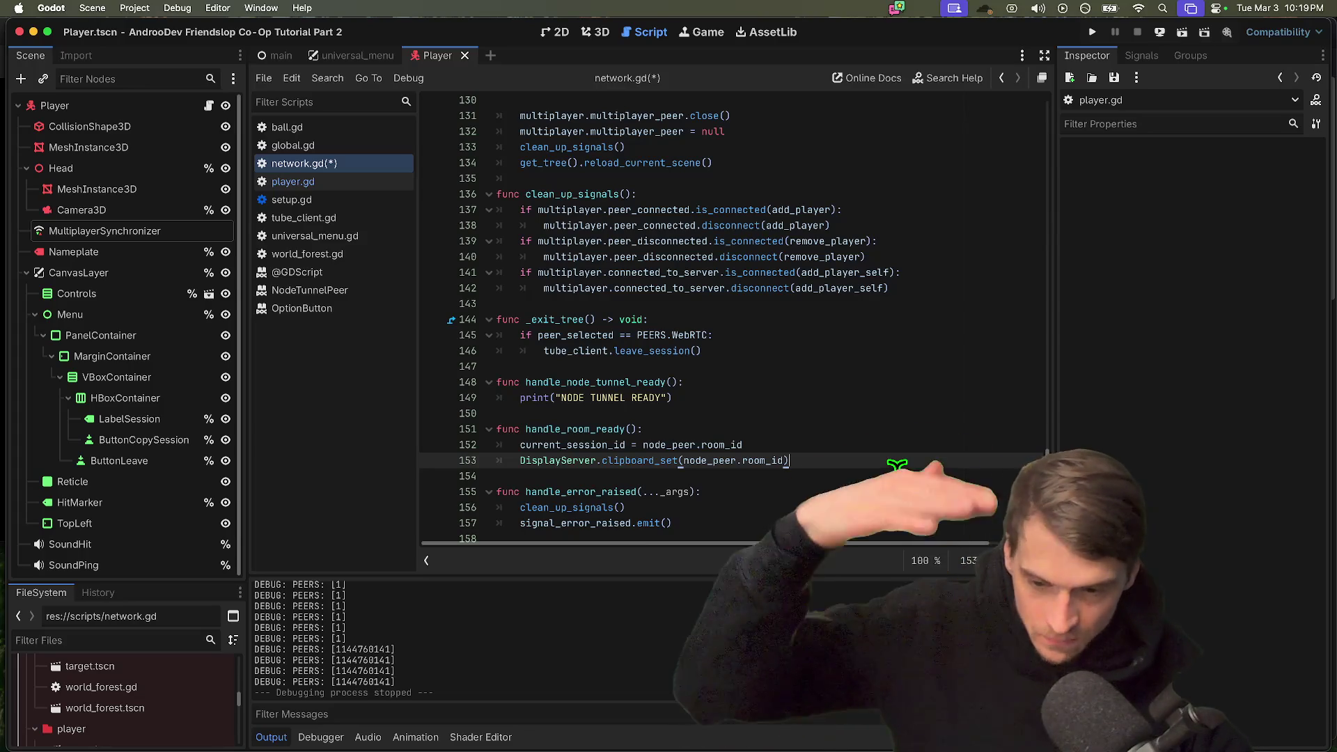
pyautogui.press('super+Tab')
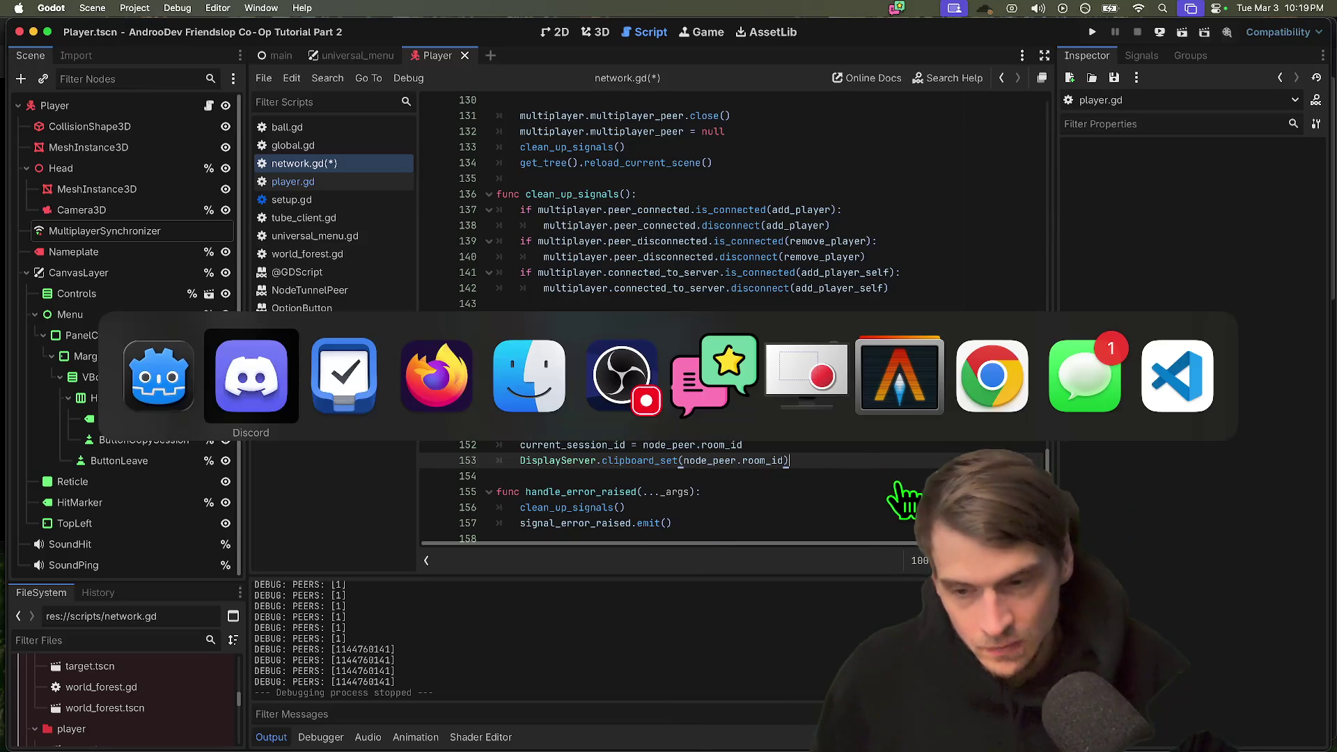
# In Firefox, move from the WebRTCPeerConnection docs through MultiplayerPeer to the PacketPeer class reference.
pyautogui.press('super+Tab')
pyautogui.press('super+Tab')
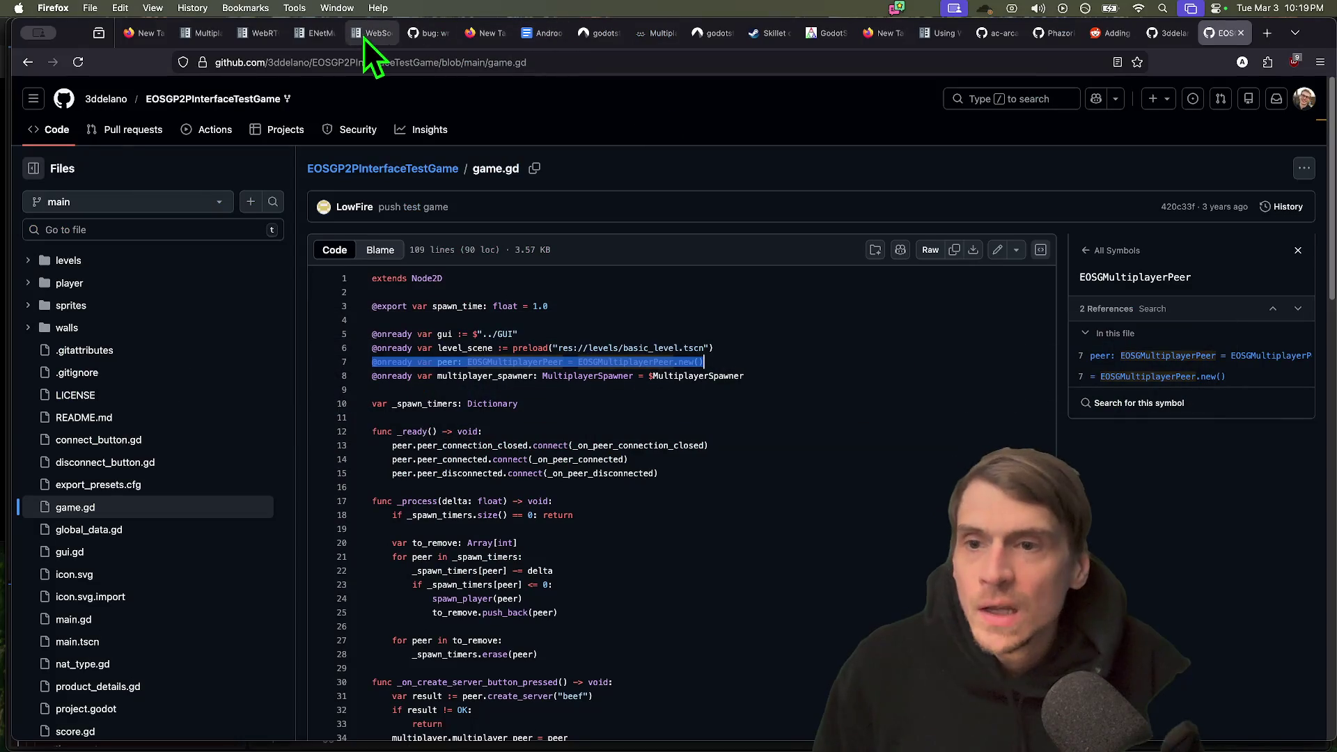
pyautogui.click(272, 35)
pyautogui.scroll(10, 1221, 332)
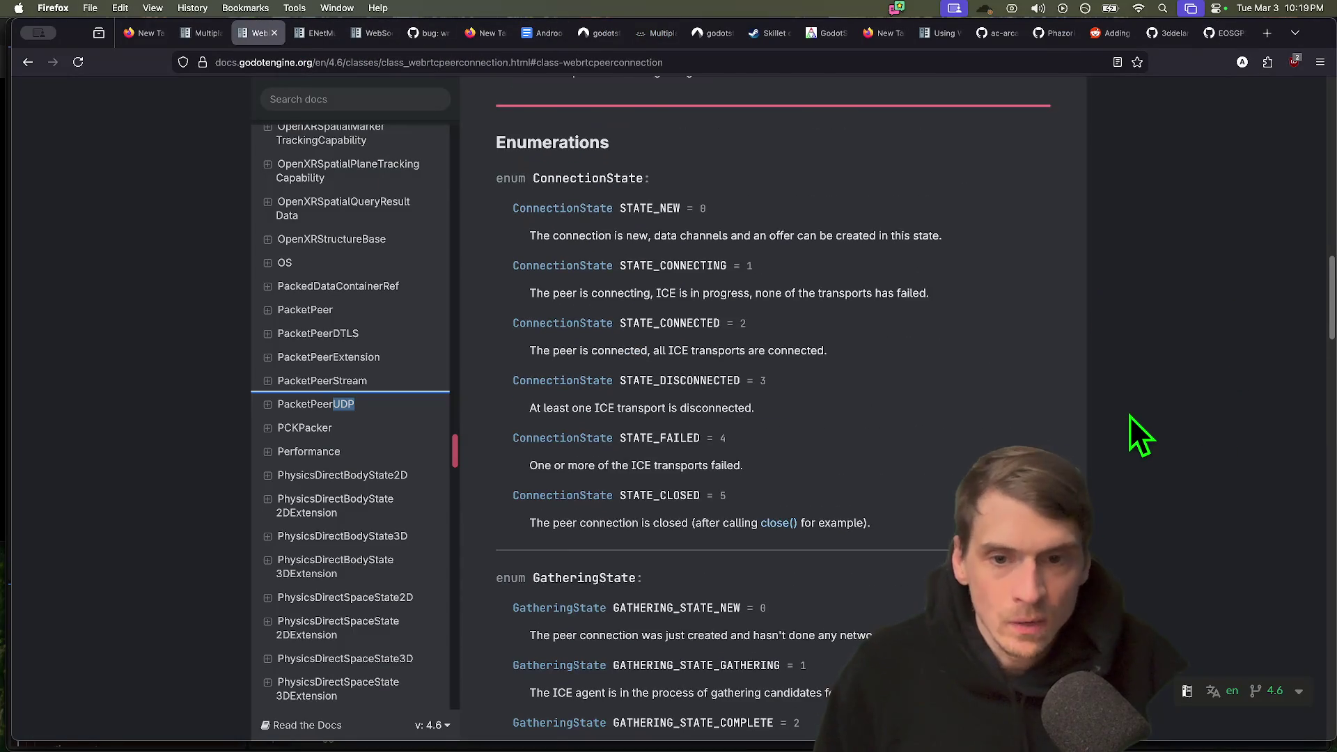
pyautogui.scroll(10, 1126, 418)
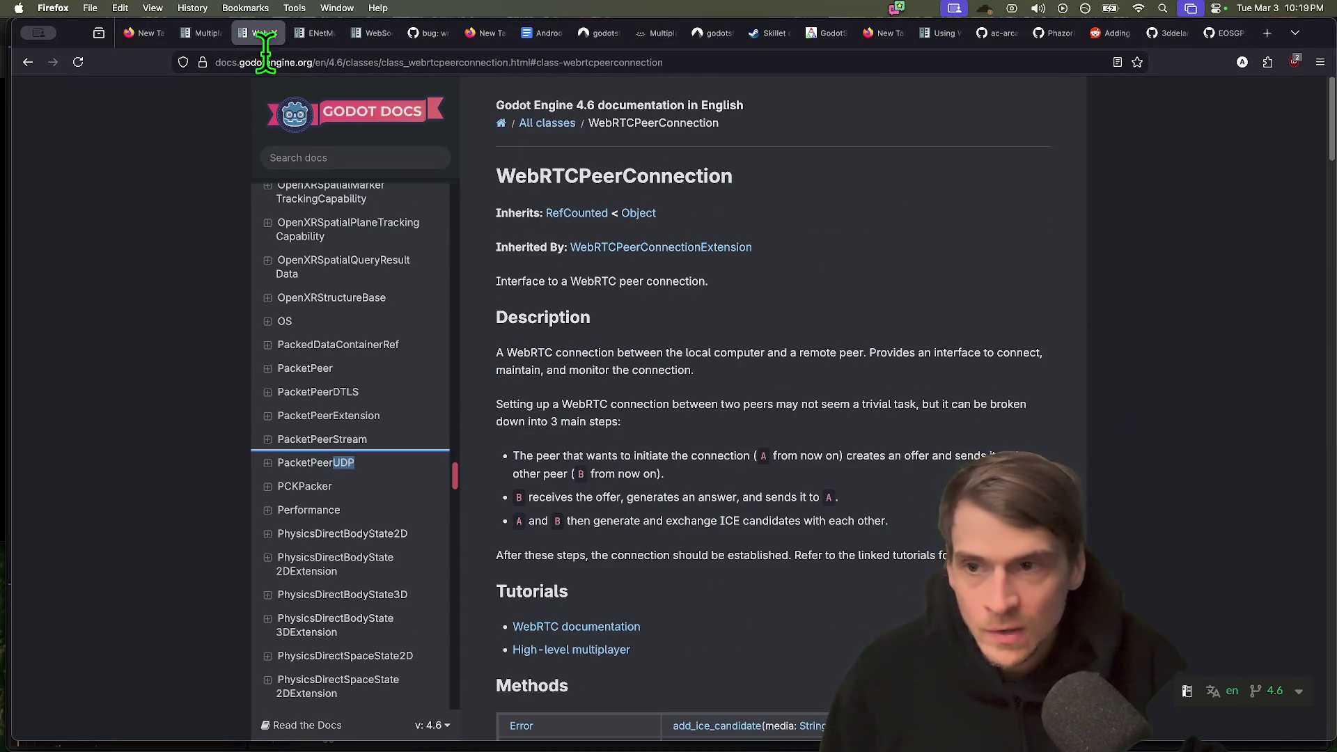
pyautogui.click(208, 33)
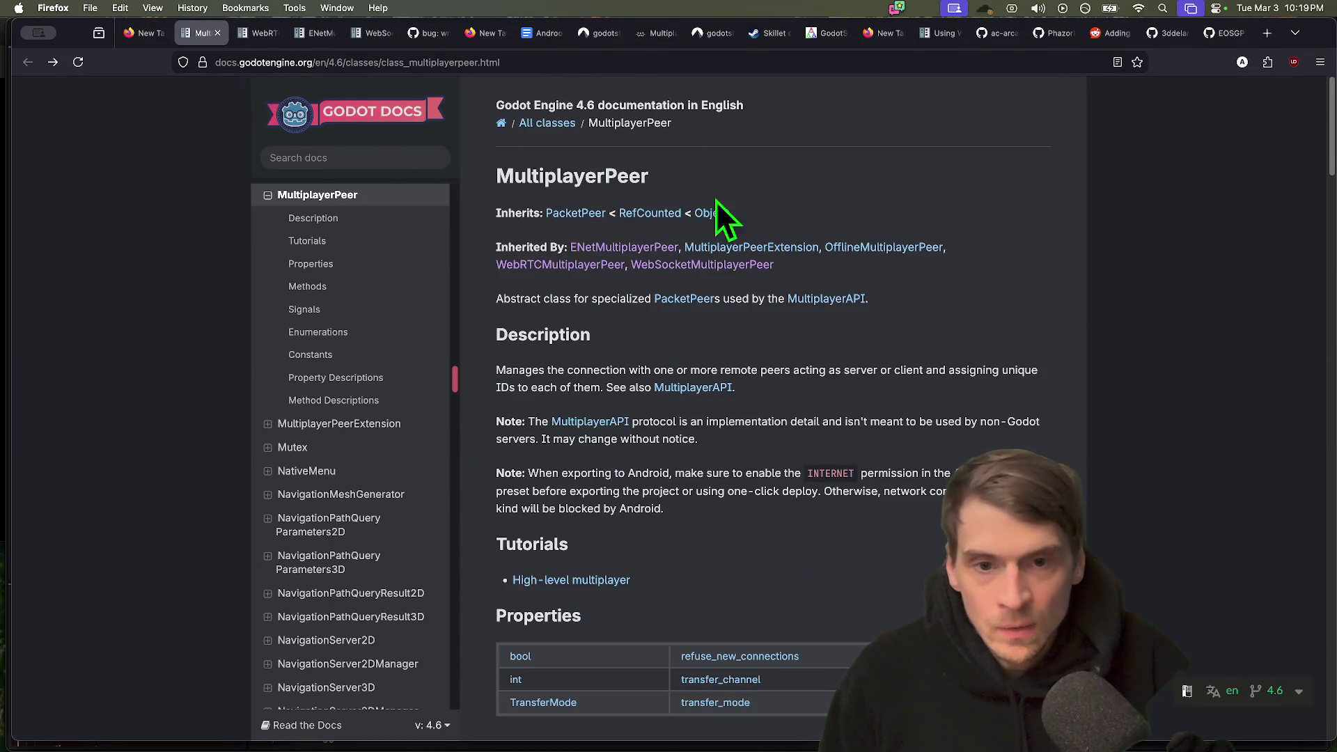
pyautogui.click(575, 213)
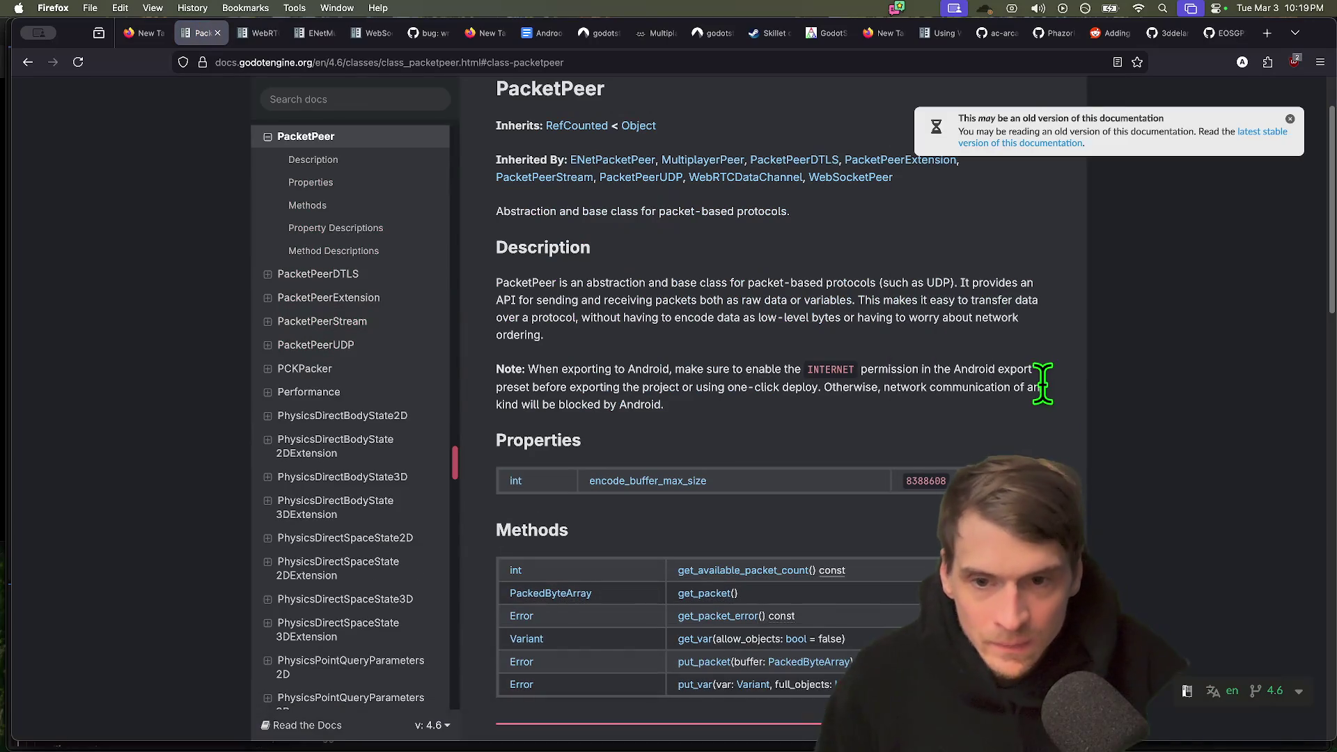
# Find put_packet in the PacketPeer docs and follow its PackedByteArray link to that class page.
pyautogui.scroll(-5, 1044, 380)
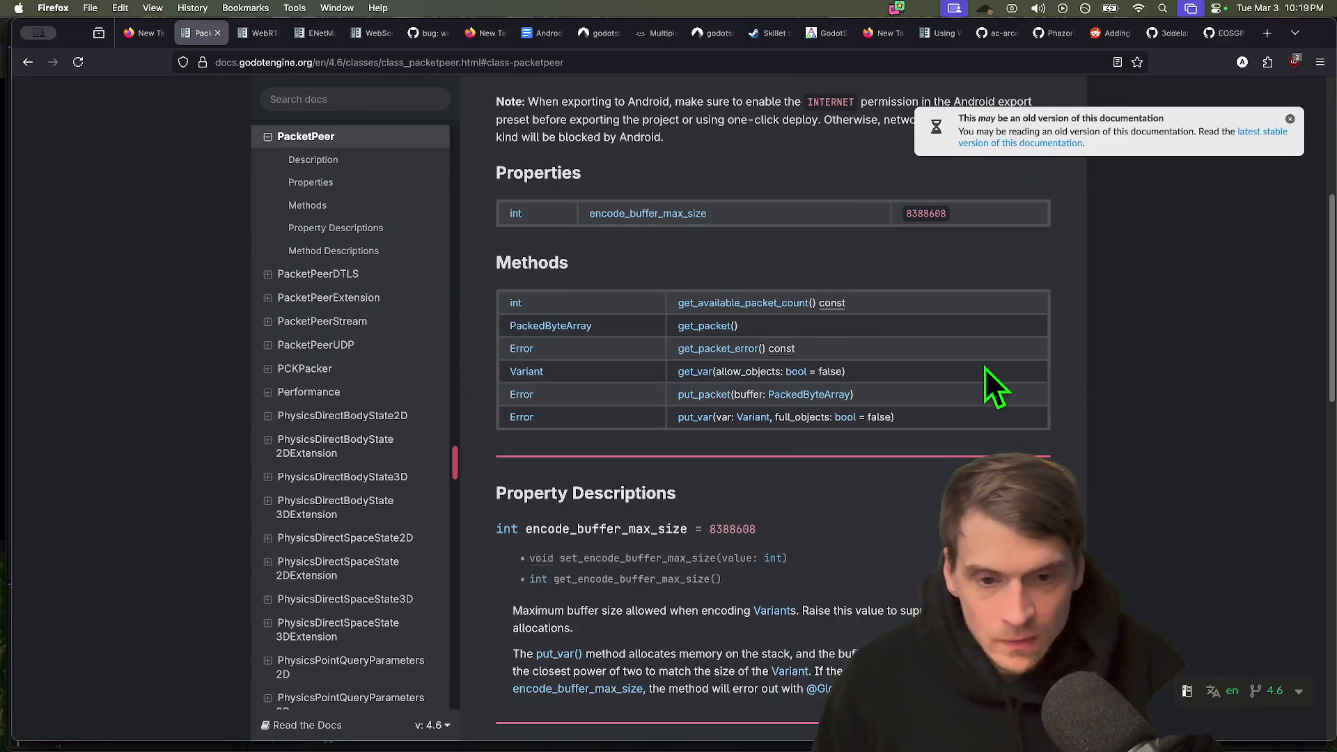
pyautogui.scroll(-3, 983, 421)
pyautogui.doubleClick(640, 381)
pyautogui.scroll(2, 975, 584)
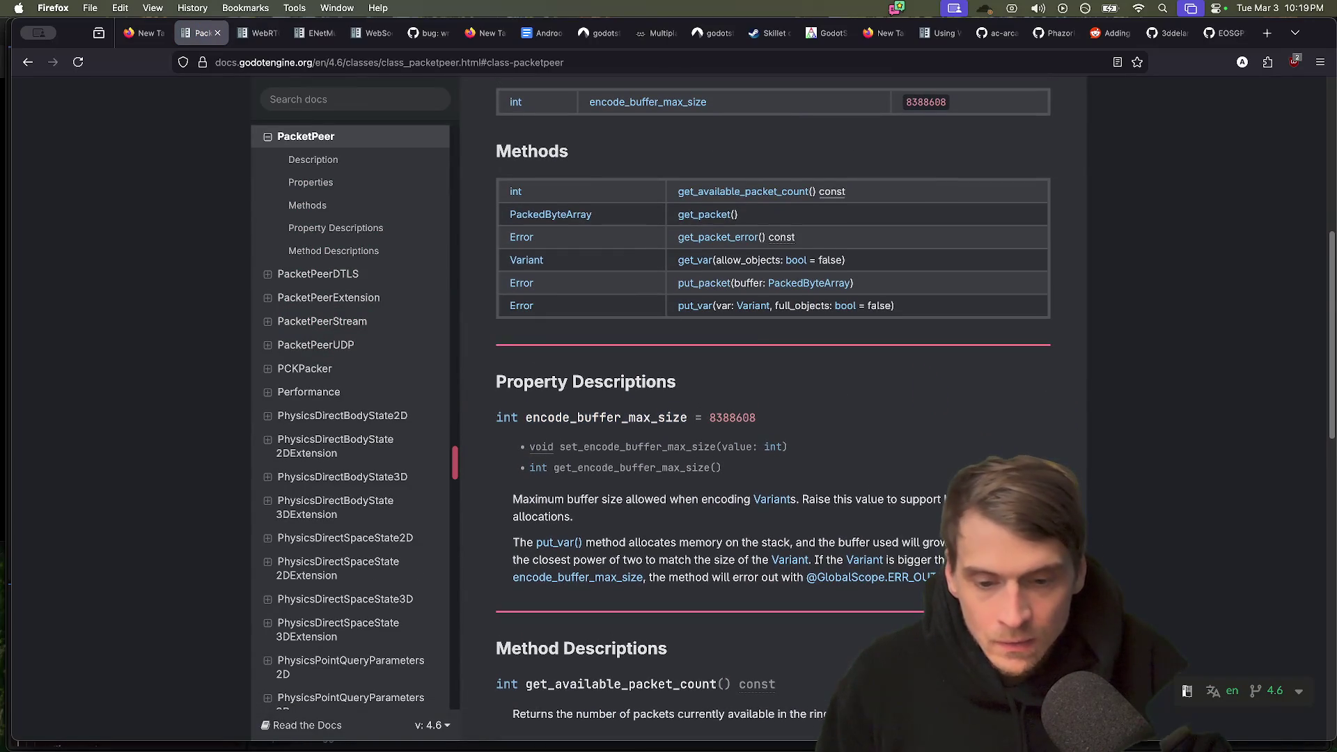
pyautogui.scroll(-3, 773, 418)
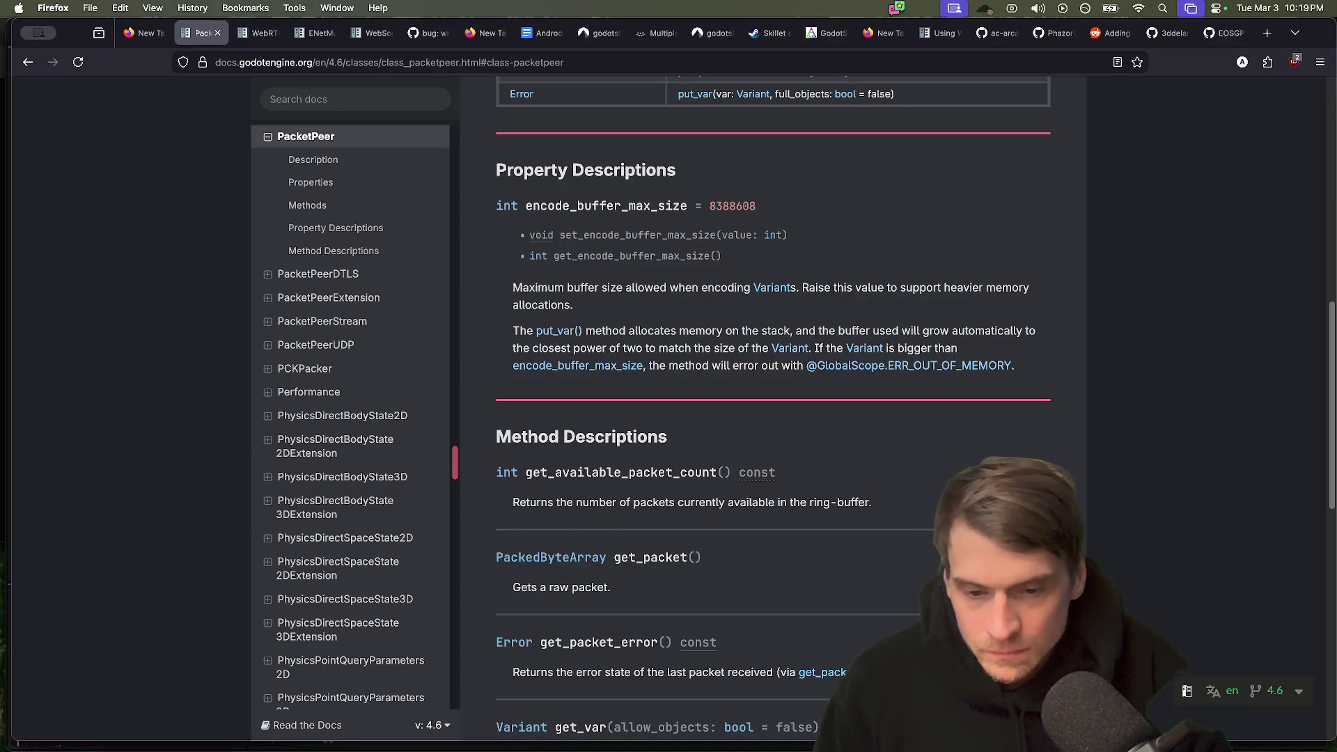
pyautogui.scroll(9, 773, 418)
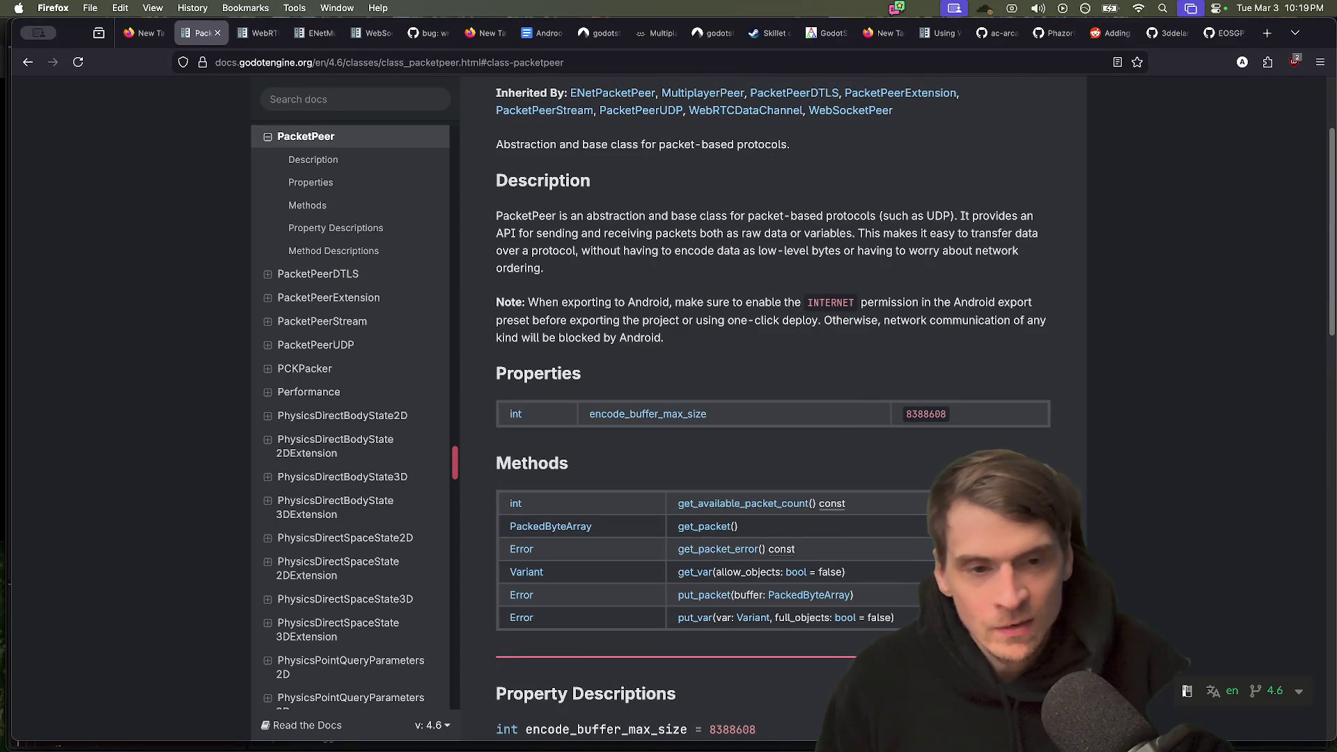
pyautogui.scroll(-15, 773, 418)
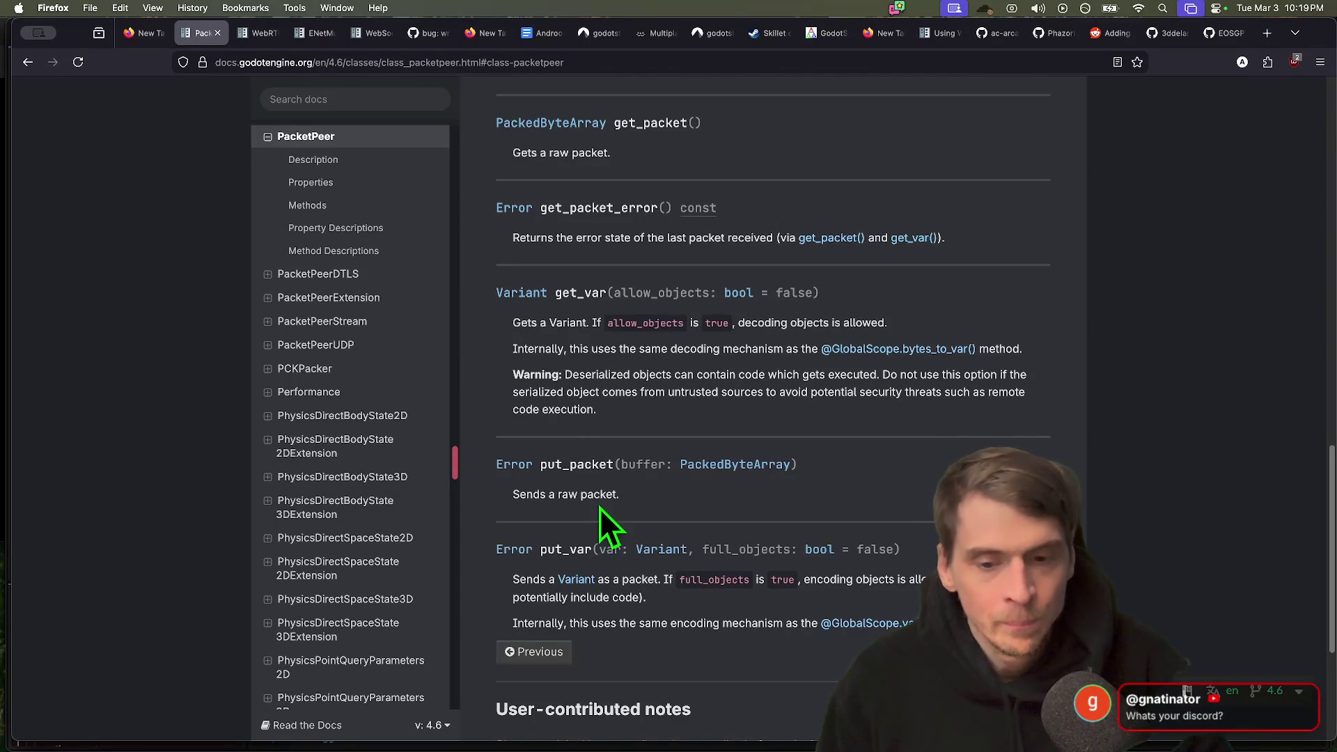
pyautogui.doubleClick(570, 464)
pyautogui.scroll(-3, 570, 464)
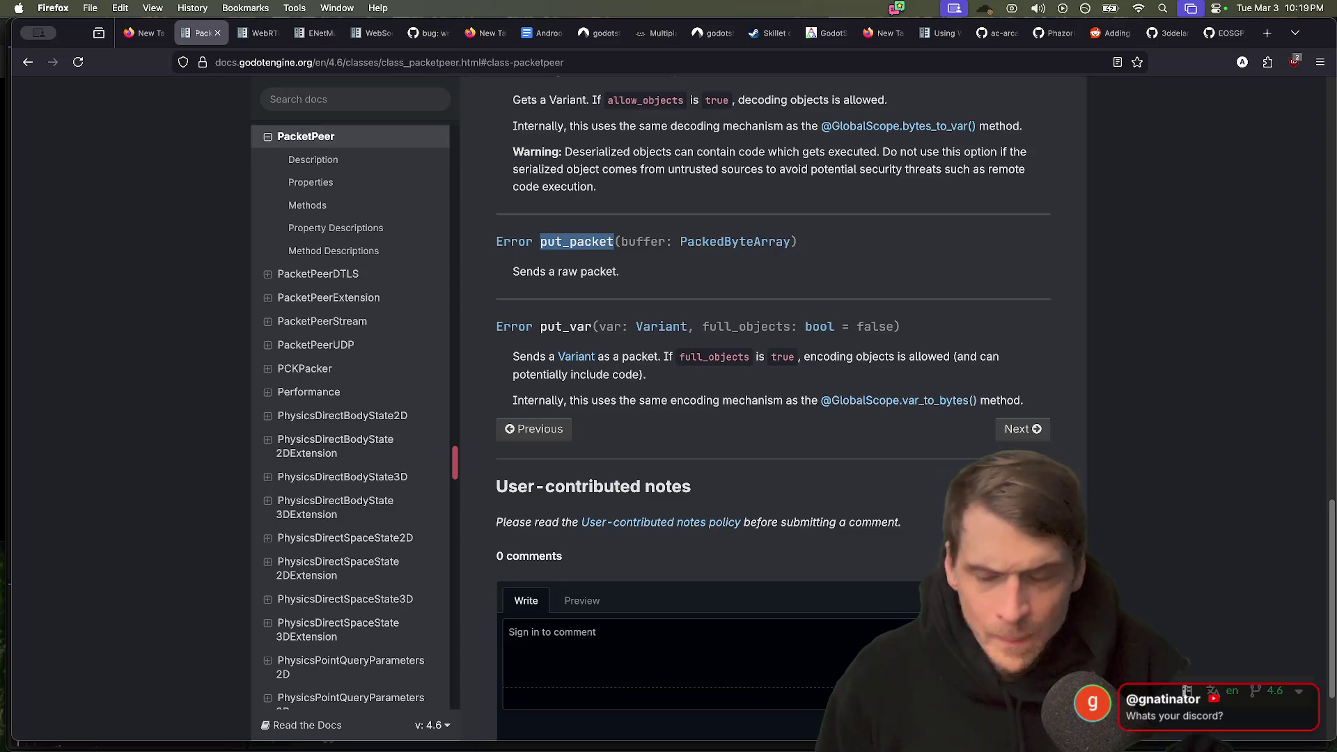
pyautogui.click(770, 245)
pyautogui.scroll(-5, 799, 345)
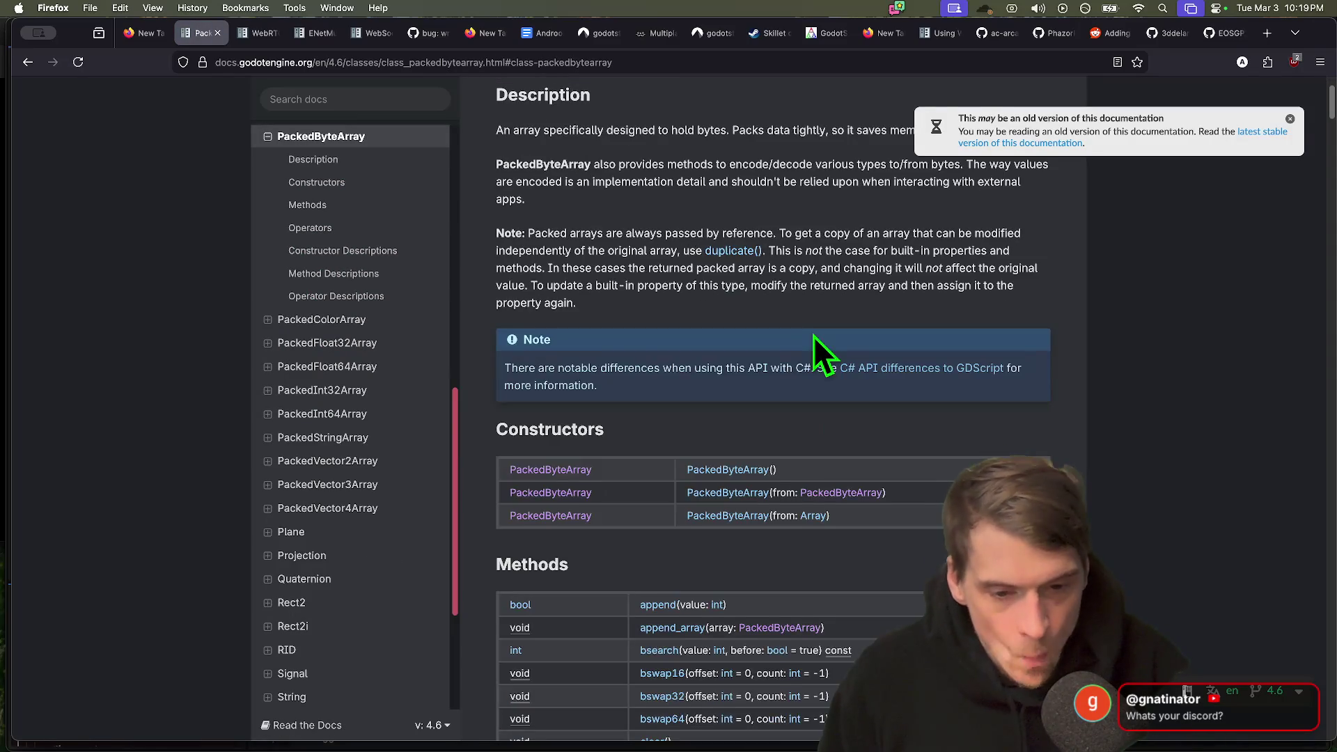
pyautogui.scroll(-2, 773, 418)
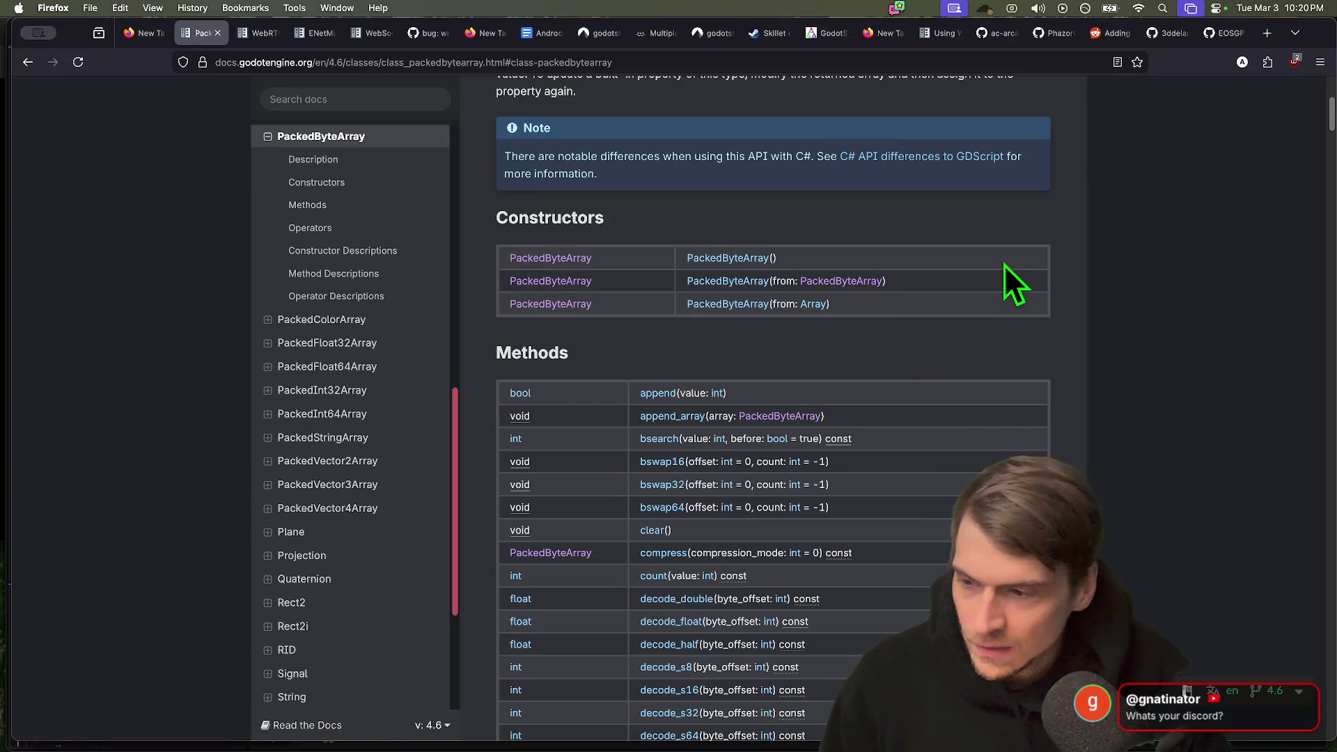
# In Discord, copy the community server's link via Invite to Server, then switch back to Firefox.
pyautogui.moveTo(1235, 746)
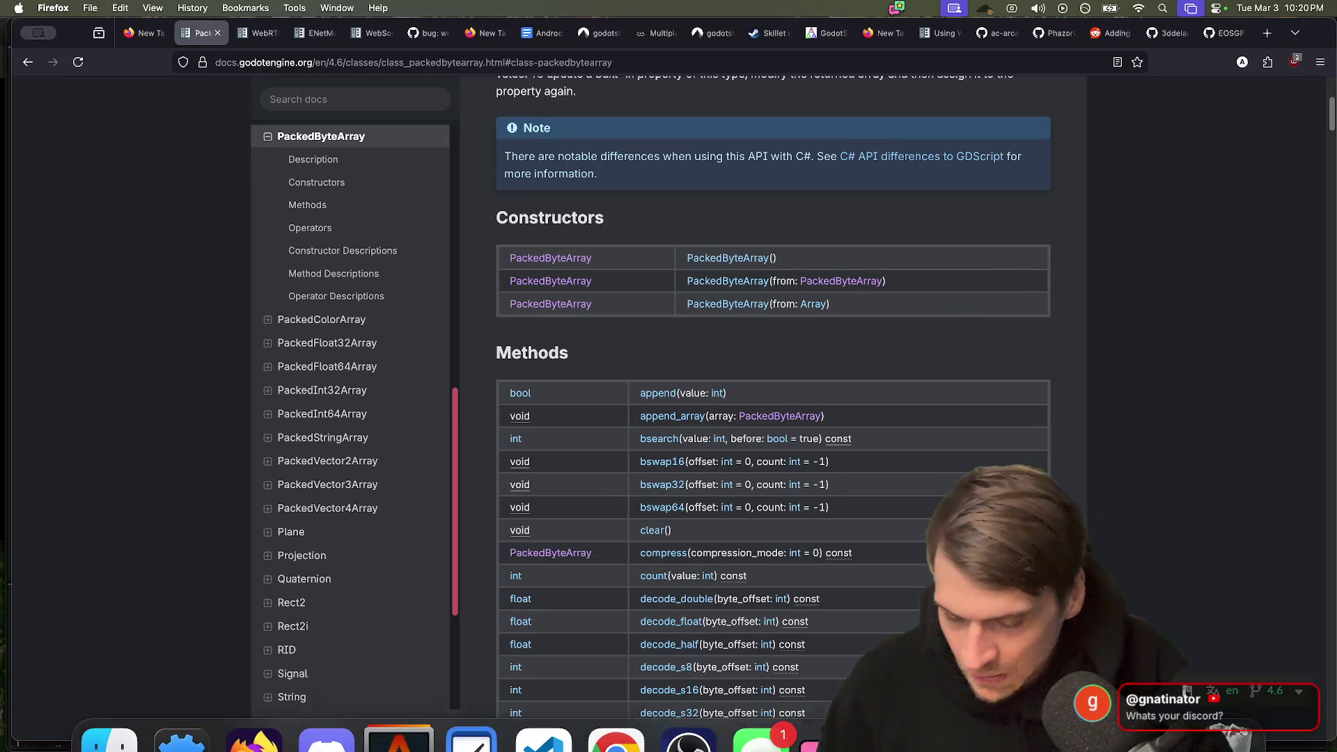
pyautogui.click(335, 715)
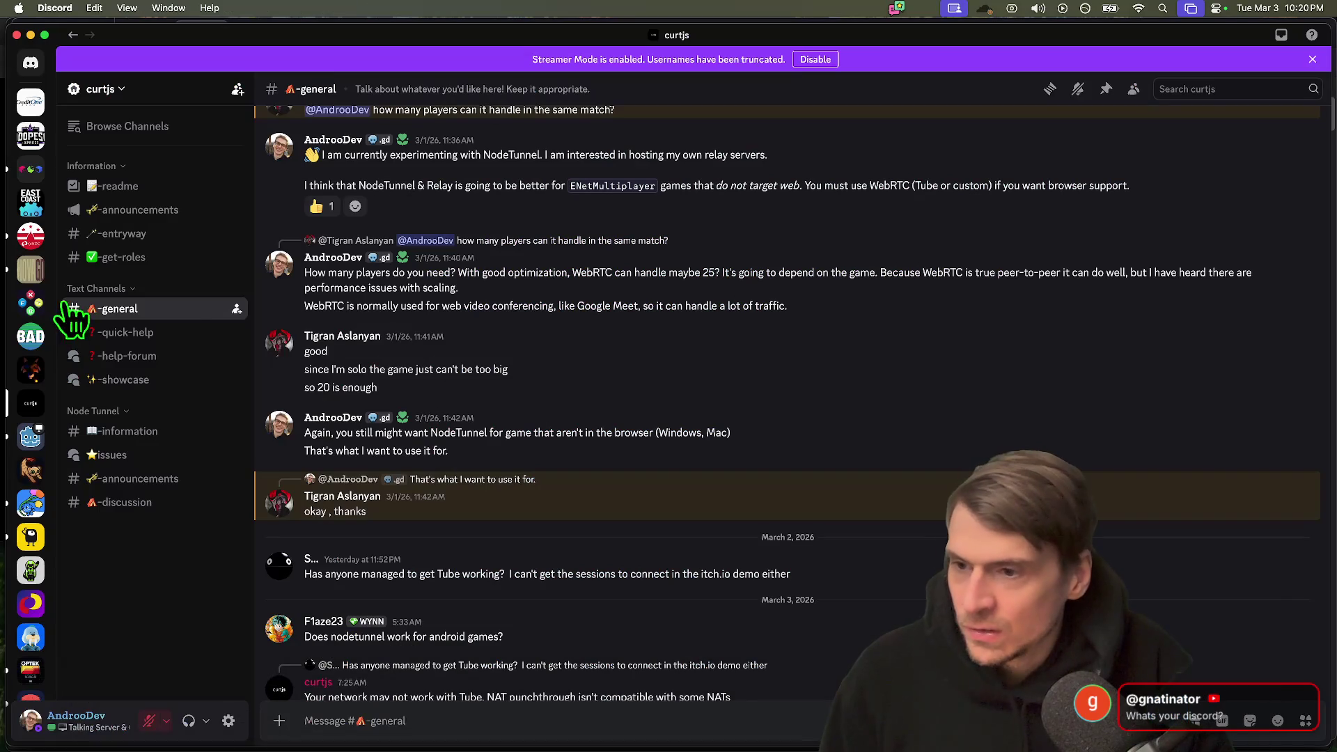
pyautogui.rightClick(18, 196)
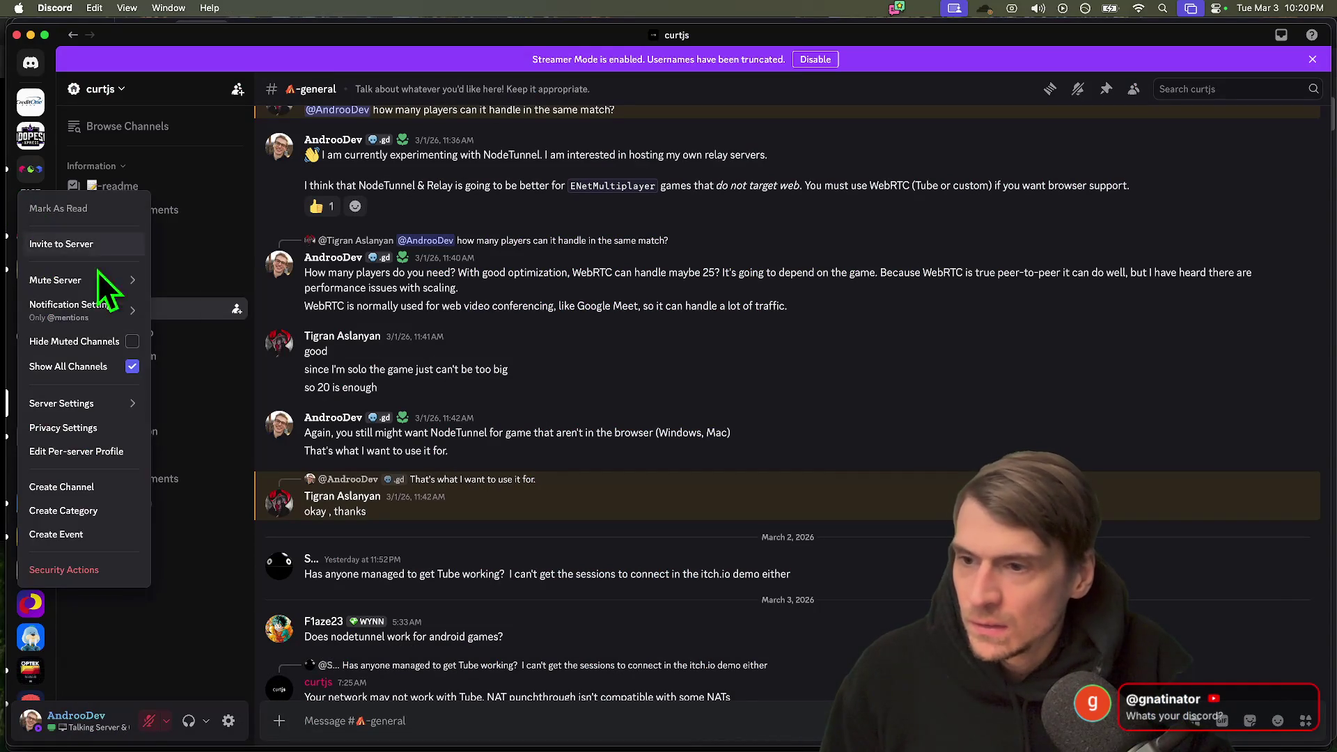
pyautogui.click(117, 248)
pyautogui.click(787, 572)
pyautogui.press('super+Tab')
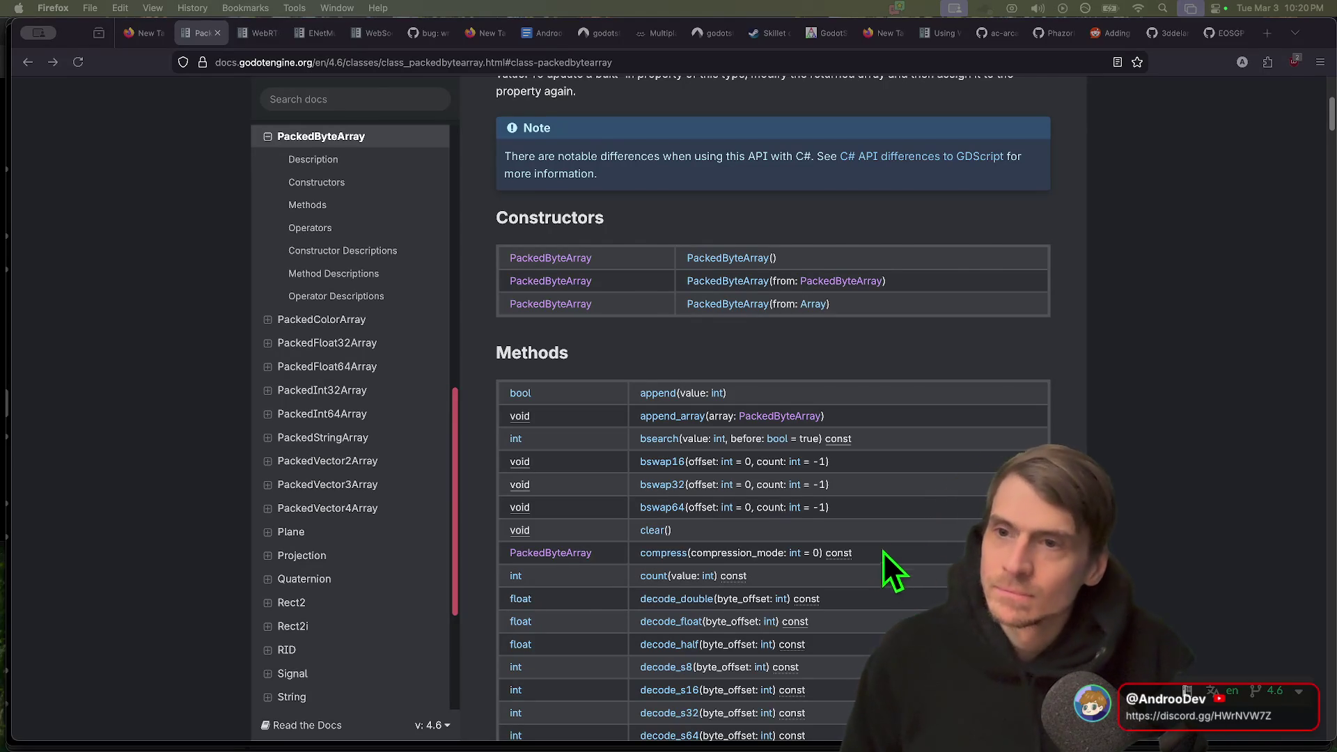
# Close both empty New Tab tabs, review the Part 3 plan in the co-op doc, then return to Godot.
pyautogui.scroll(5, 891, 566)
pyautogui.scroll(1, 789, 534)
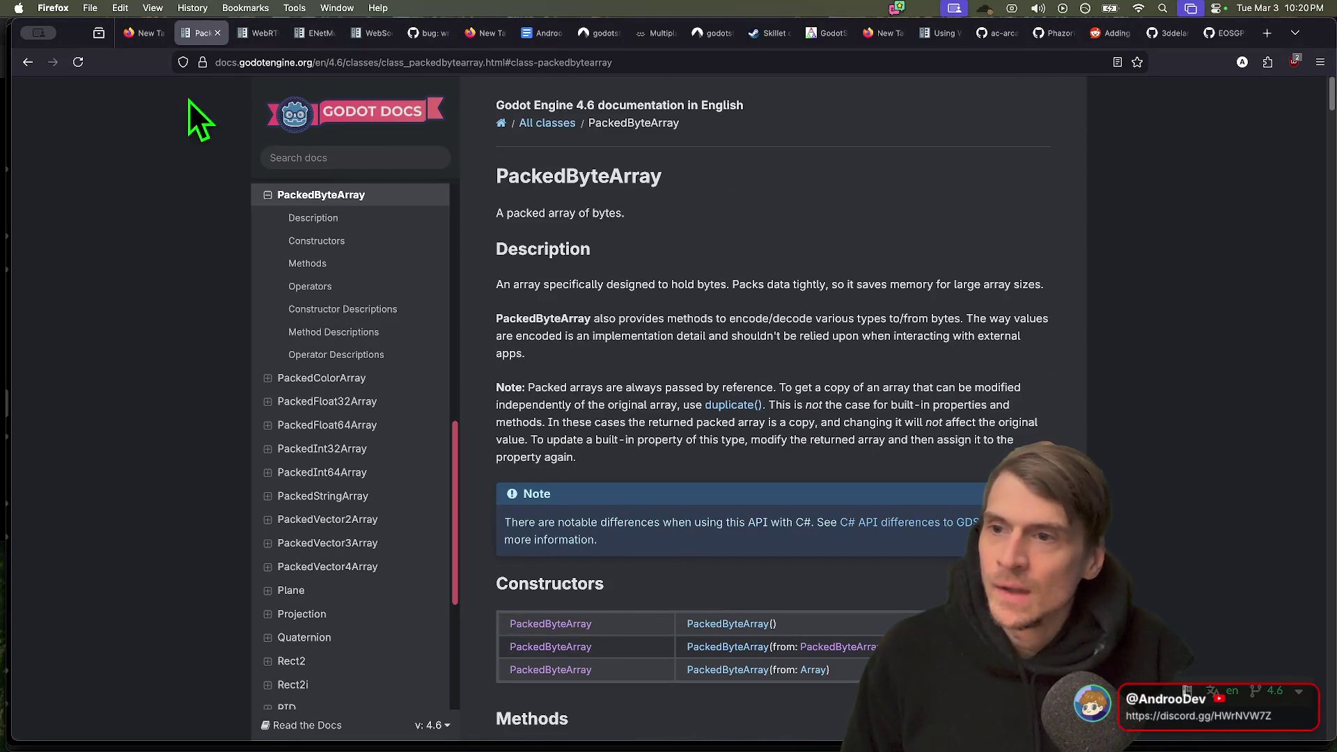
pyautogui.middleClick(120, 40)
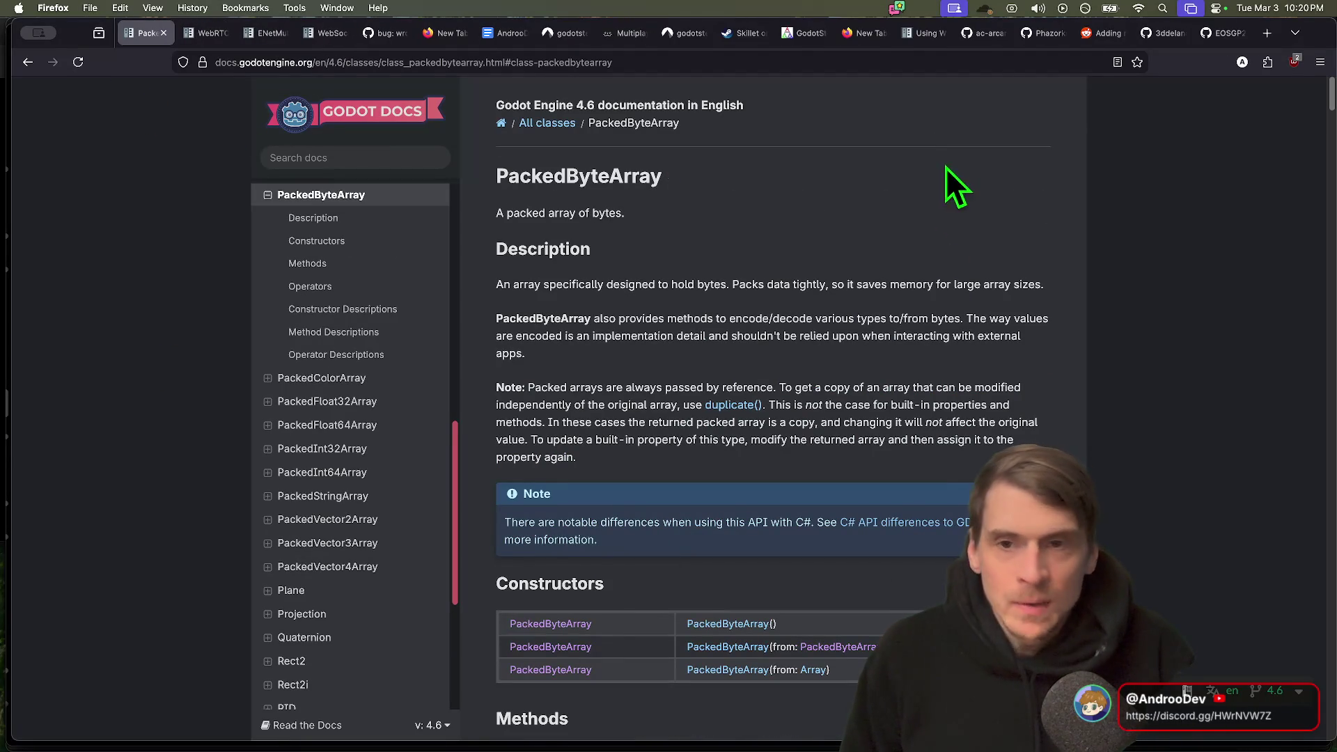
pyautogui.middleClick(430, 32)
pyautogui.click(448, 31)
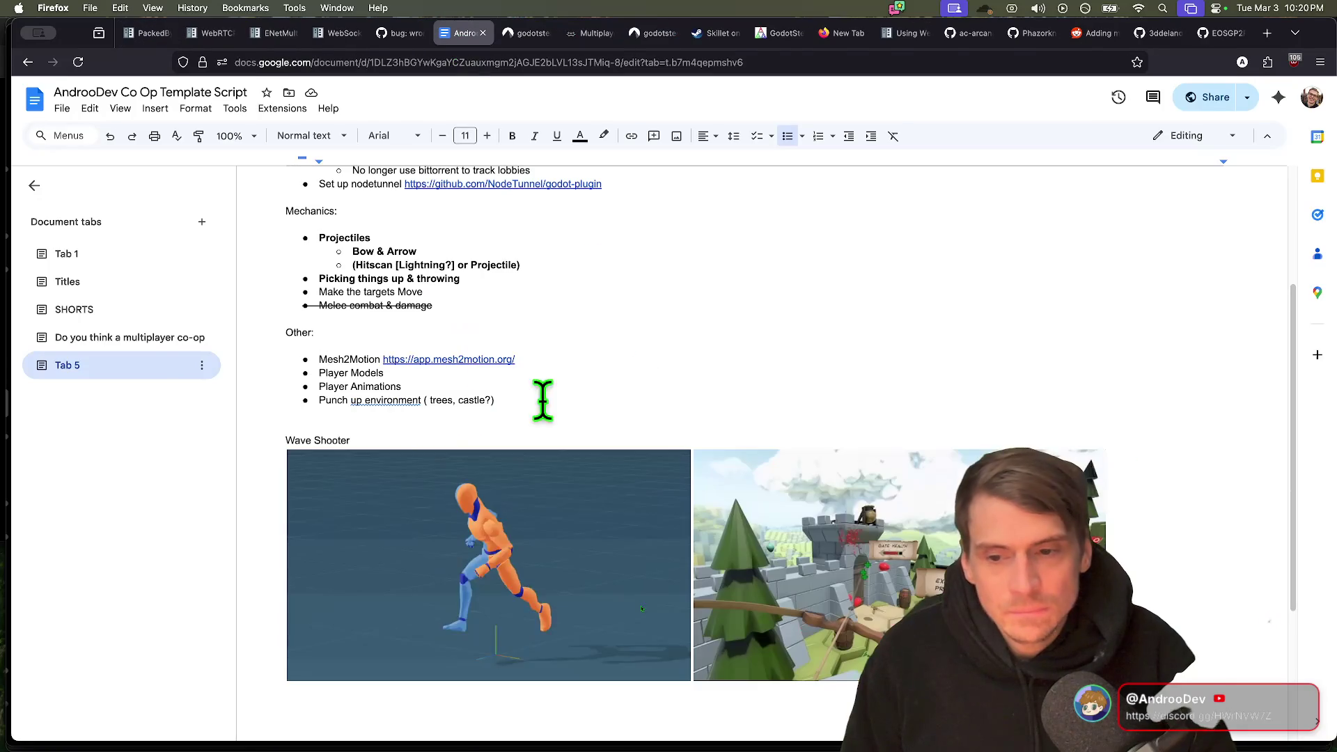
pyautogui.scroll(3, 1212, 603)
pyautogui.scroll(-3, 1134, 546)
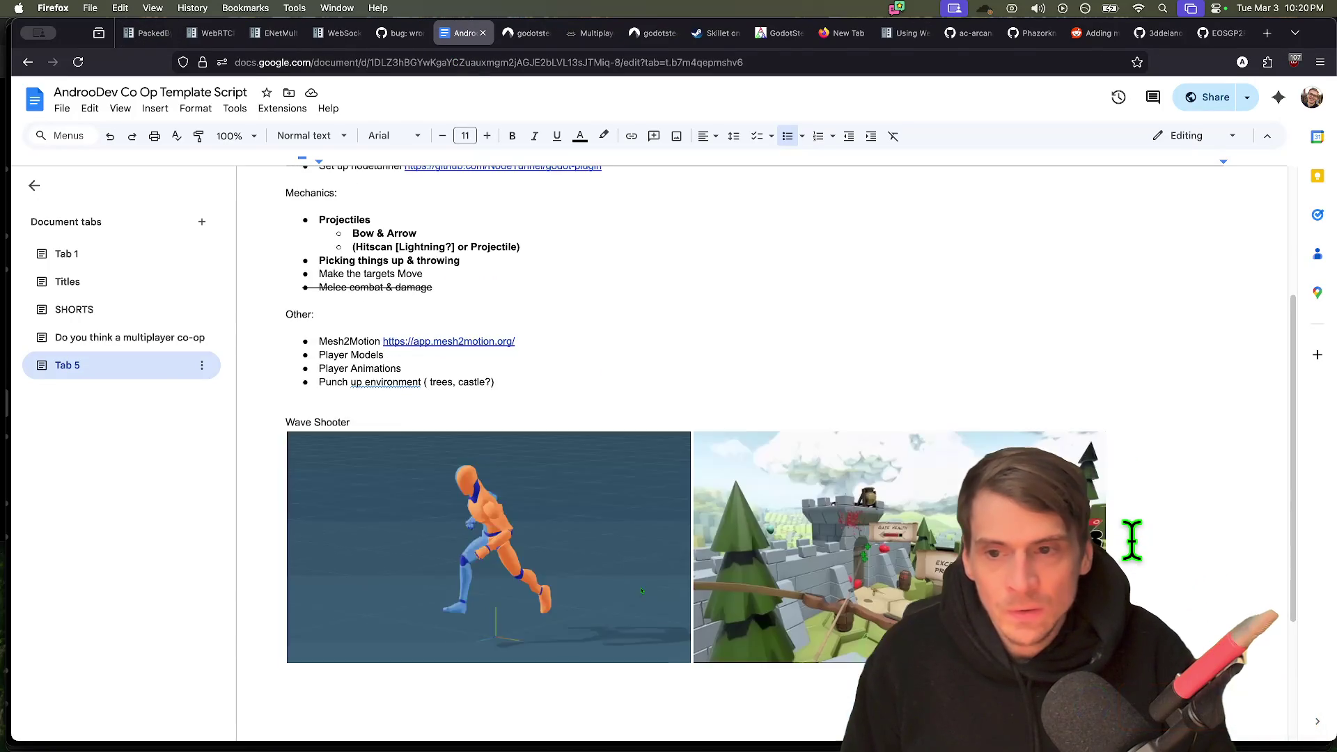
pyautogui.scroll(3, 1131, 539)
pyautogui.moveTo(759, 745)
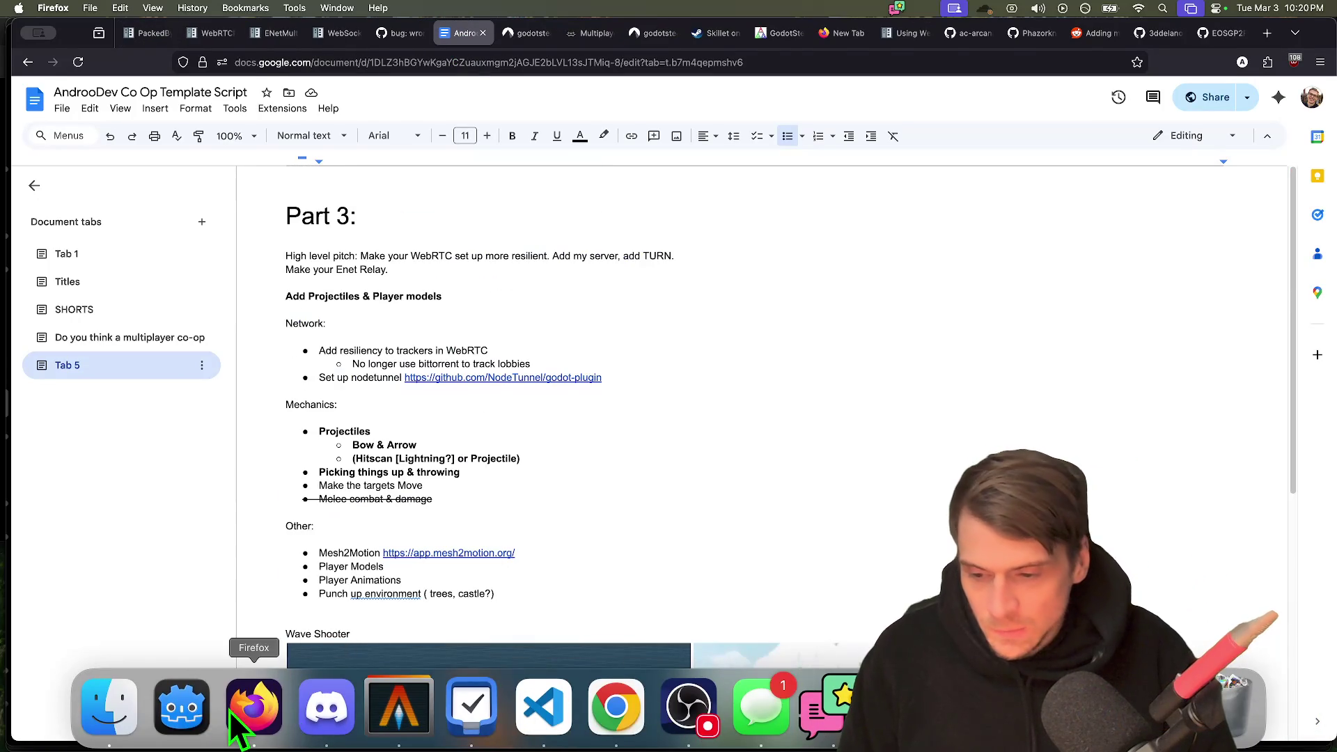
pyautogui.click(191, 703)
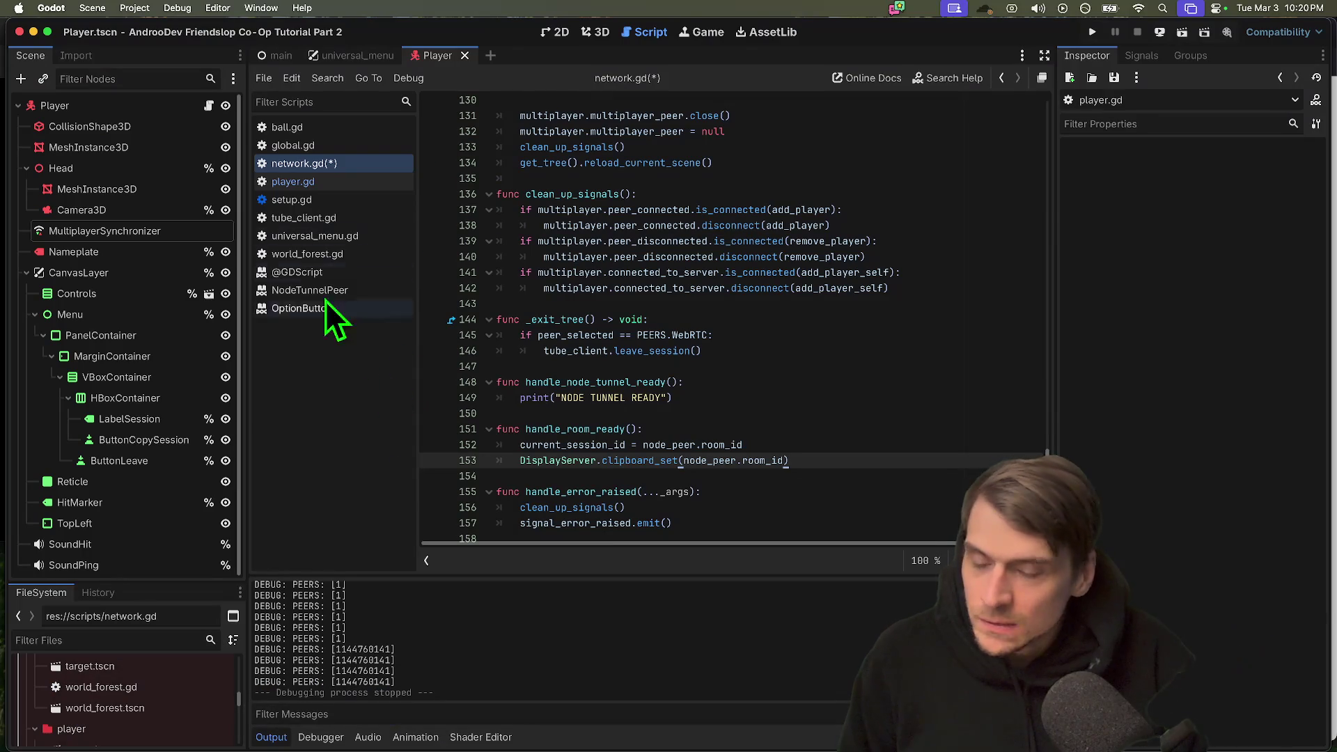
# Move the var peer_selected line from line 26 to near the top of network.gd, with blank lines.
pyautogui.scroll(10, 934, 412)
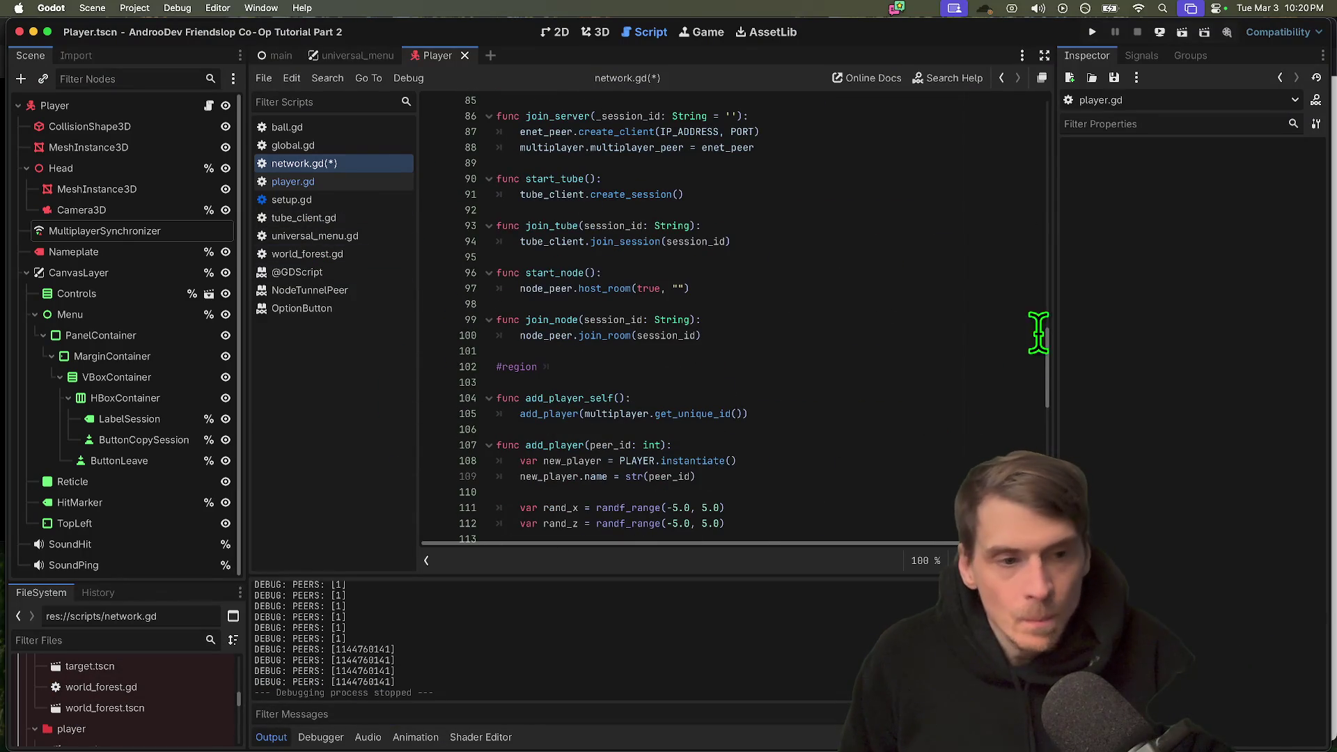
pyautogui.moveTo(1046, 353); pyautogui.dragTo(1038, 124)
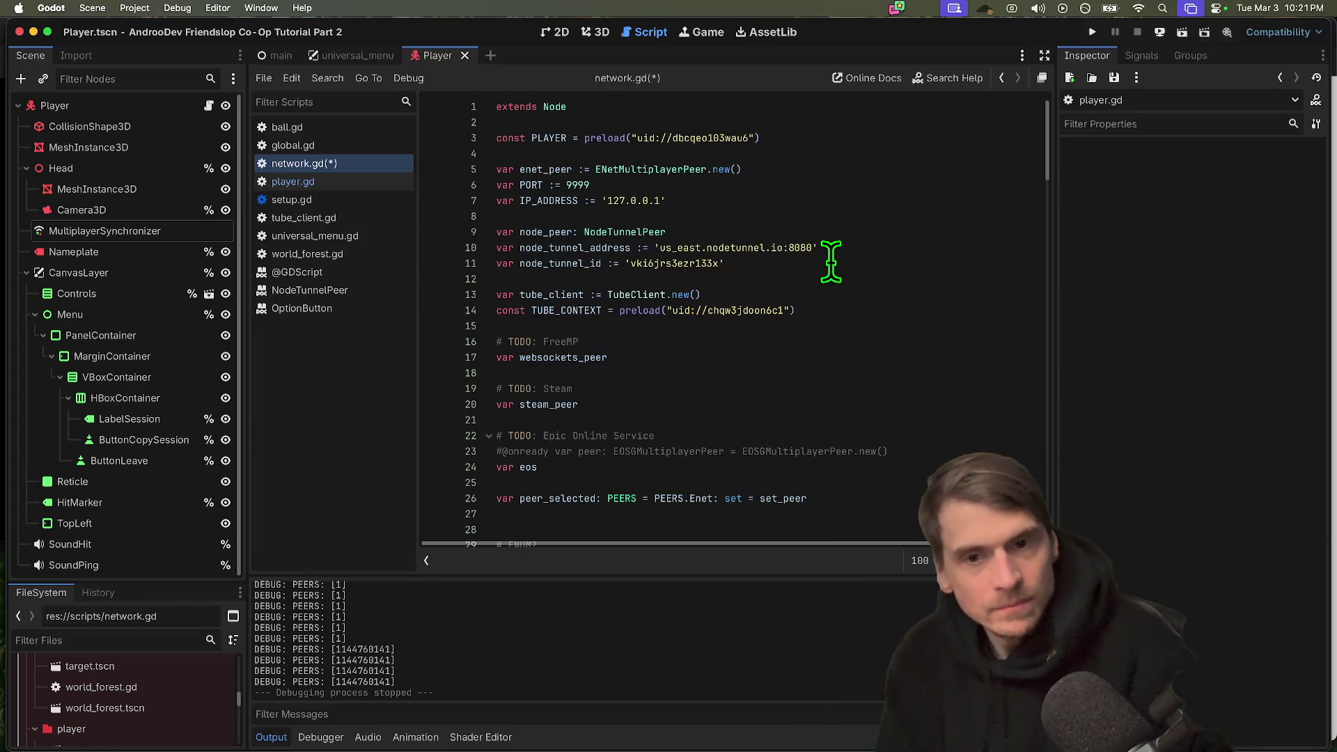
pyautogui.click(867, 501)
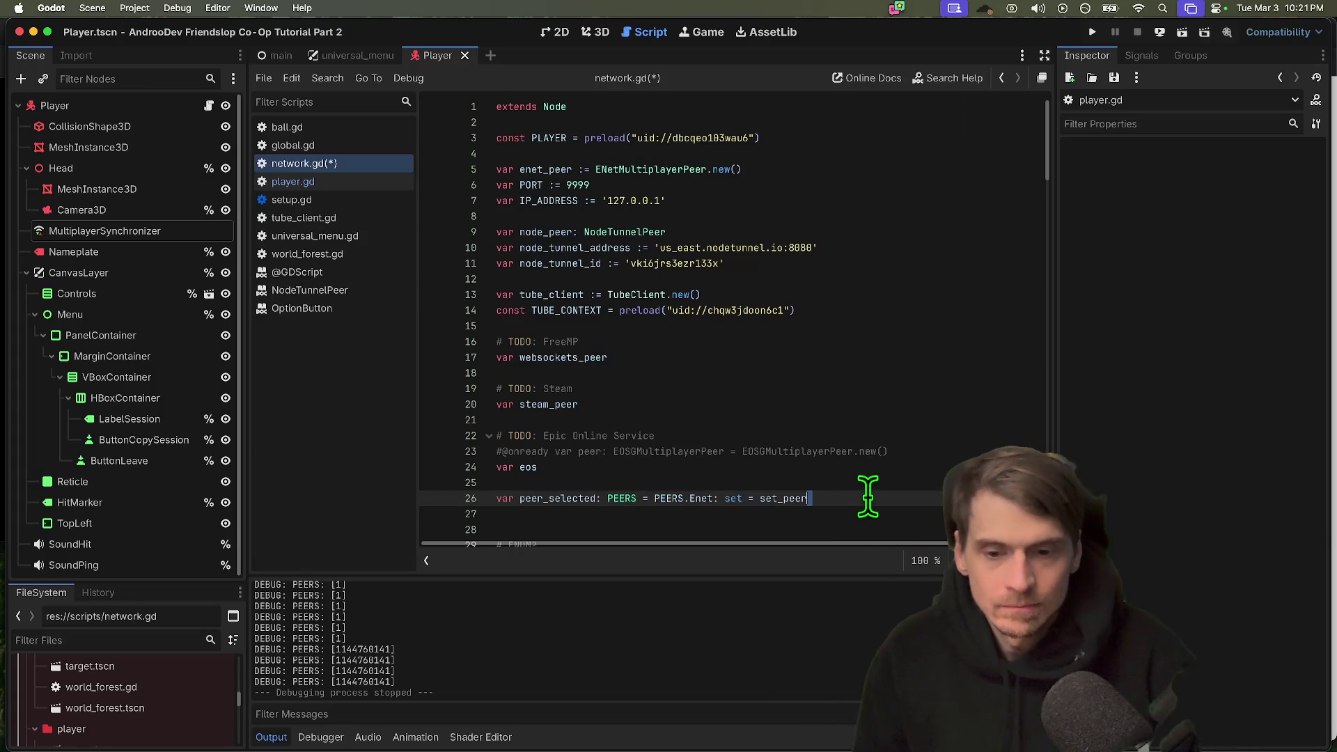
pyautogui.hotkey('ctrl', 'x')
pyautogui.click(838, 148)
pyautogui.press('Return')
pyautogui.hotkey('ctrl', 'v')
pyautogui.press('Return')
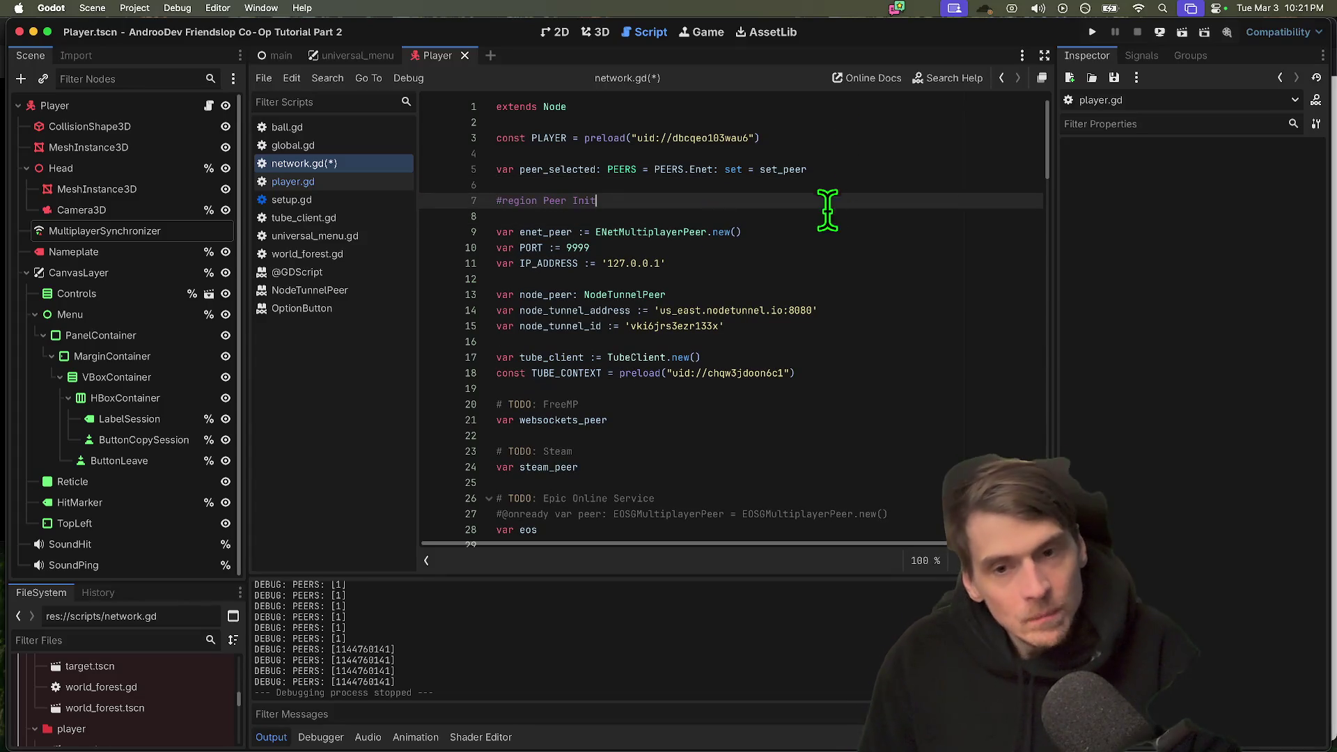
pyautogui.scroll(-3, 552, 408)
# Check the lines around var eos and the Peer Init region, then save network.gd.
pyautogui.click(650, 416)
pyautogui.press('Up')
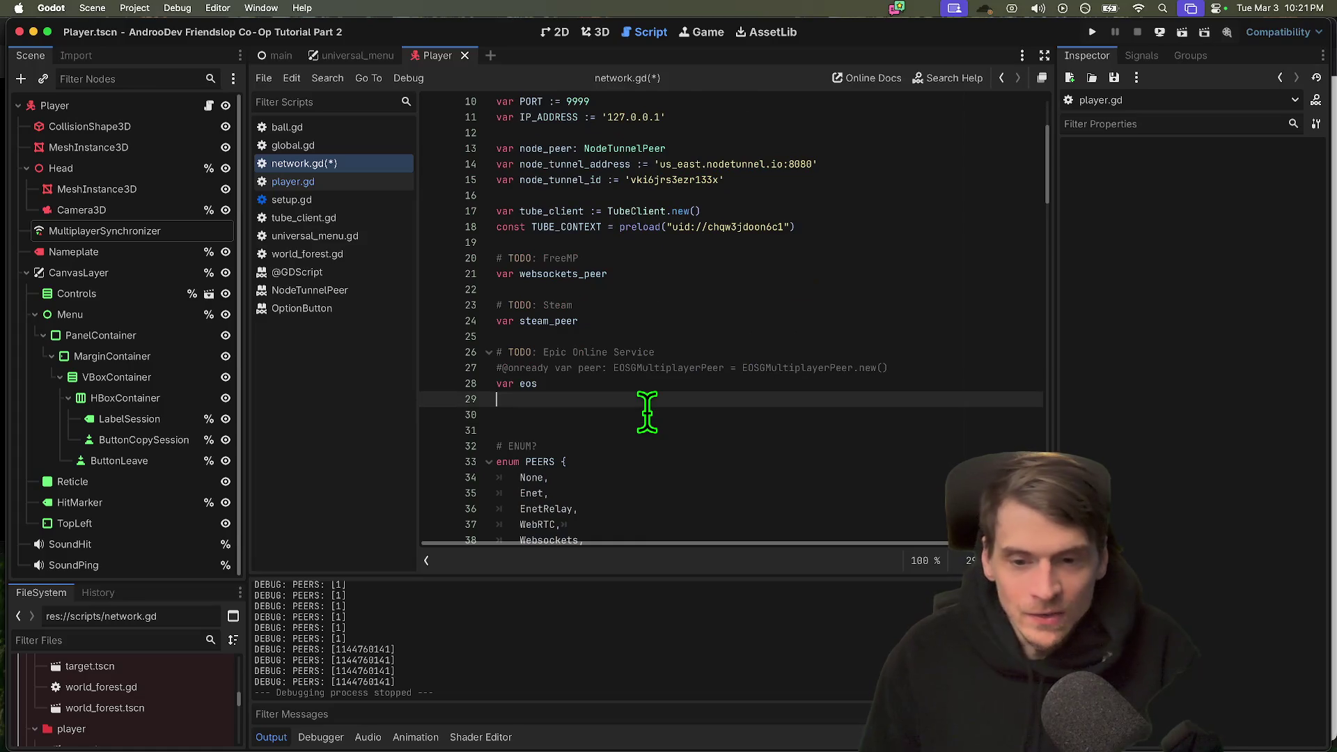
pyautogui.press('Down')
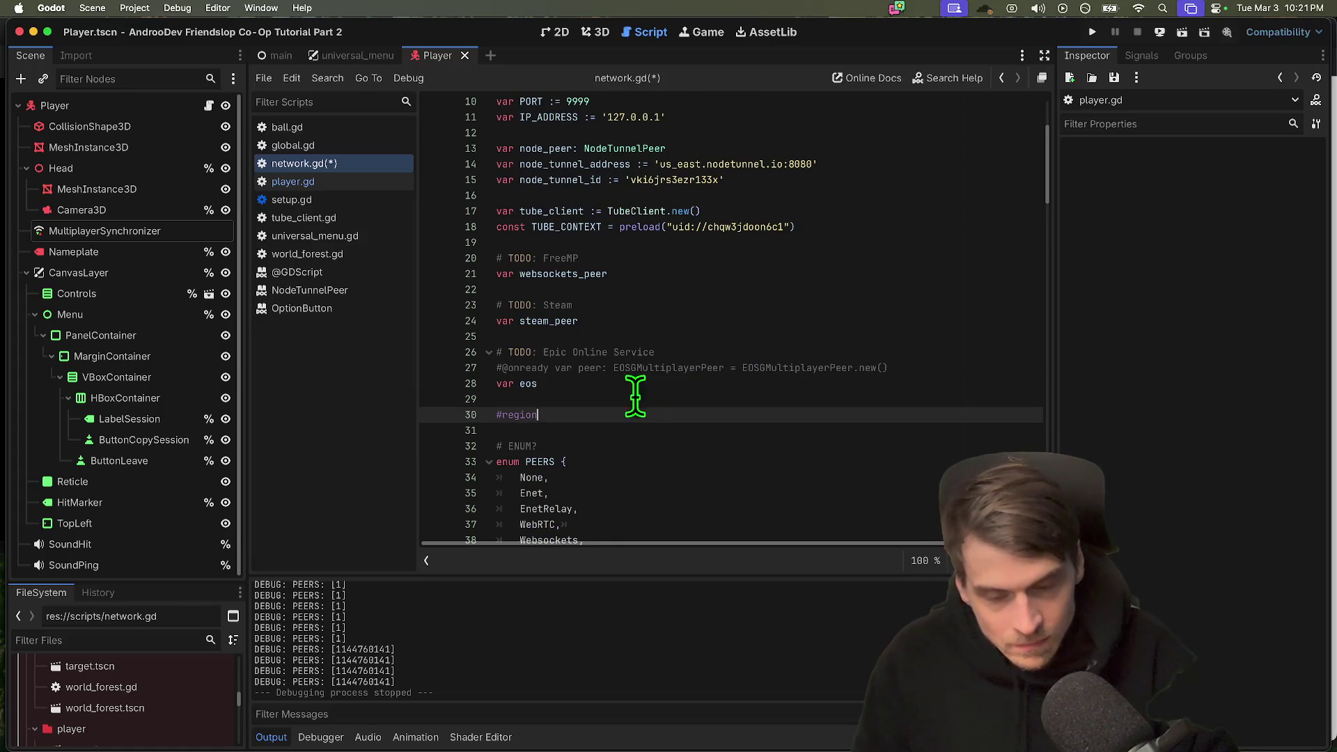
pyautogui.scroll(3, 487, 278)
pyautogui.click(478, 202)
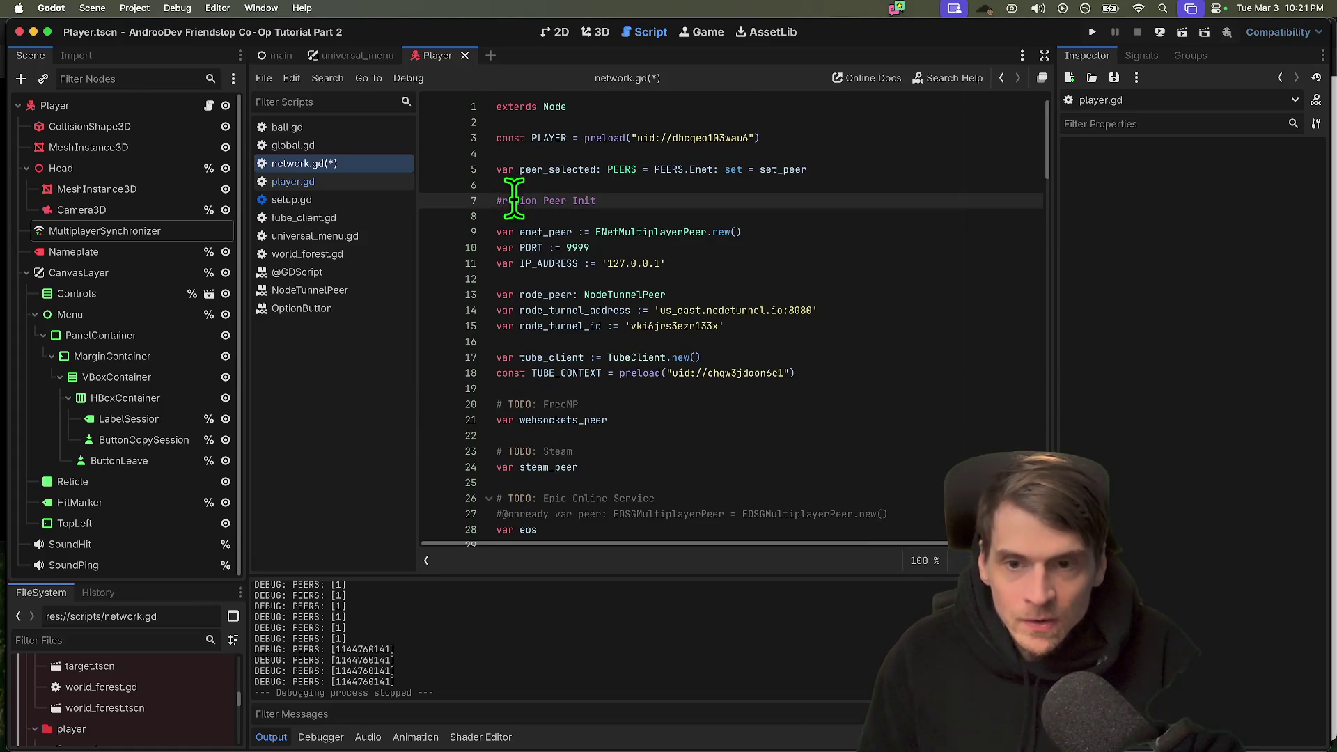
pyautogui.press('Up')
pyautogui.press('Down')
pyautogui.press('super+s')
# Turn the line-30 #region marker into #endregion and fold the Peer Init region.
pyautogui.moveTo(496, 202); pyautogui.dragTo(653, 202)
pyautogui.scroll(-3, 627, 209)
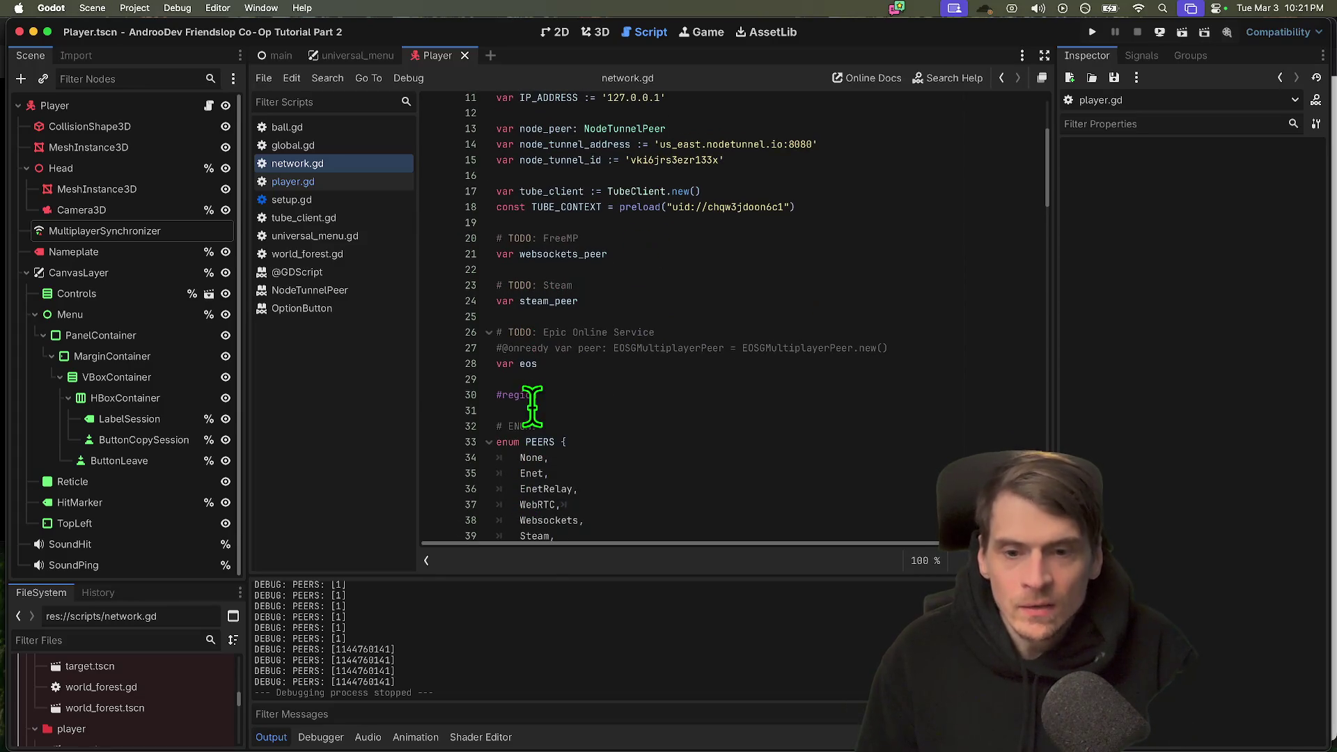
pyautogui.click(531, 395)
pyautogui.write('end')
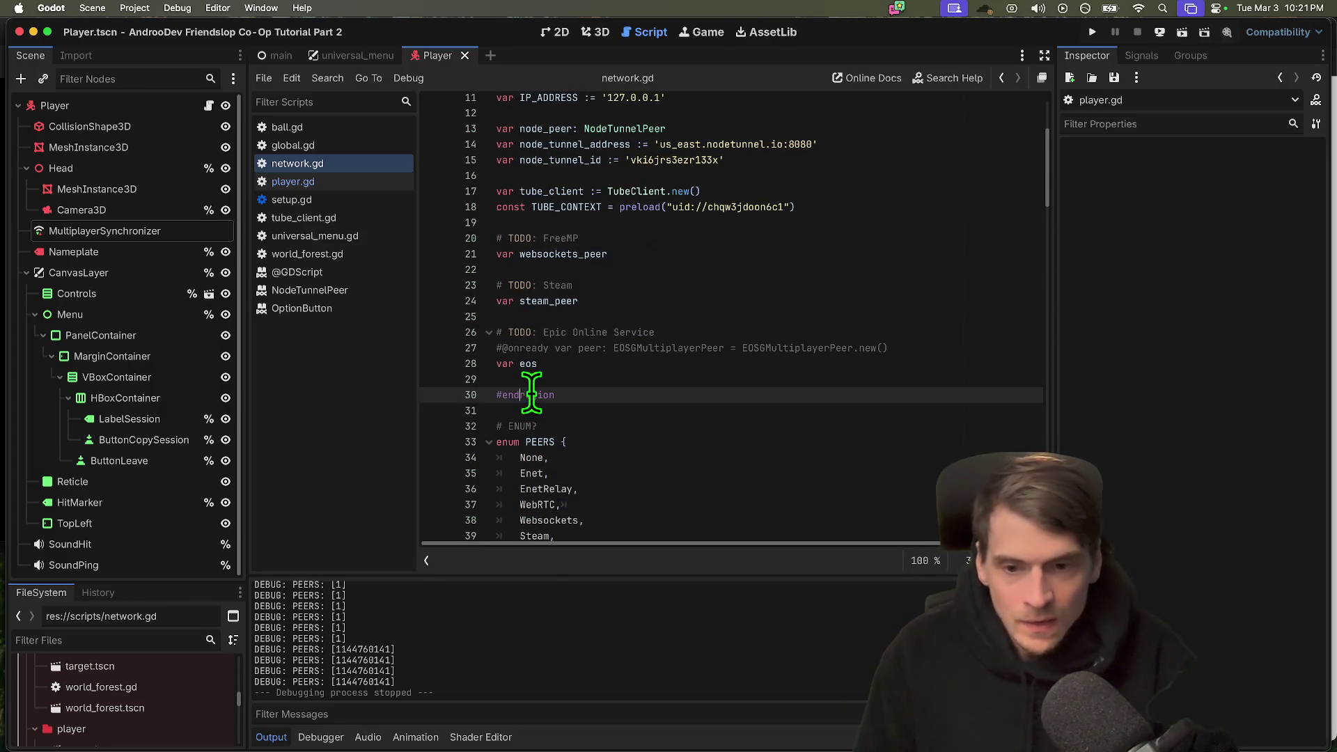
pyautogui.scroll(3, 668, 341)
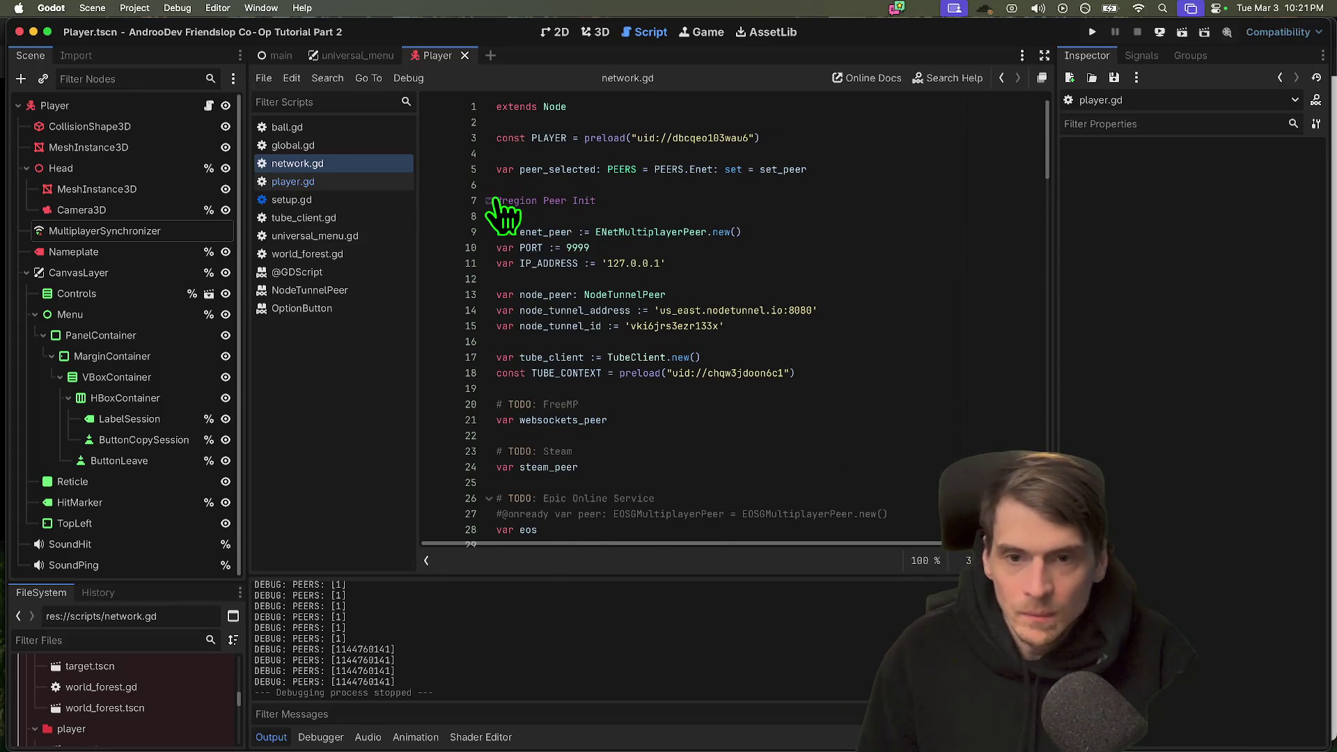
pyautogui.click(489, 201)
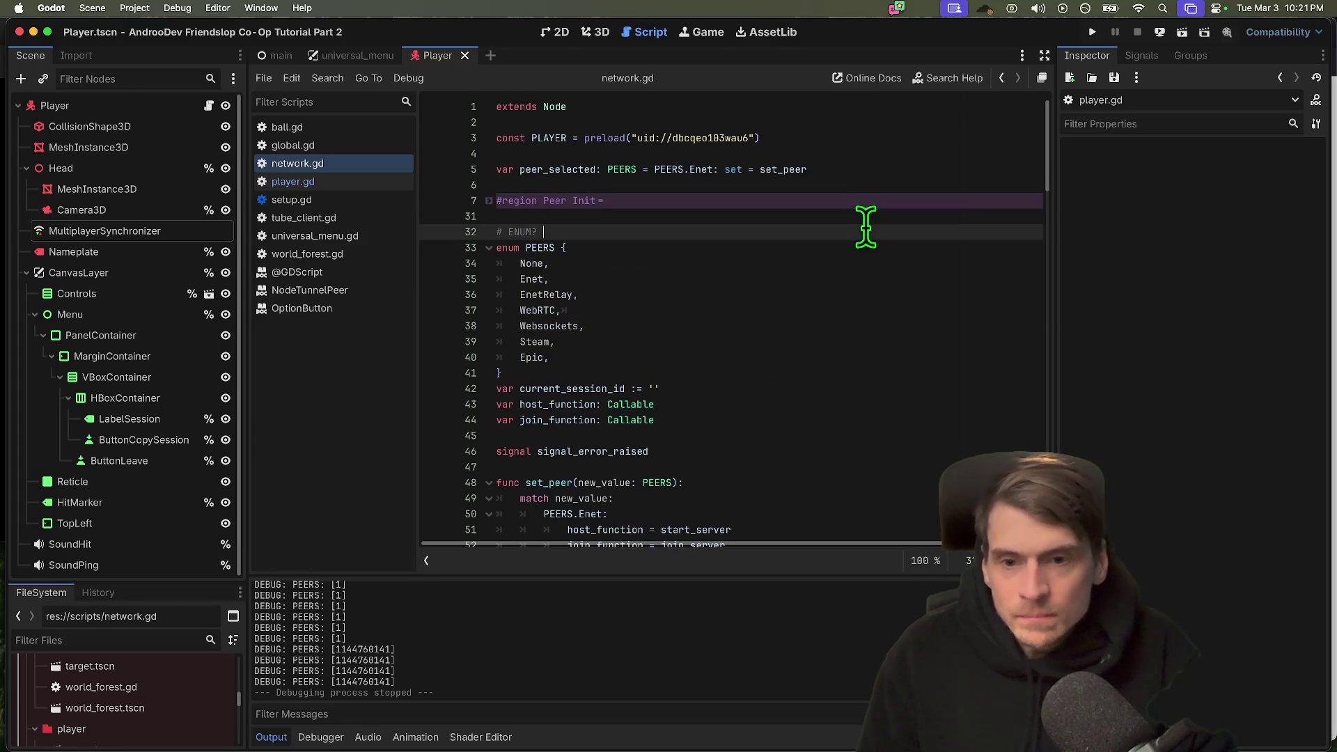
# Delete the ENUM? comment line and cut the whole PEERS enum block.
pyautogui.moveTo(733, 349); pyautogui.dragTo(457, 262)
pyautogui.click(635, 245)
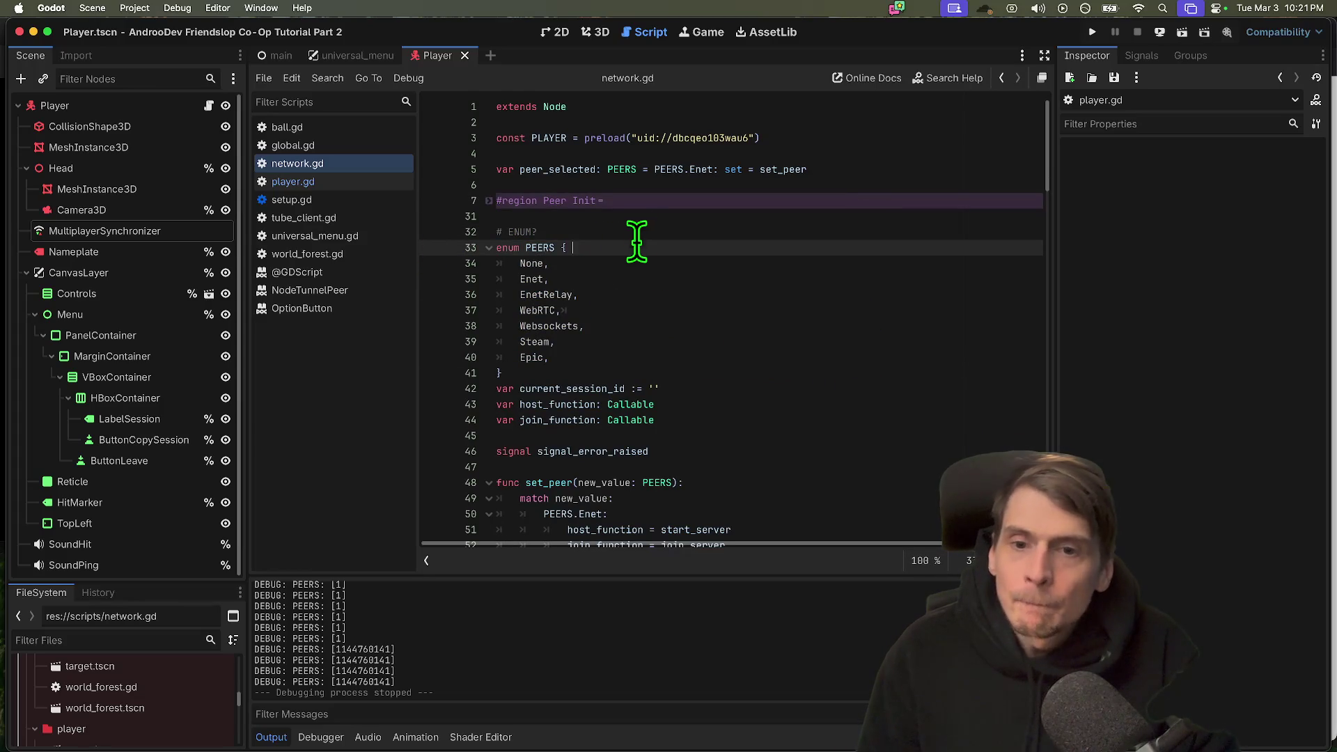
pyautogui.press('Up')
pyautogui.hotkey('ctrl', 'shift', 'k')
pyautogui.hotkey('shift', 'Down')
pyautogui.hotkey('shift', 'Down')
pyautogui.hotkey('shift', 'Down')
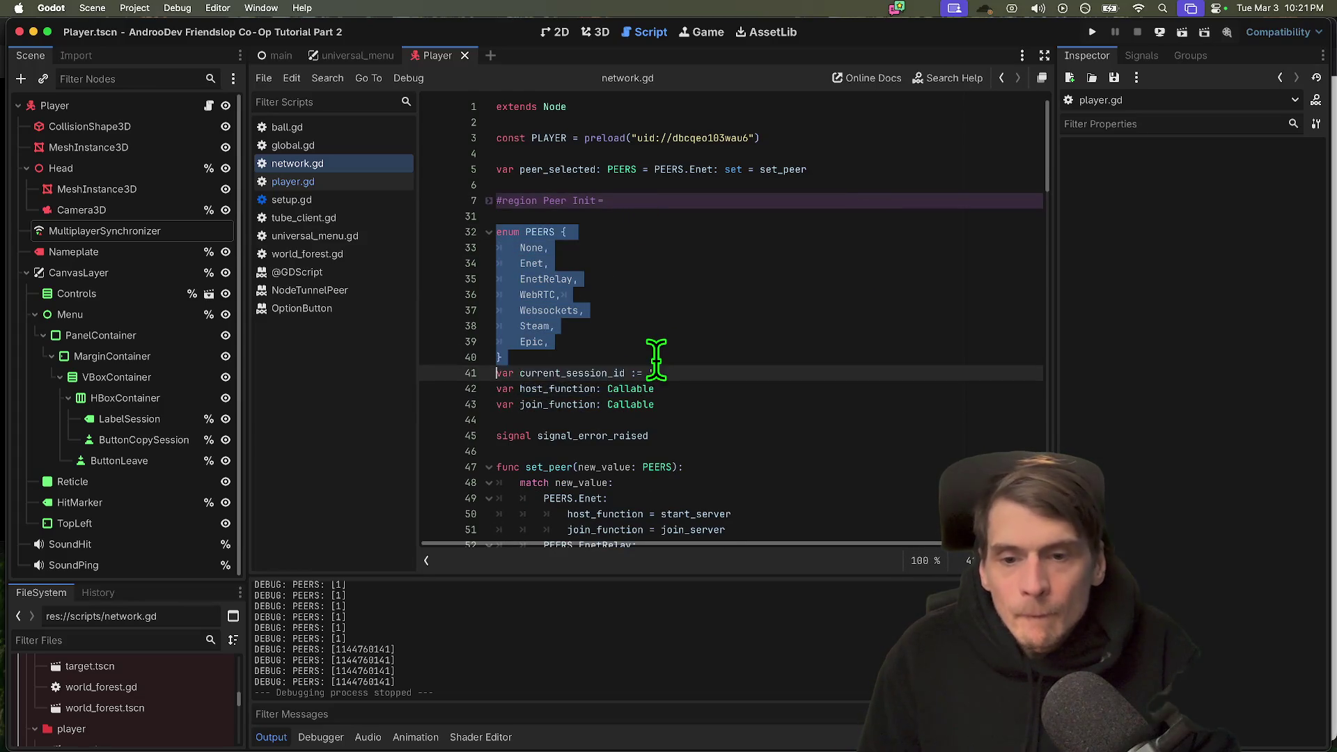
pyautogui.hotkey('ctrl', 'x')
# Paste the PEERS enum directly below var peer_selected and remove the stray x.
pyautogui.click(850, 197)
pyautogui.press('Return')
pyautogui.press('Return')
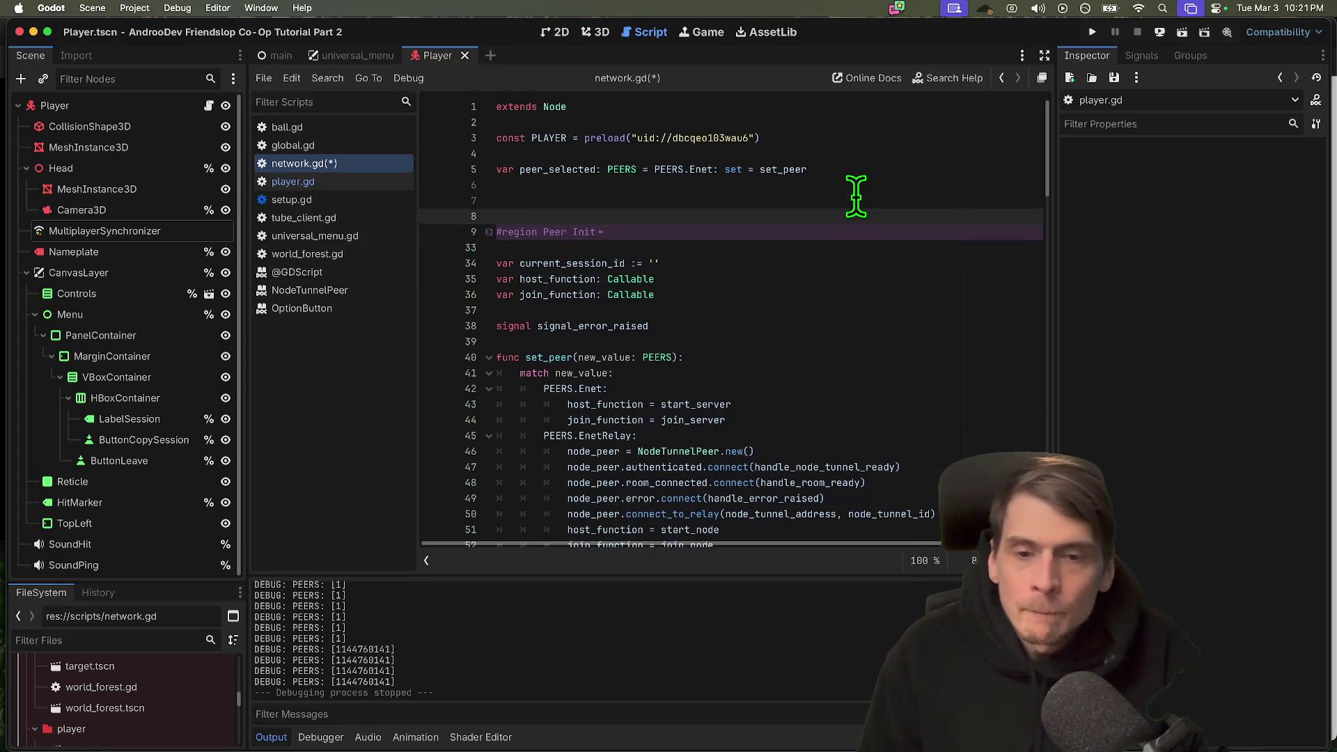
pyautogui.press('Up')
pyautogui.press('Up')
pyautogui.hotkey('ctrl', 'v')
pyautogui.write('x')
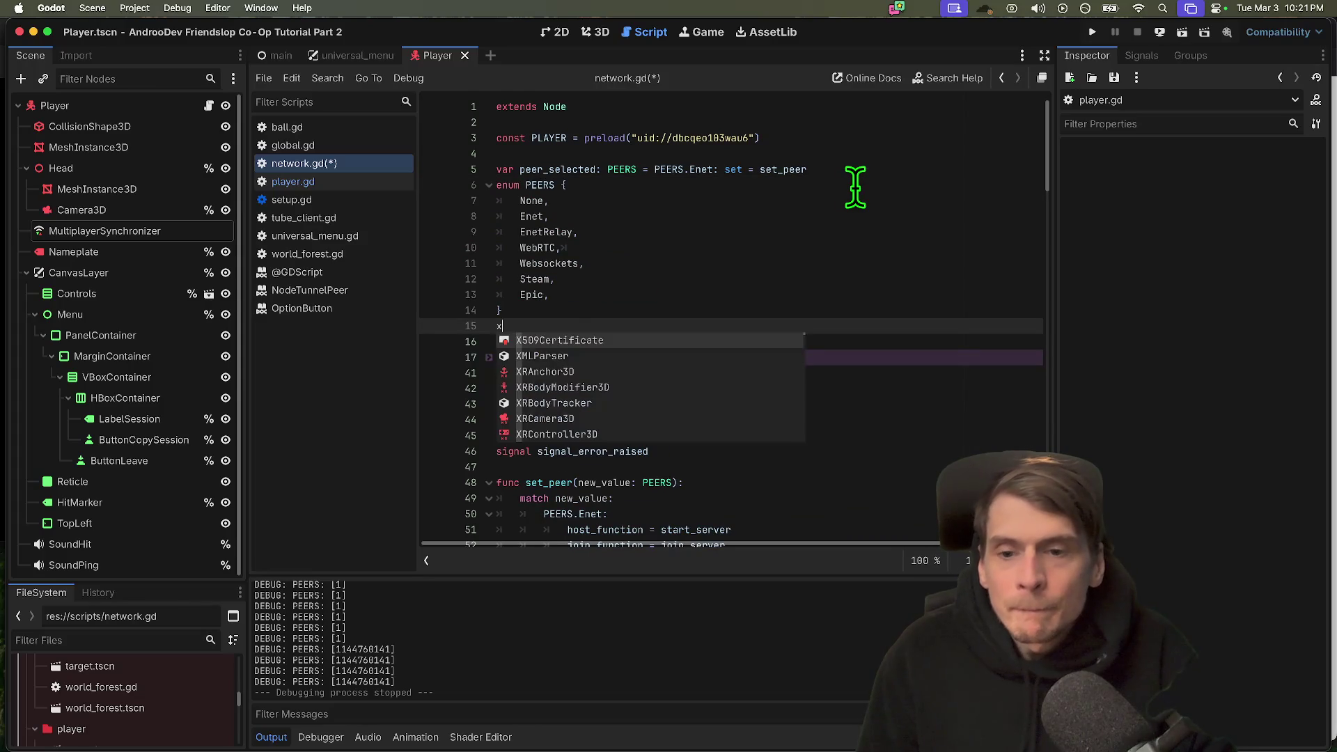
pyautogui.press('BackSpace')
pyautogui.press('BackSpace')
pyautogui.click(838, 134)
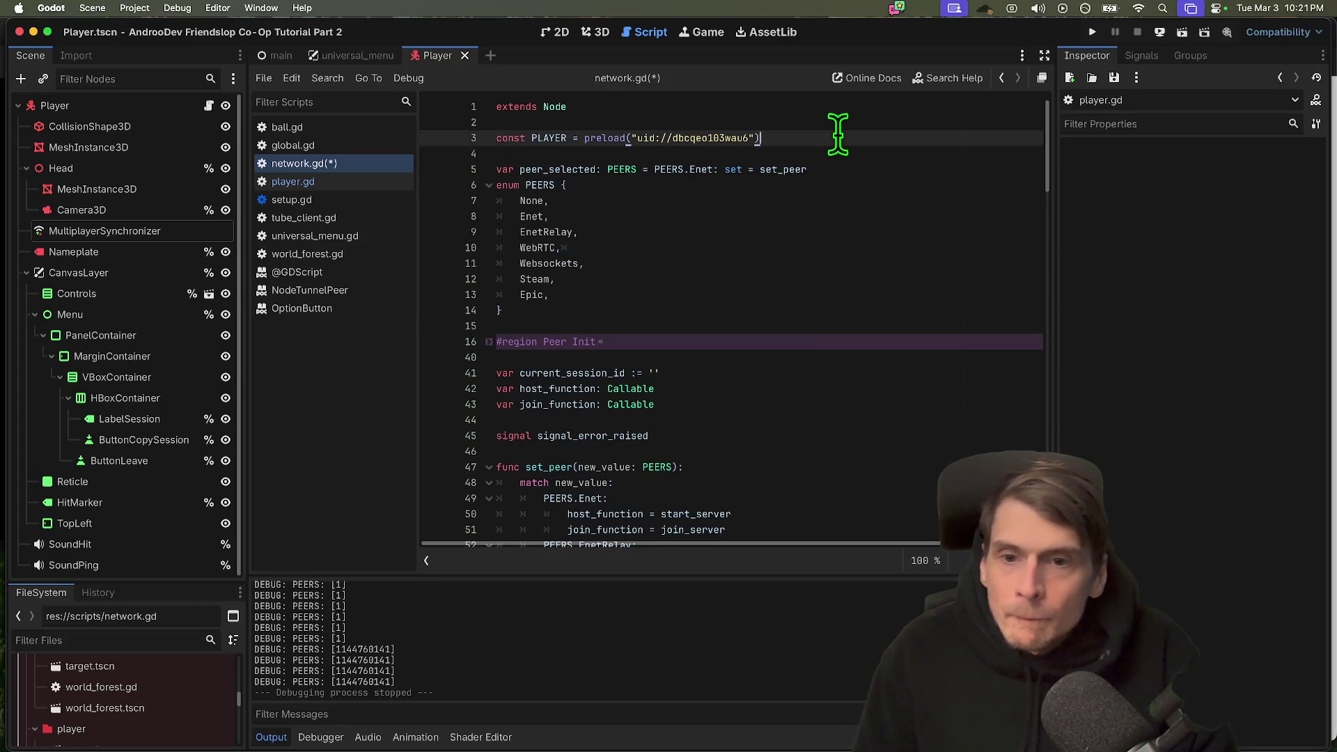
pyautogui.click(835, 169)
pyautogui.press('Home')
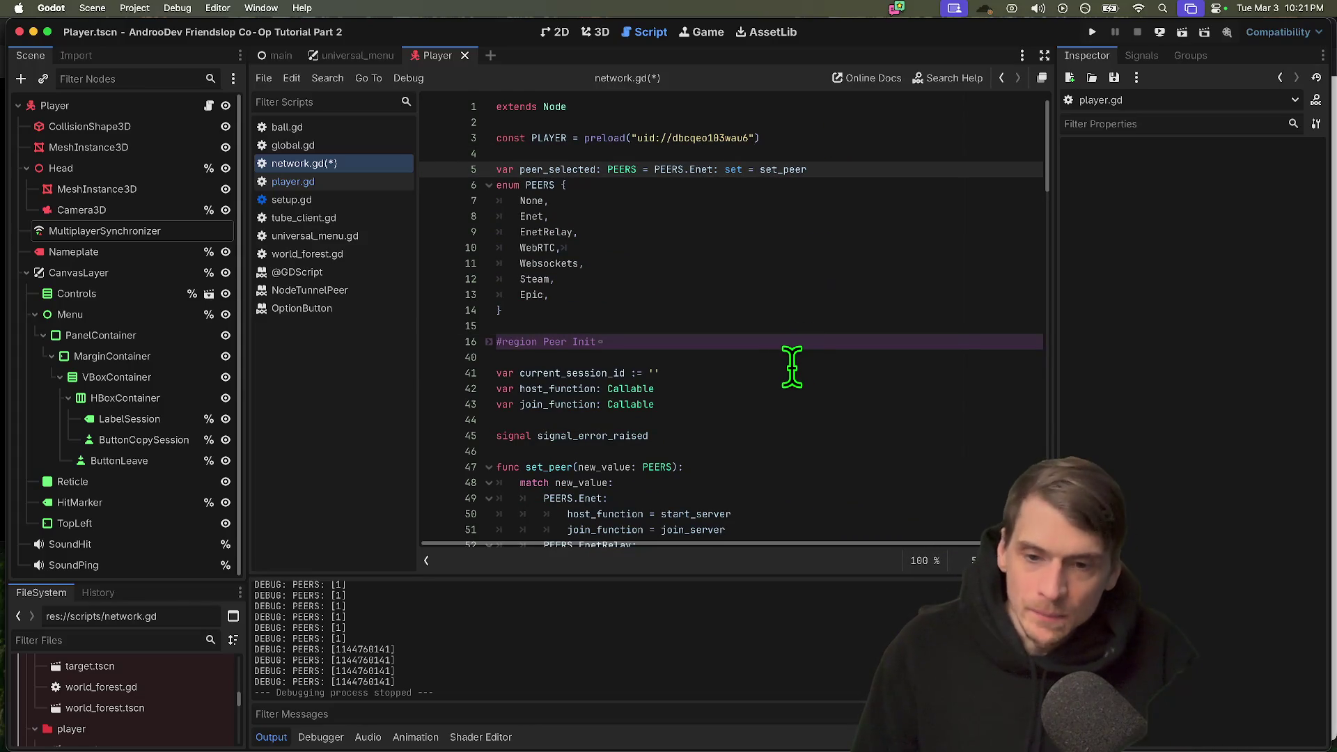
pyautogui.scroll(-10, 791, 367)
pyautogui.scroll(-2, 687, 346)
pyautogui.scroll(2, 922, 477)
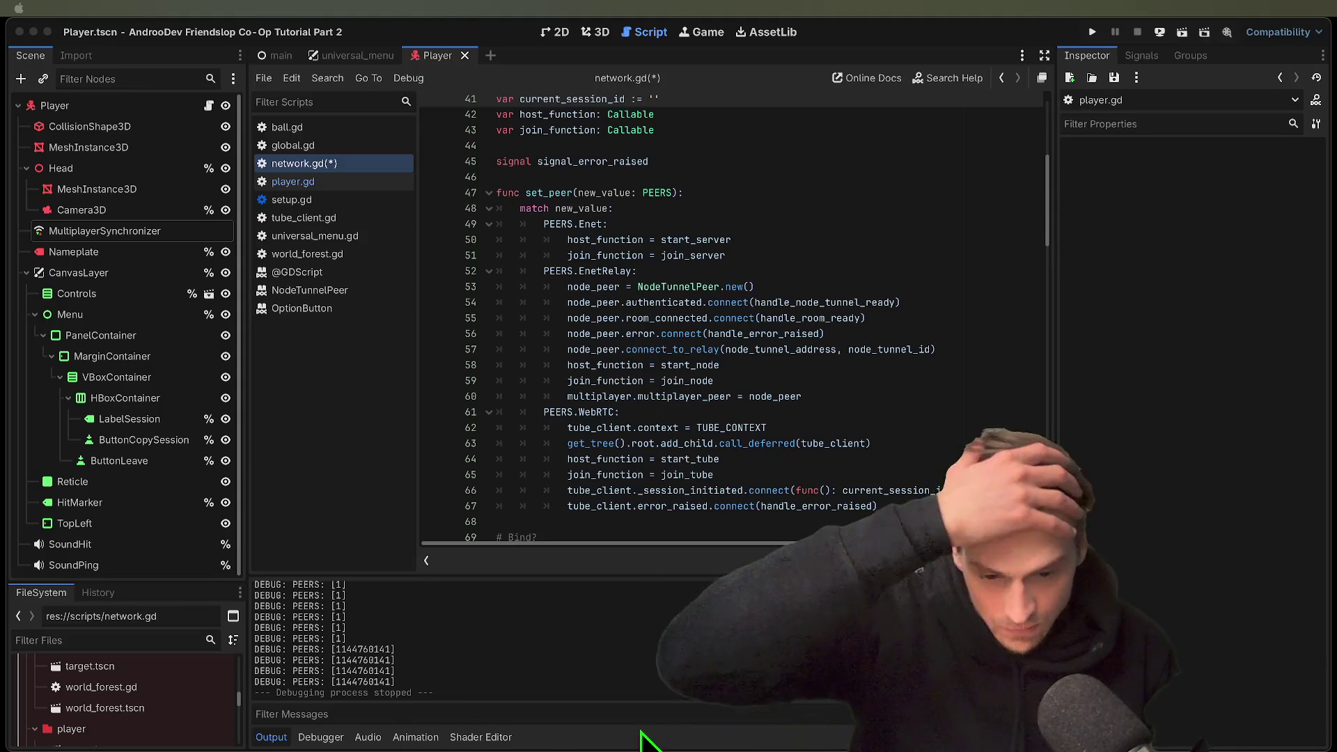
# Scroll through the reorganised network.gd and save it with Cmd+S.
pyautogui.click(456, 438)
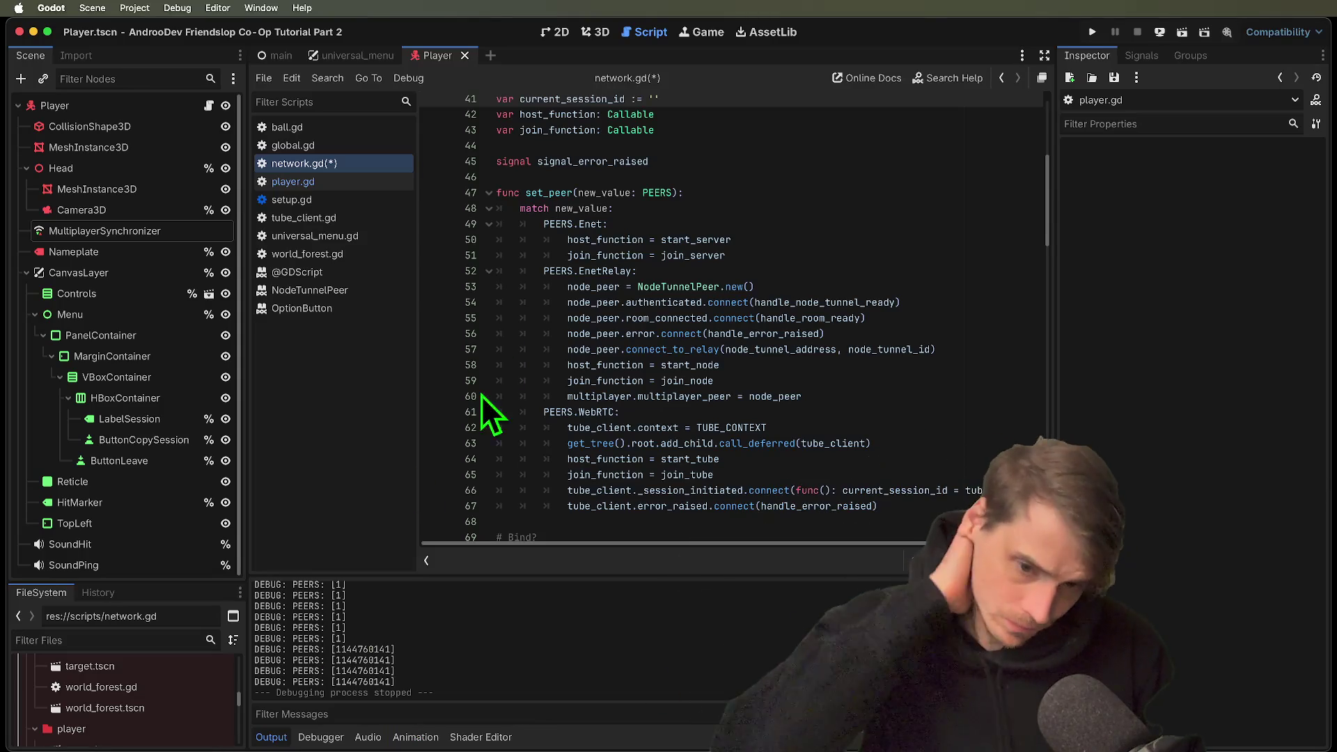
pyautogui.scroll(-4, 507, 358)
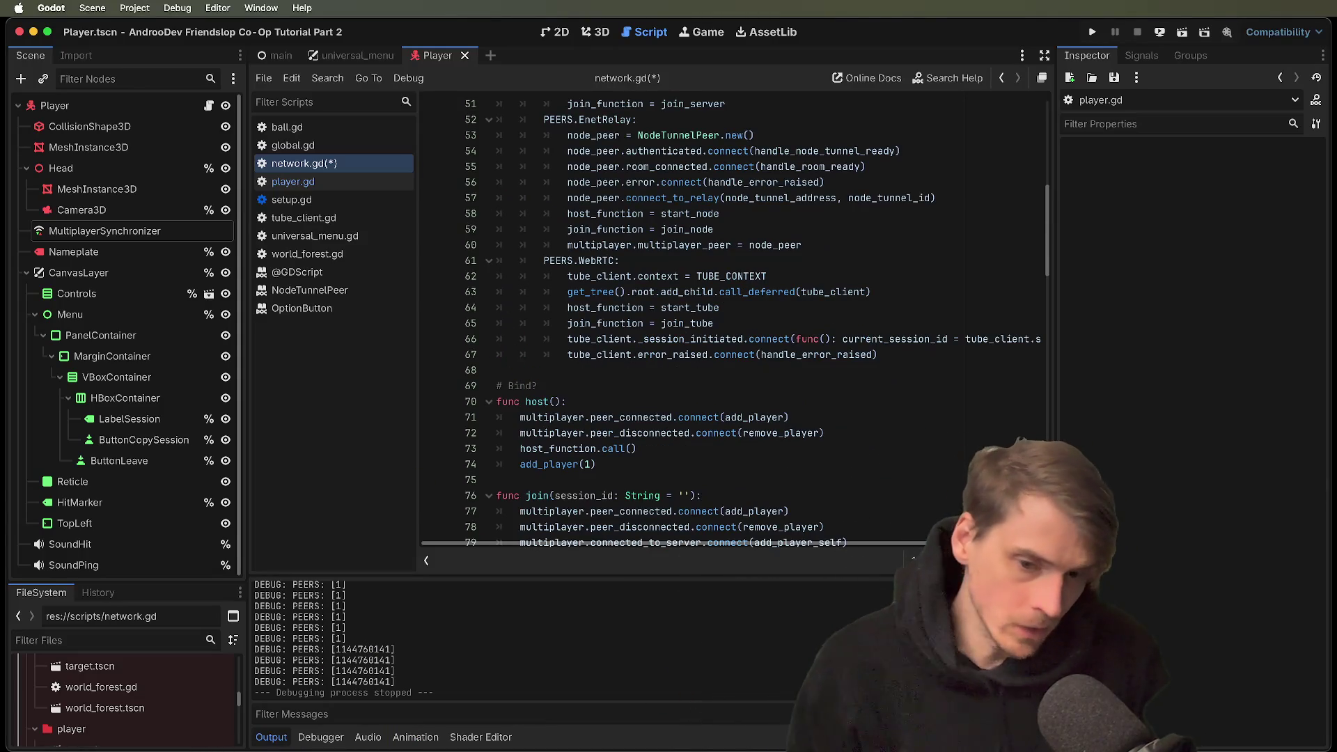
pyautogui.scroll(-20, 867, 487)
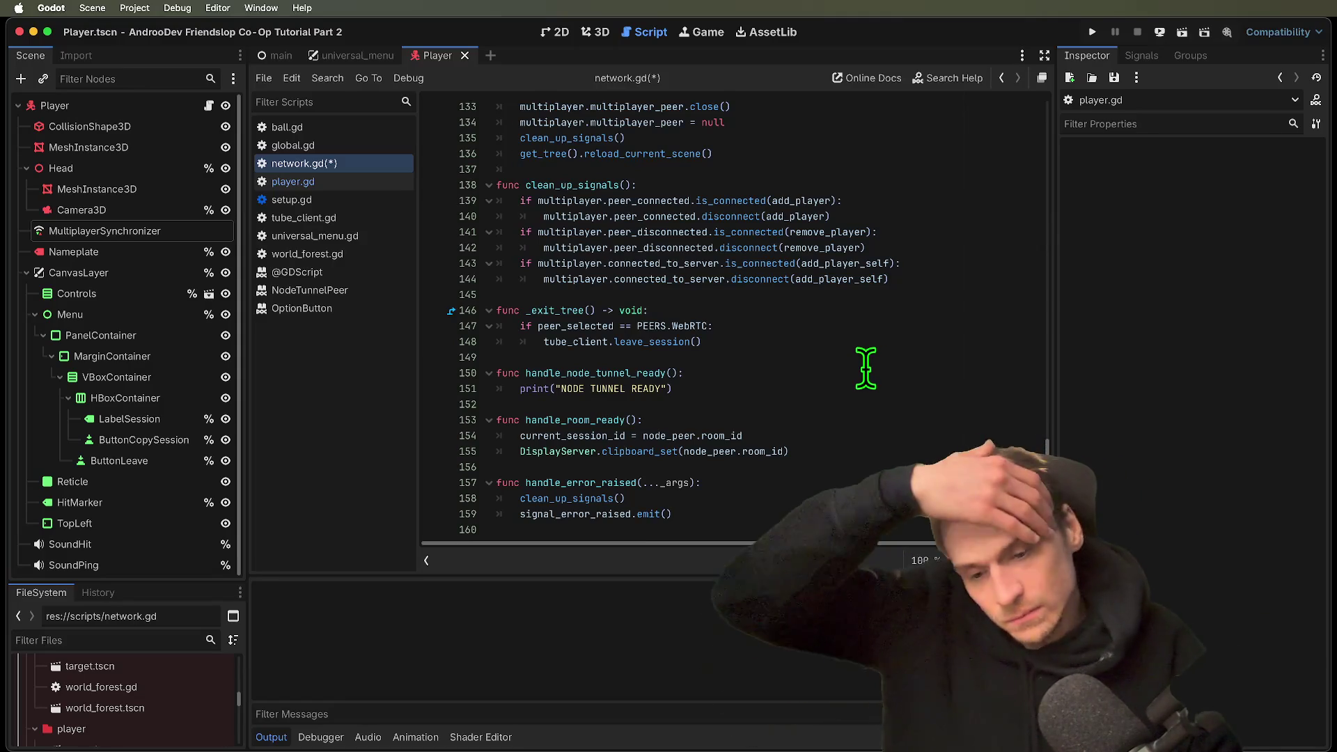
pyautogui.click(827, 400)
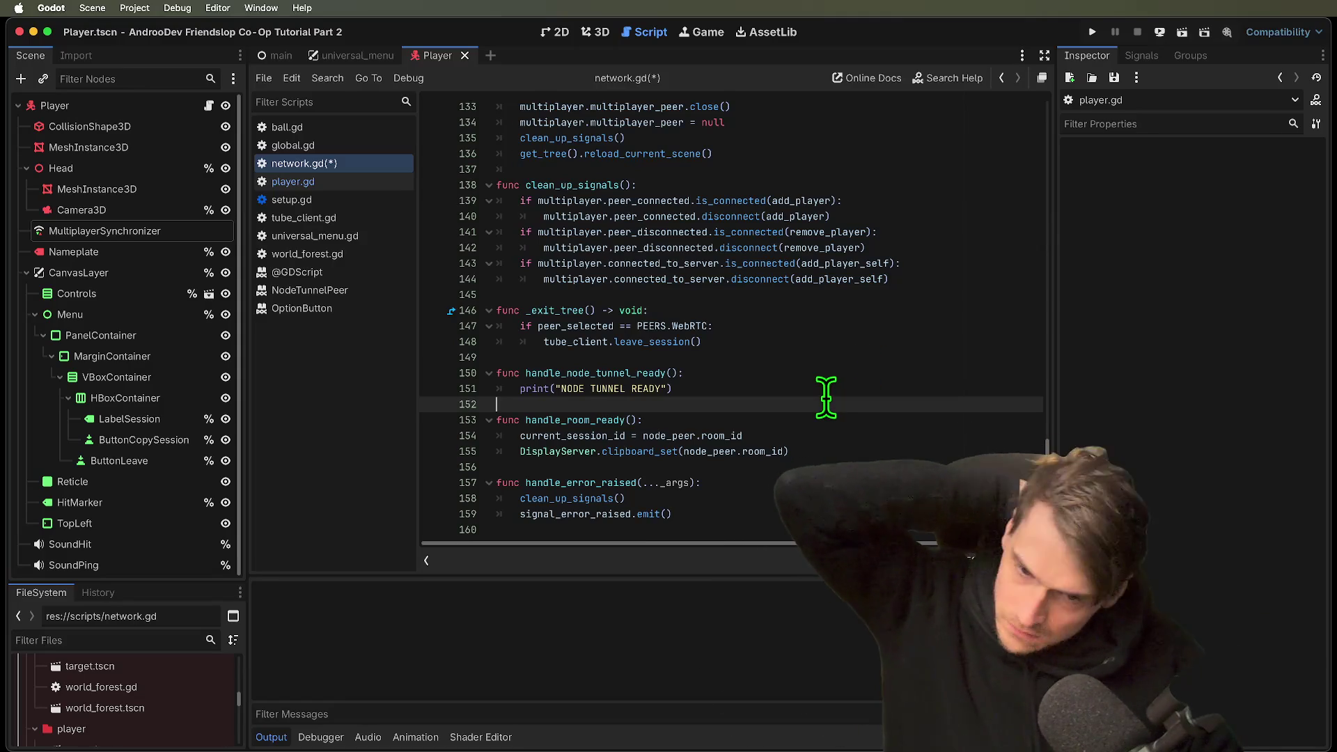
pyautogui.hotkey('ctrl', 's')
pyautogui.click(875, 278)
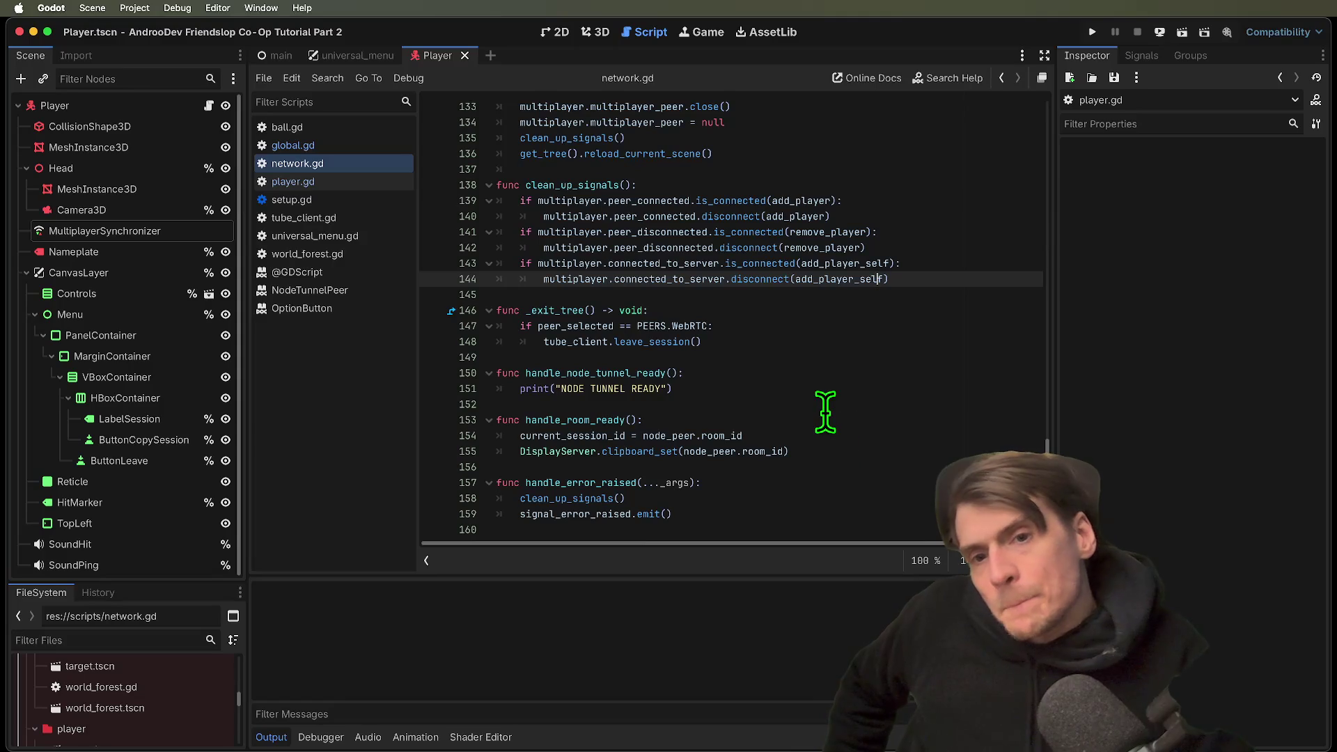
pyautogui.scroll(12, 825, 412)
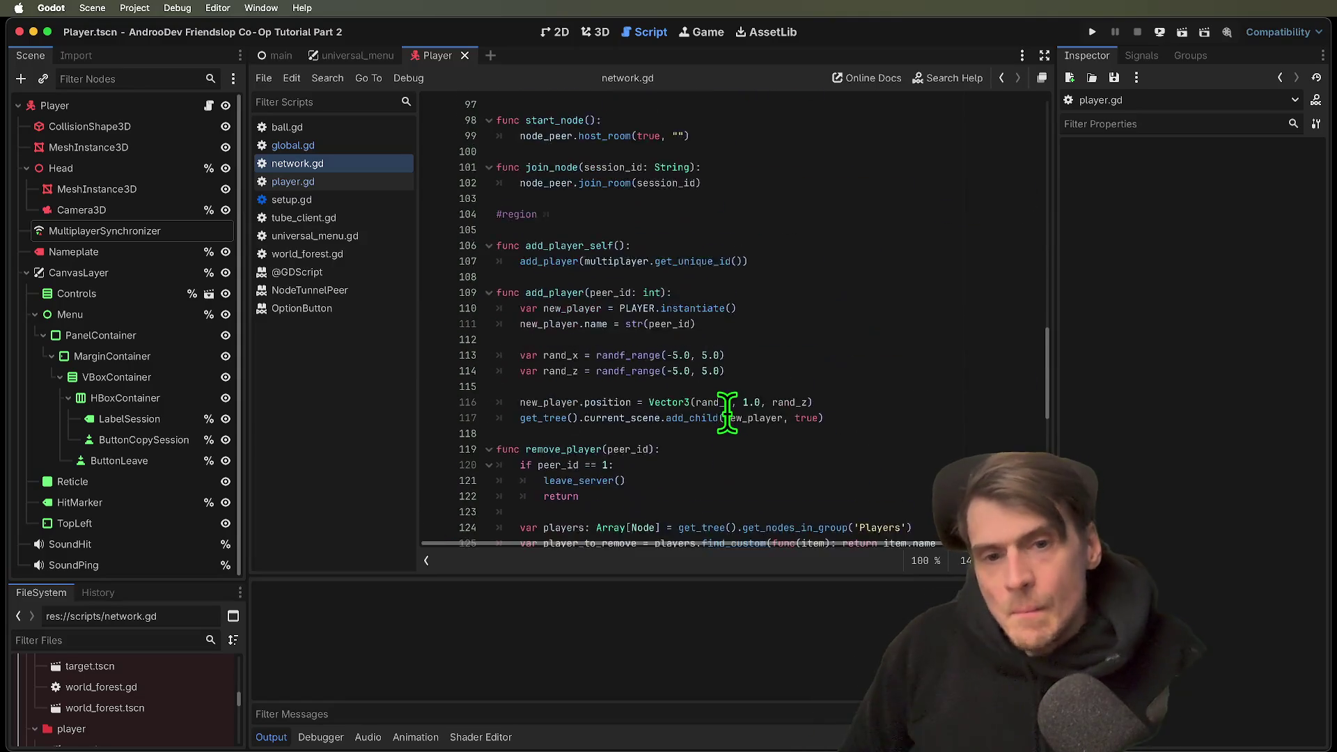
# Expand the Peer Init region to show the PEERS enum, then close tube_client.gd.
pyautogui.scroll(20, 726, 412)
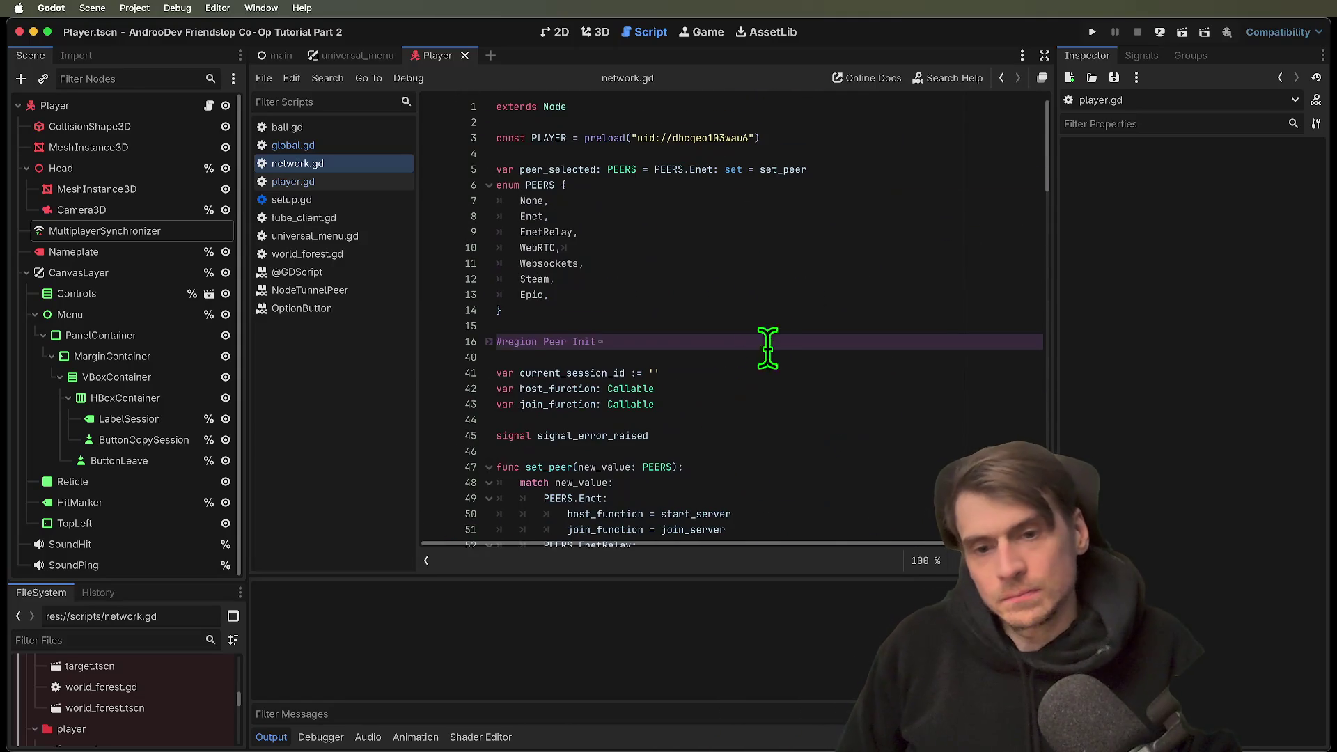
pyautogui.click(489, 342)
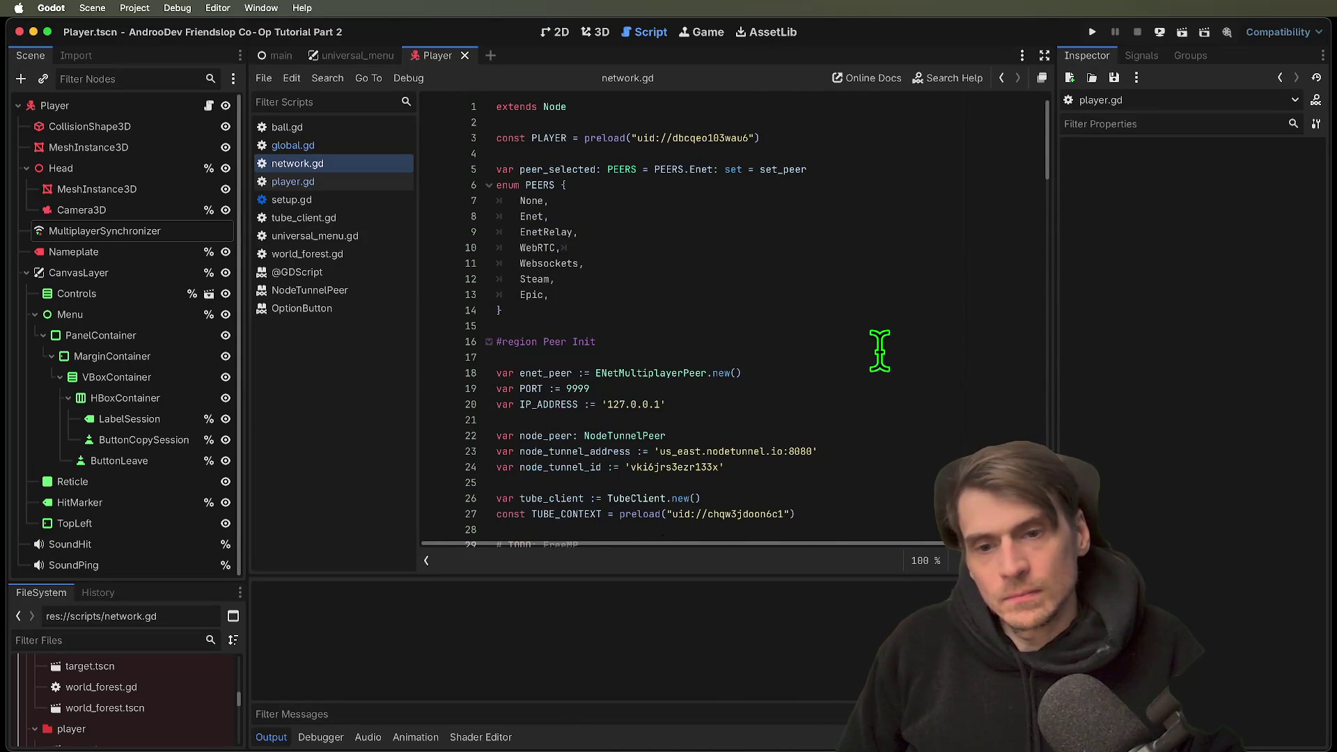
pyautogui.click(910, 287)
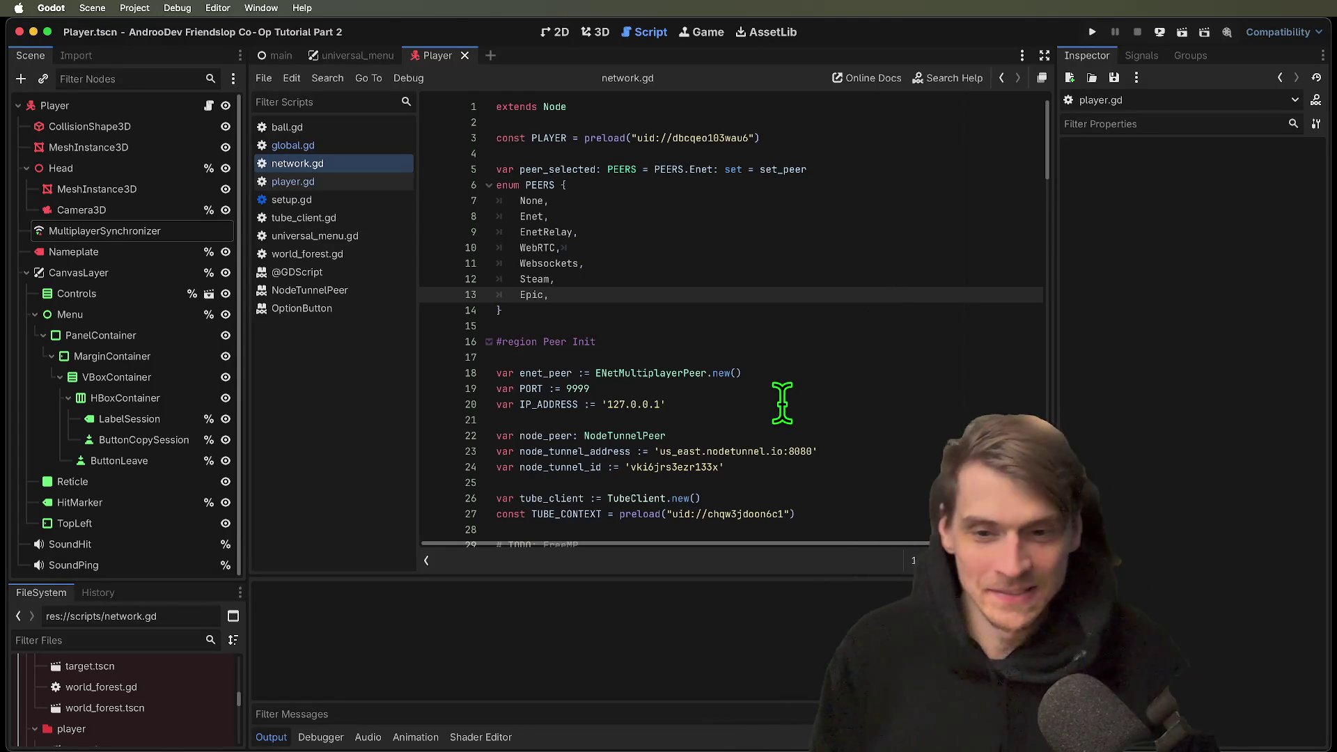
pyautogui.press('Down')
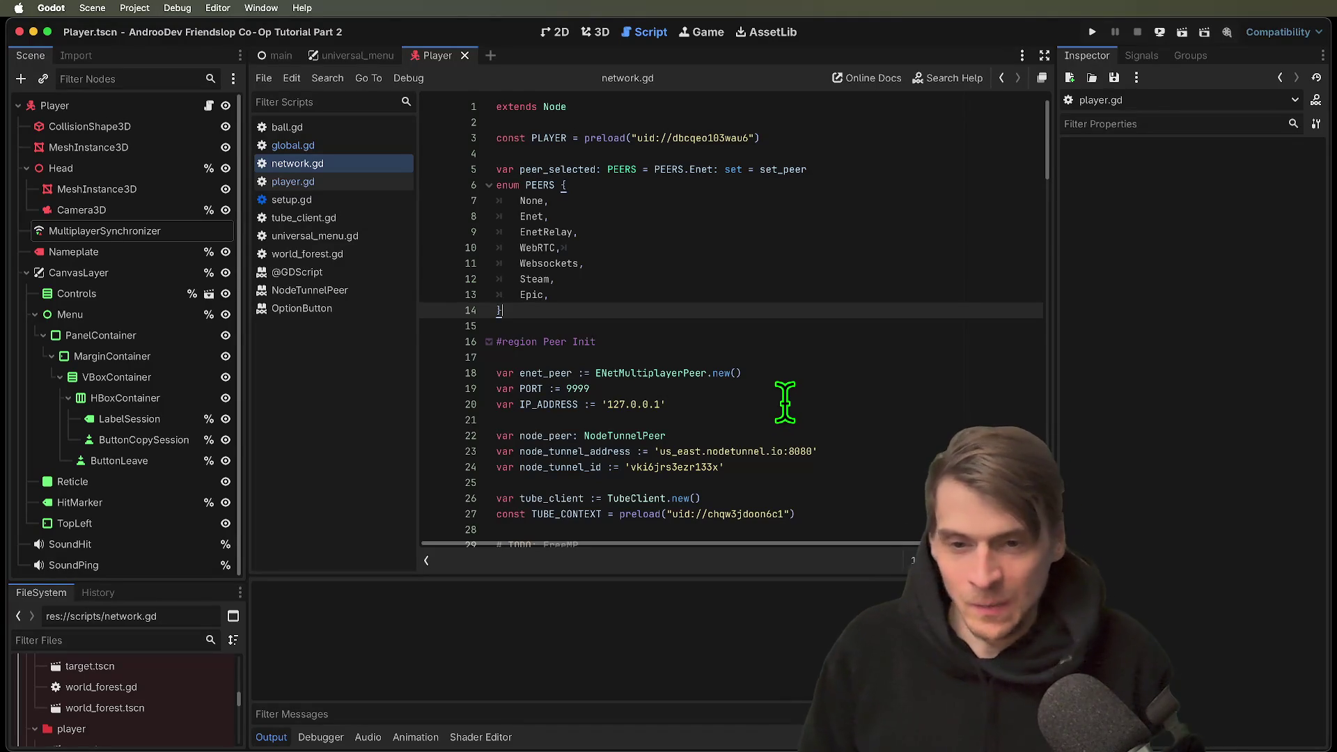
pyautogui.press('Down')
pyautogui.press('Up')
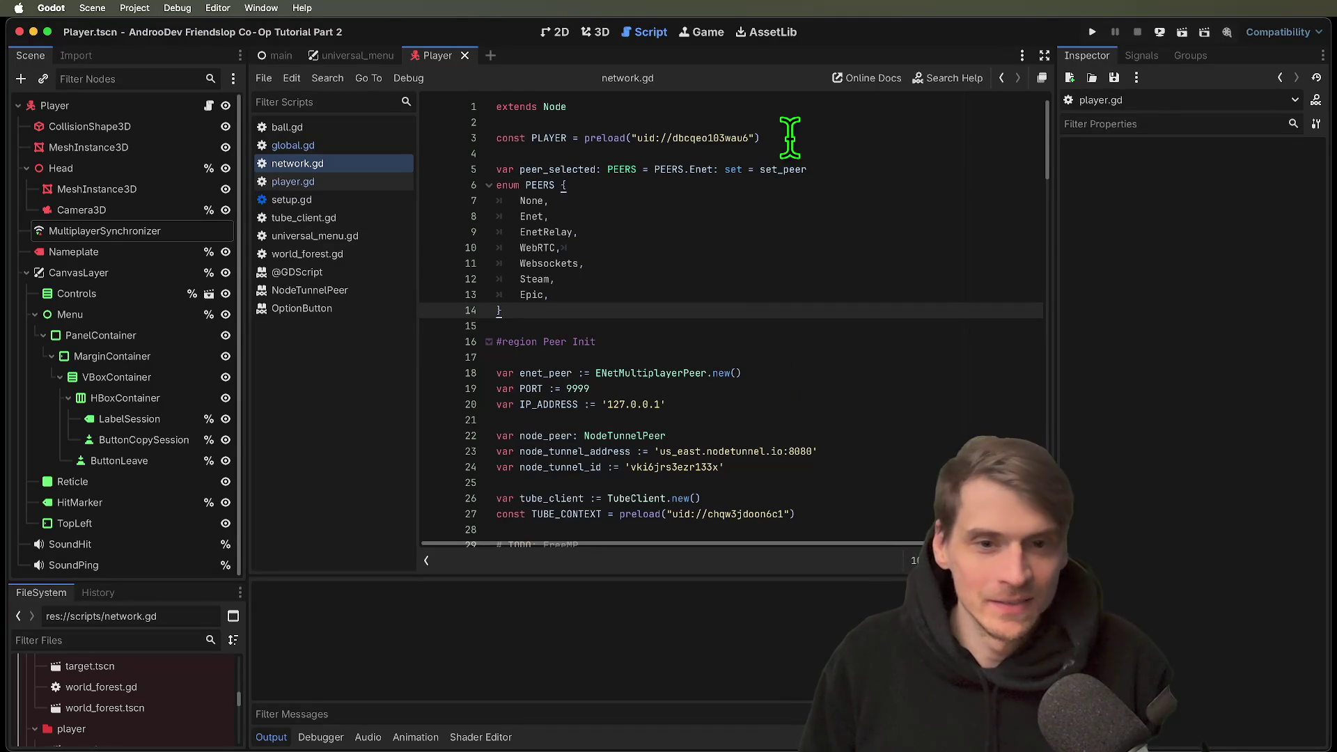
pyautogui.middleClick(307, 224)
# Close the unneeded open scripts, including setup.gd, keeping ball, global, network and player.
pyautogui.middleClick(307, 228)
pyautogui.middleClick(307, 228)
pyautogui.middleClick(307, 228)
pyautogui.middleClick(307, 228)
pyautogui.middleClick(307, 221)
pyautogui.middleClick(408, 202)
pyautogui.click(731, 201)
pyautogui.scroll(-5, 772, 263)
pyautogui.scroll(5, 797, 273)
# Run the project, check the Select Peer dropdown stays at None, then stop it.
pyautogui.press('super+b')
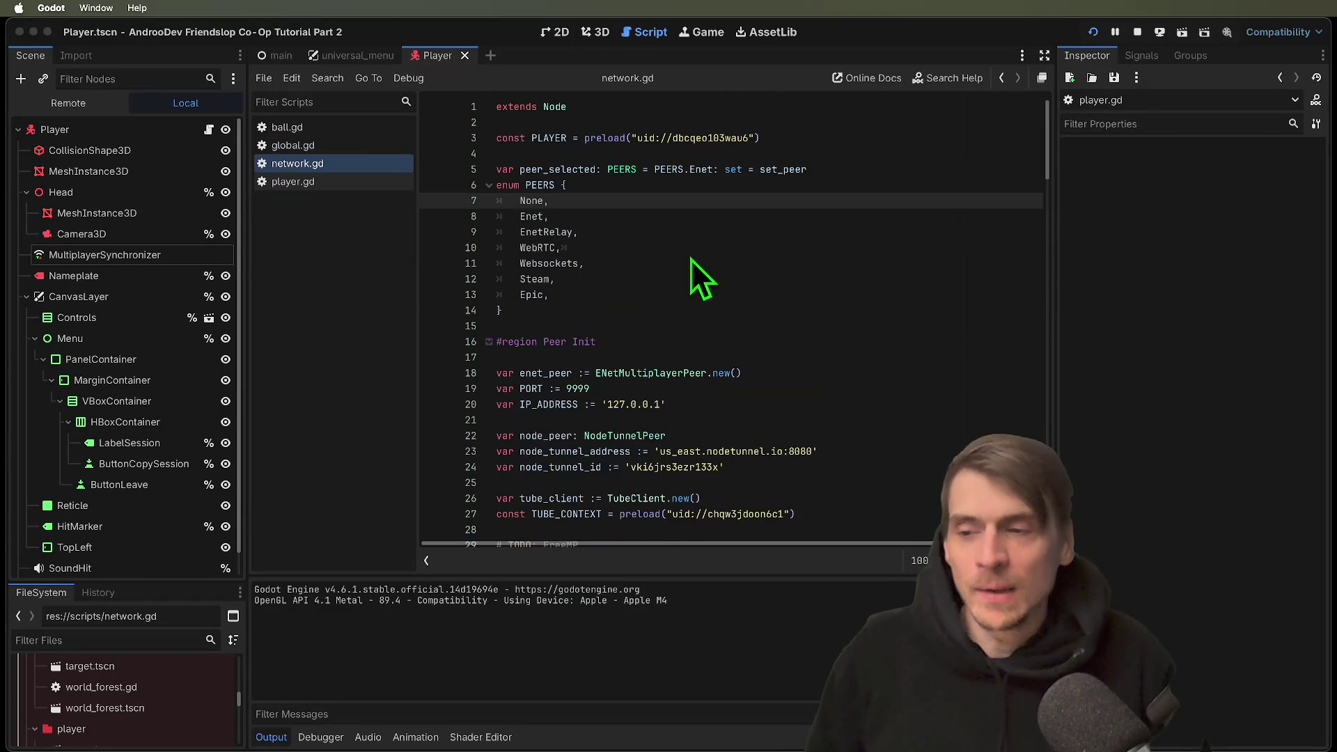
pyautogui.click(485, 250)
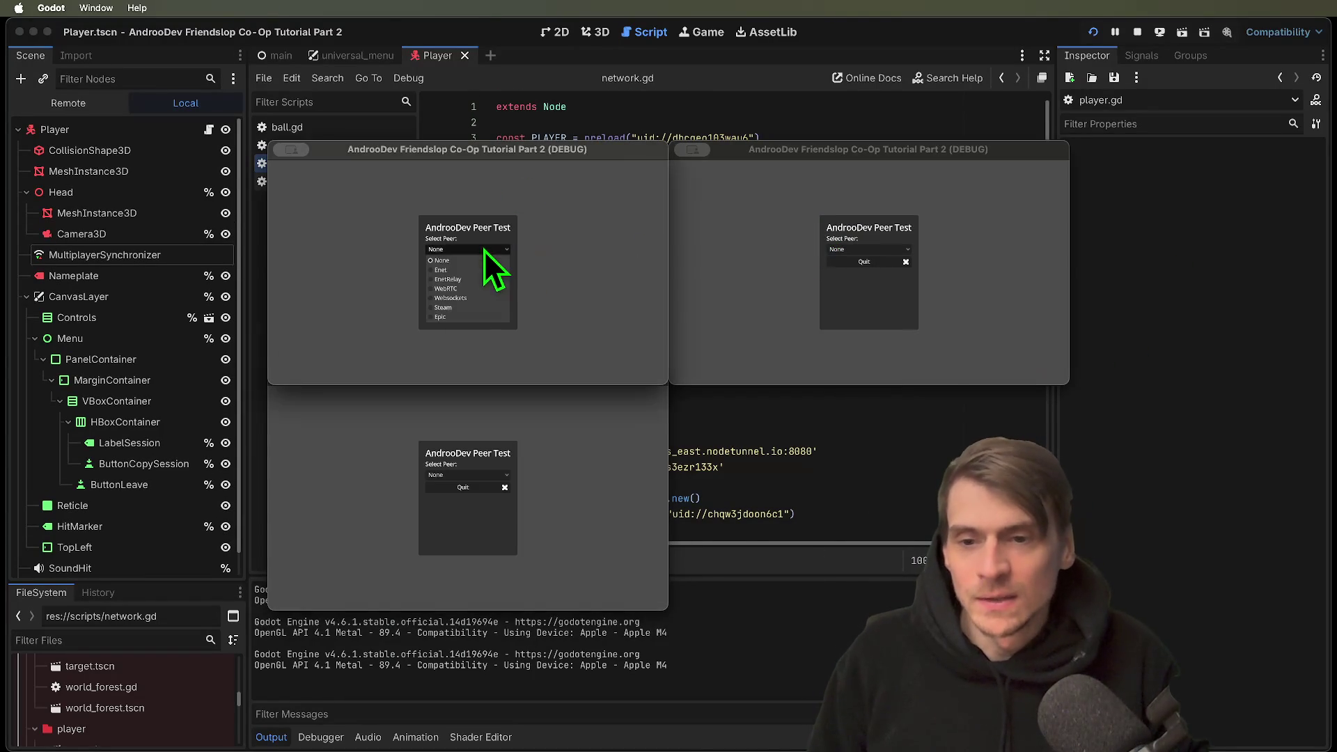
pyautogui.click(515, 324)
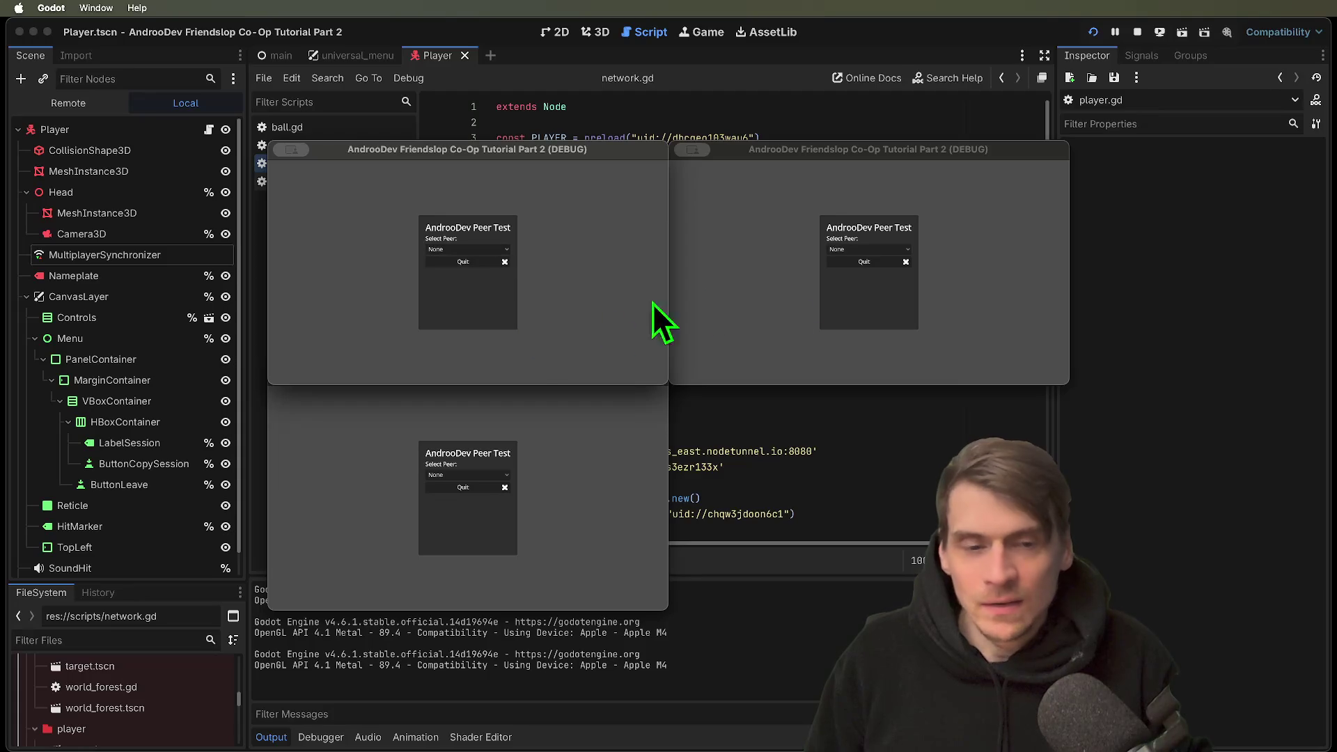
pyautogui.click(703, 322)
pyautogui.click(617, 482)
pyautogui.click(567, 364)
pyautogui.press('super+q')
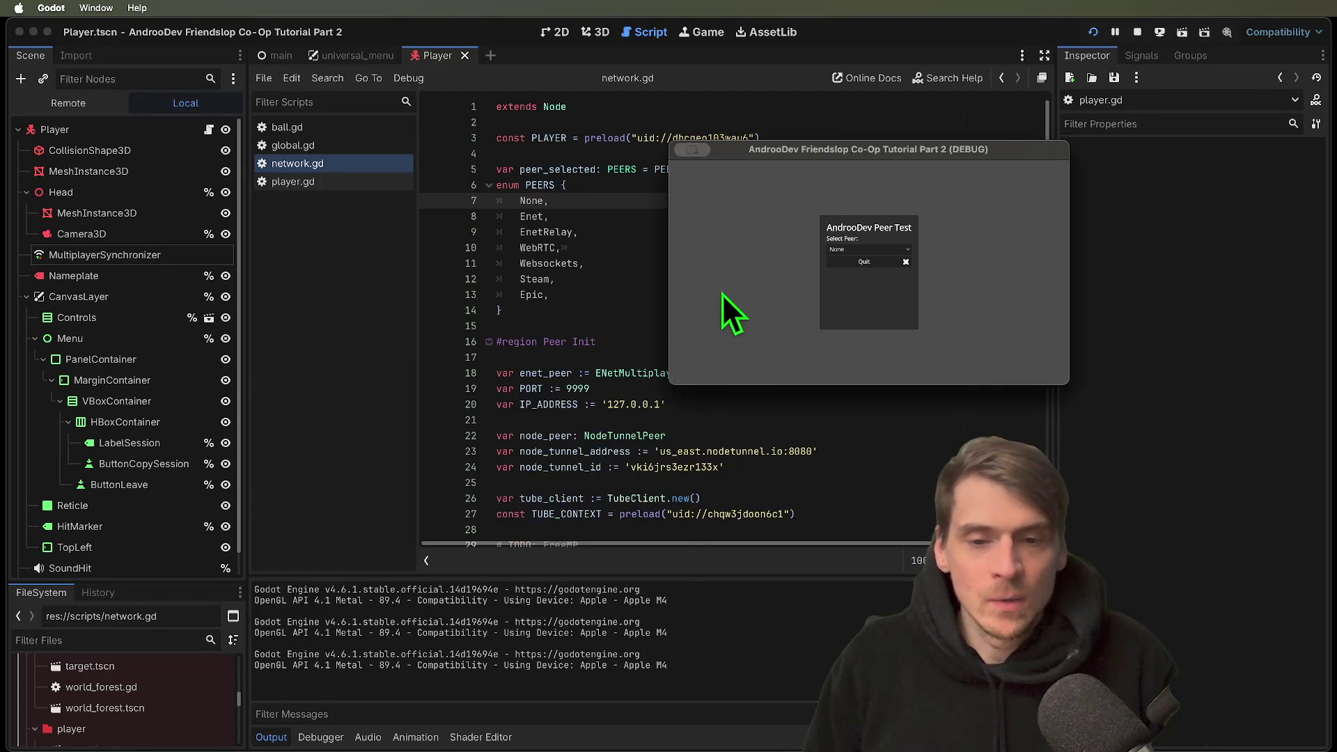
pyautogui.click(781, 352)
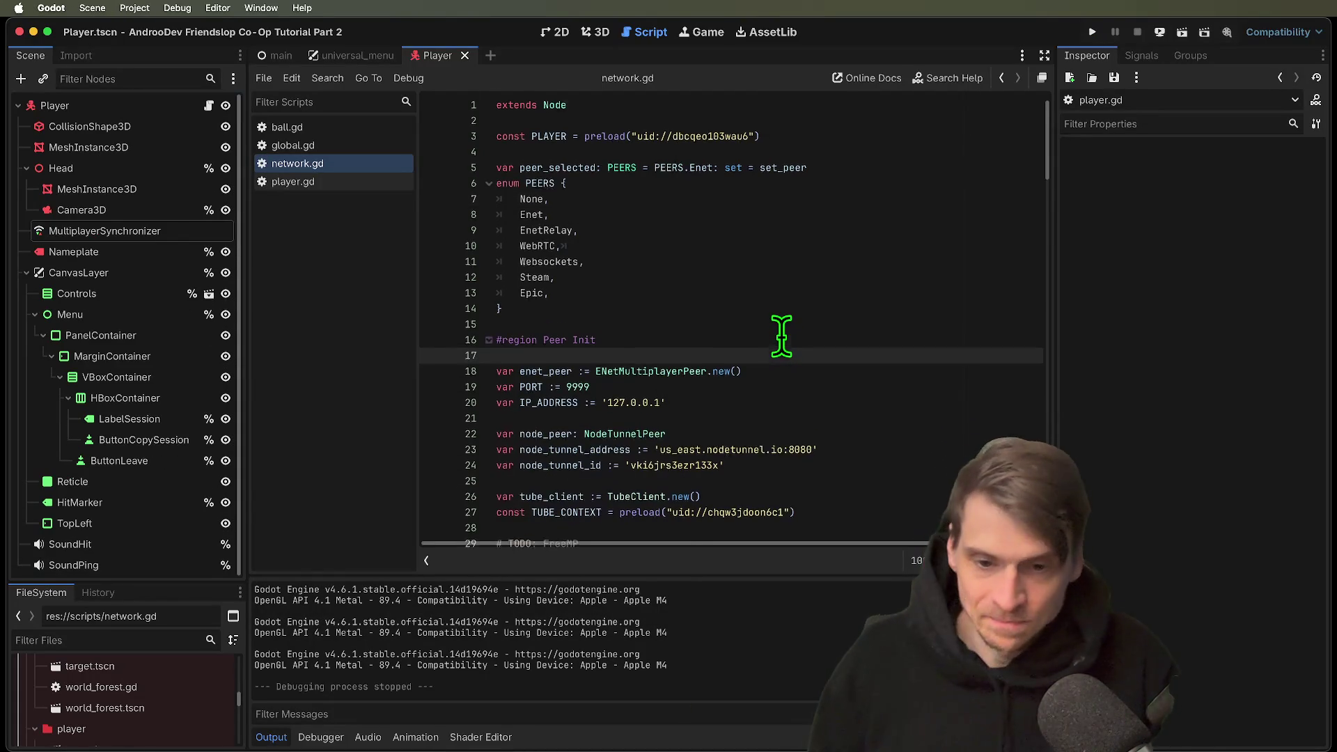
# Scroll down to func host() in network.gd and select its add_player(1) line.
pyautogui.scroll(-6, 782, 346)
pyautogui.scroll(-8, 783, 374)
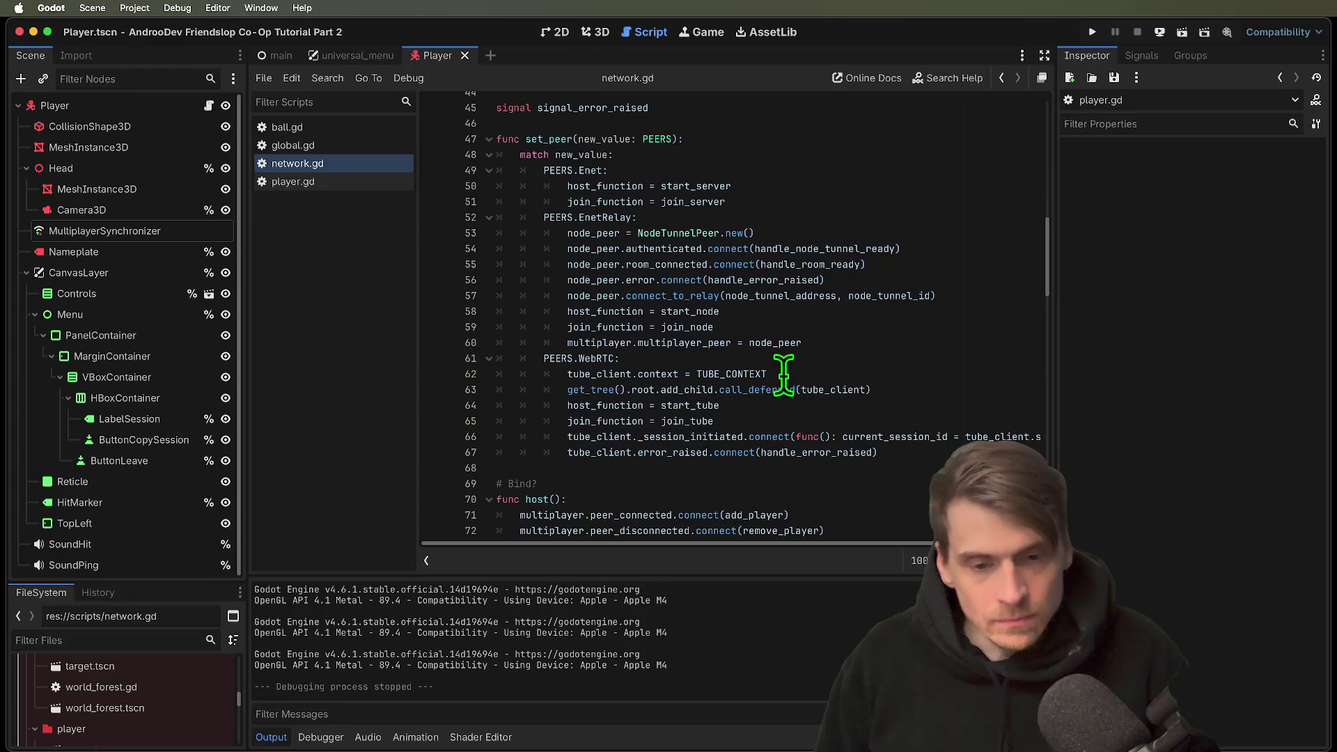
pyautogui.scroll(3, 783, 374)
pyautogui.scroll(-5, 863, 369)
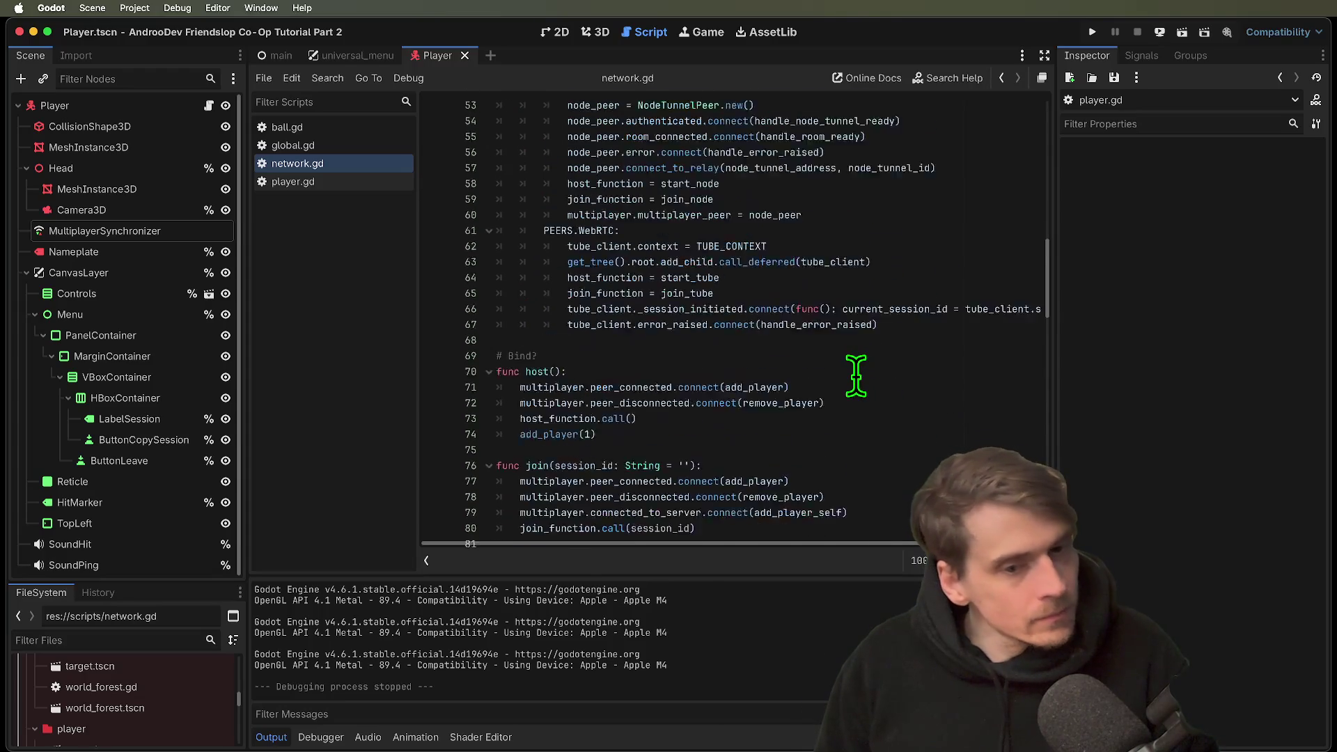
pyautogui.scroll(-2, 856, 375)
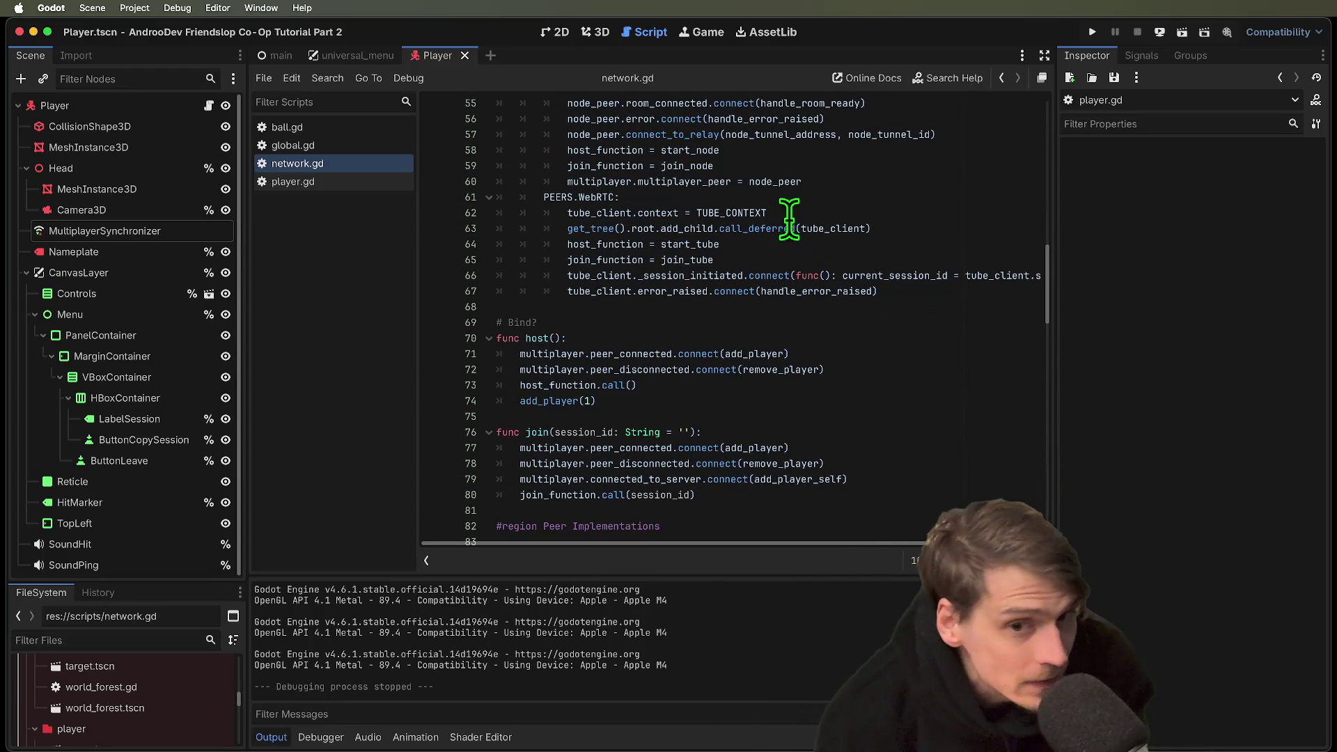
pyautogui.scroll(1, 790, 223)
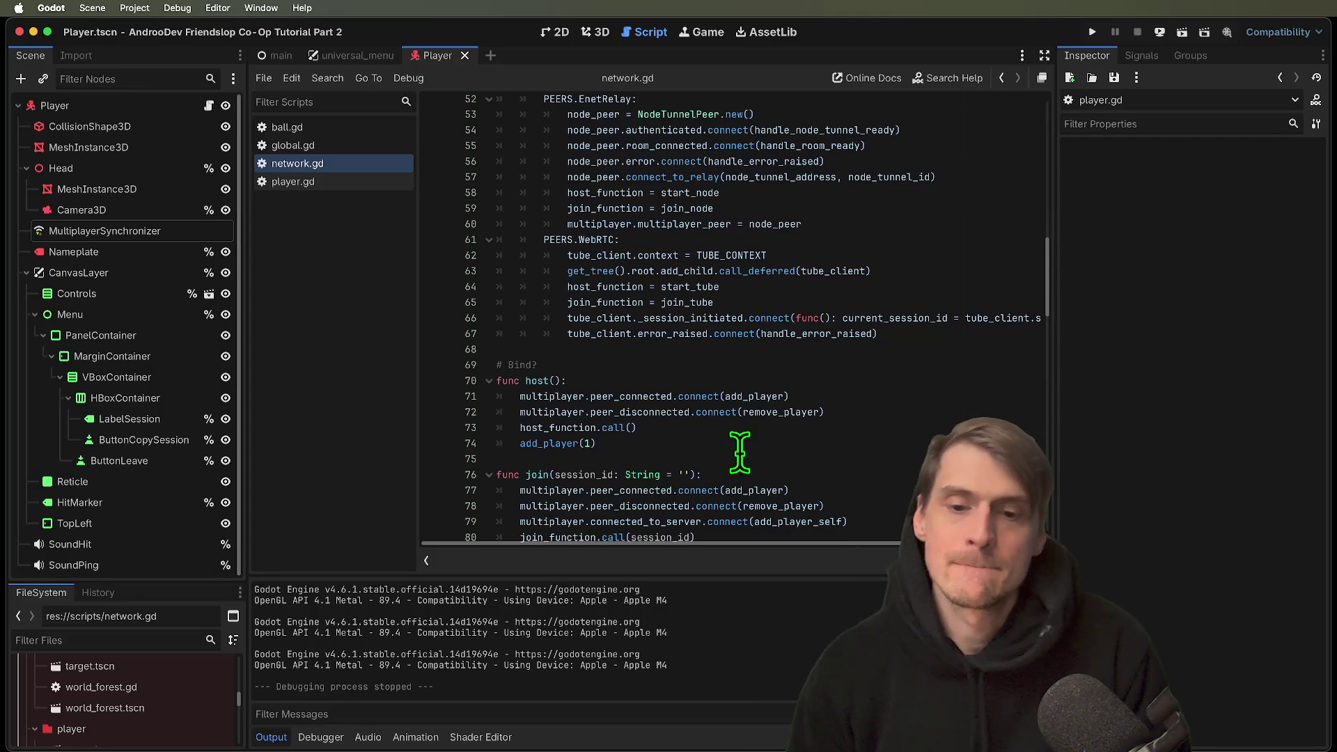
pyautogui.scroll(-1, 740, 451)
pyautogui.moveTo(740, 429); pyautogui.dragTo(758, 417)
pyautogui.scroll(-1, 758, 418)
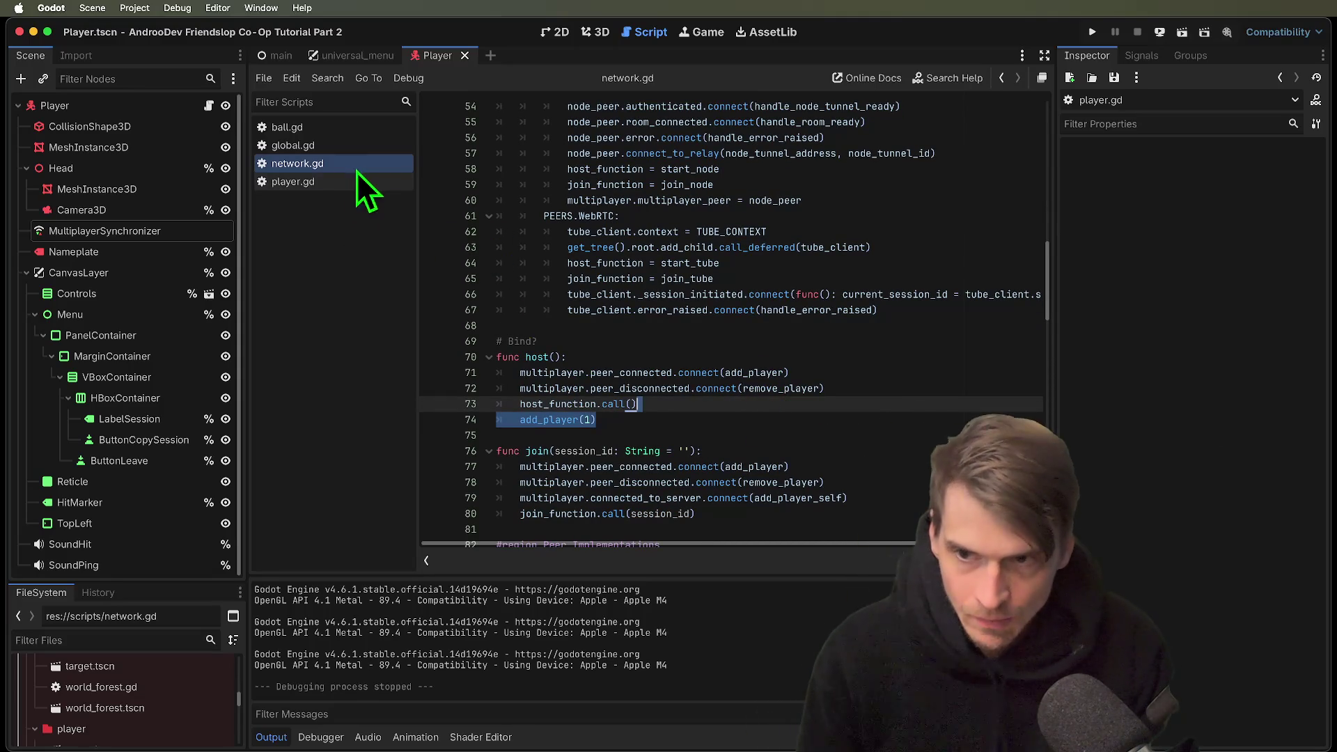
# Add a print of get_multiplayer_authority() on a new line in player.gd's _enter_tree.
pyautogui.click(326, 182)
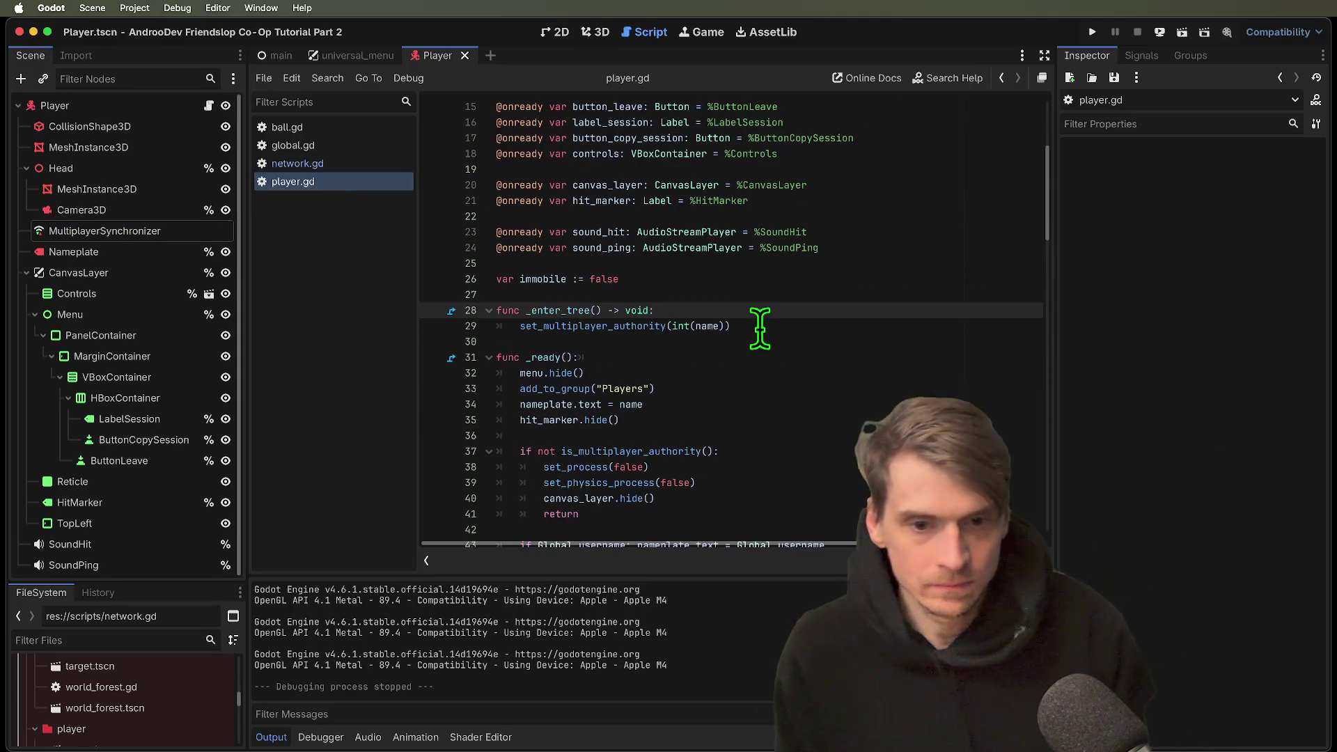
pyautogui.press('Return')
pyautogui.write('print(get')
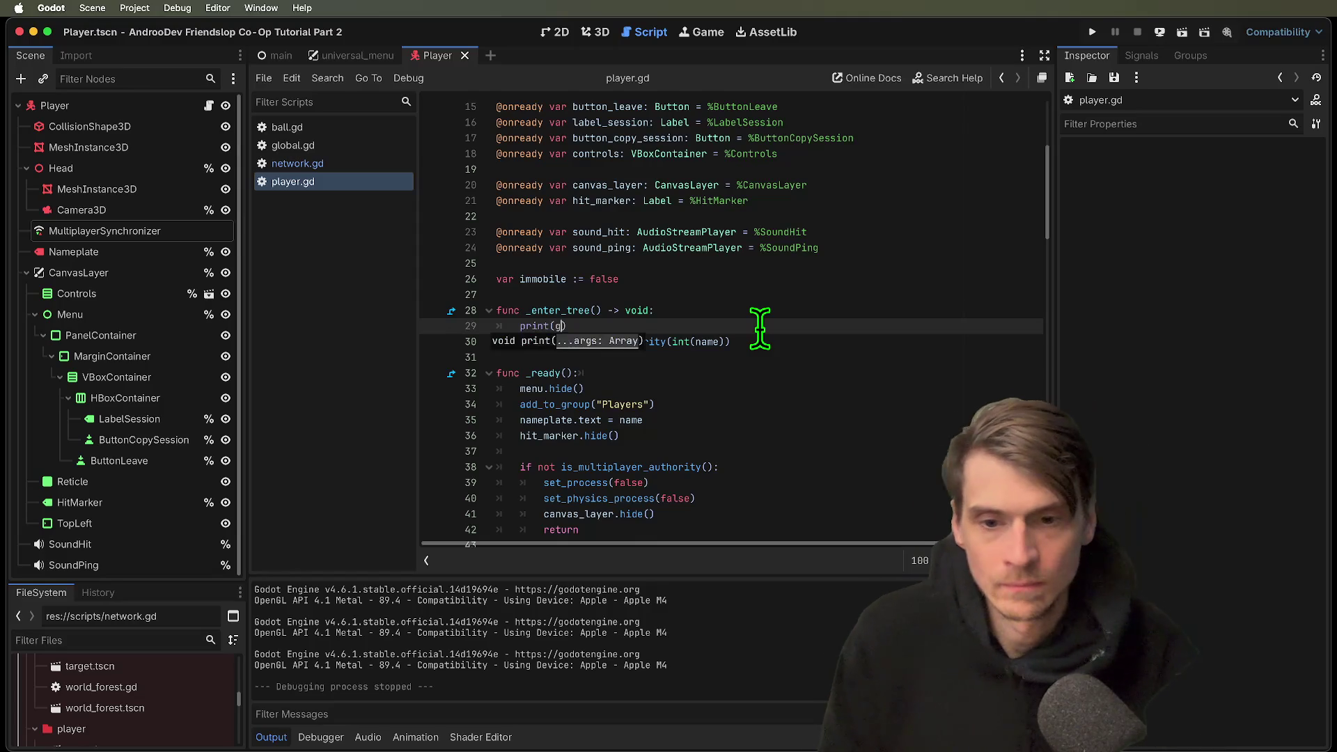
pyautogui.write('_multi')
pyautogui.press('Return')
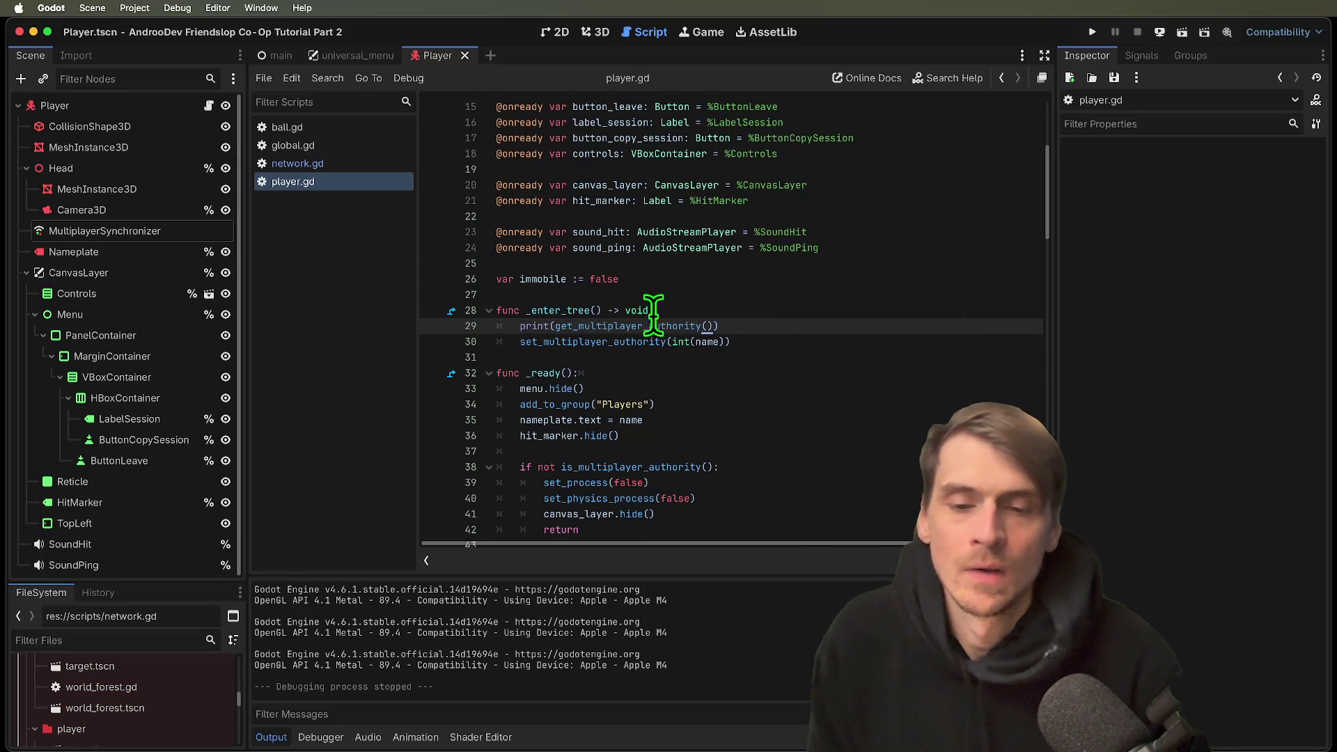
# Put 'DEBUG:' and multiplayer.get_unique_id() before the authority in the print, save, and run.
pyautogui.press('Right')
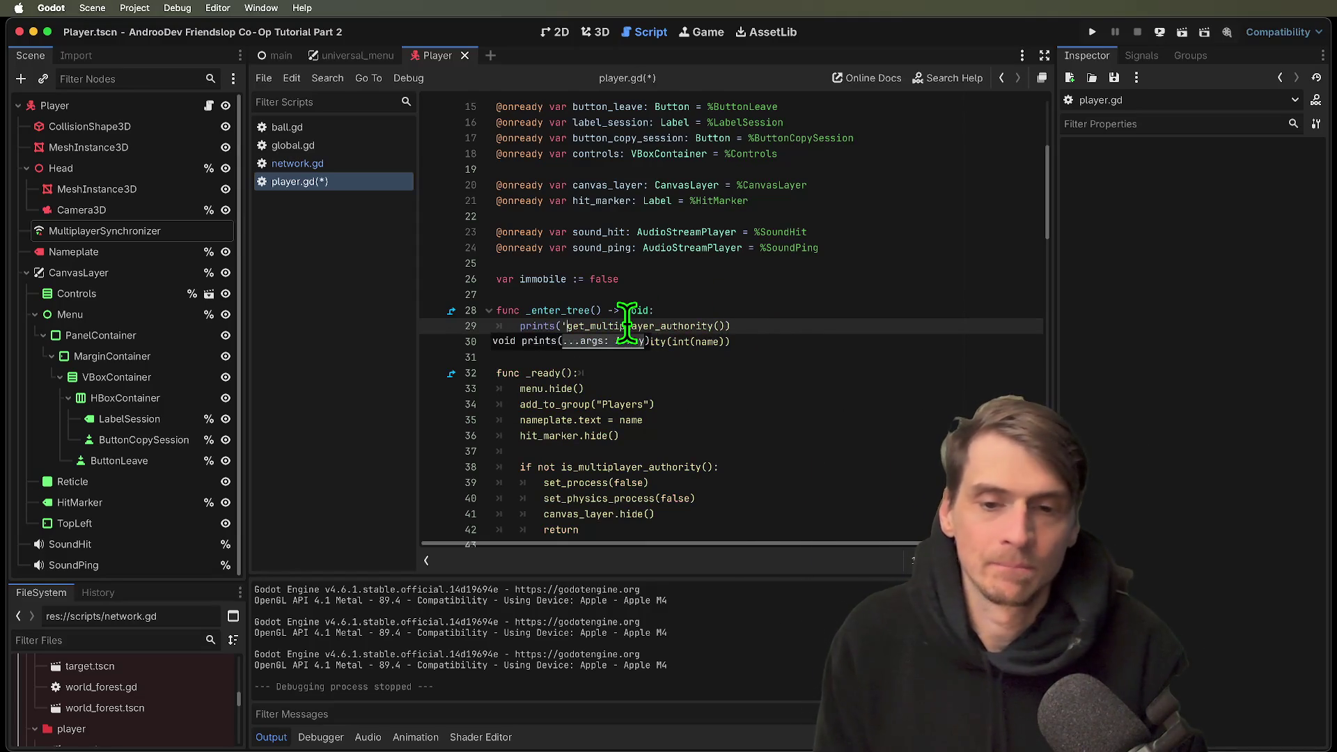
pyautogui.write("'DEBUG:', m")
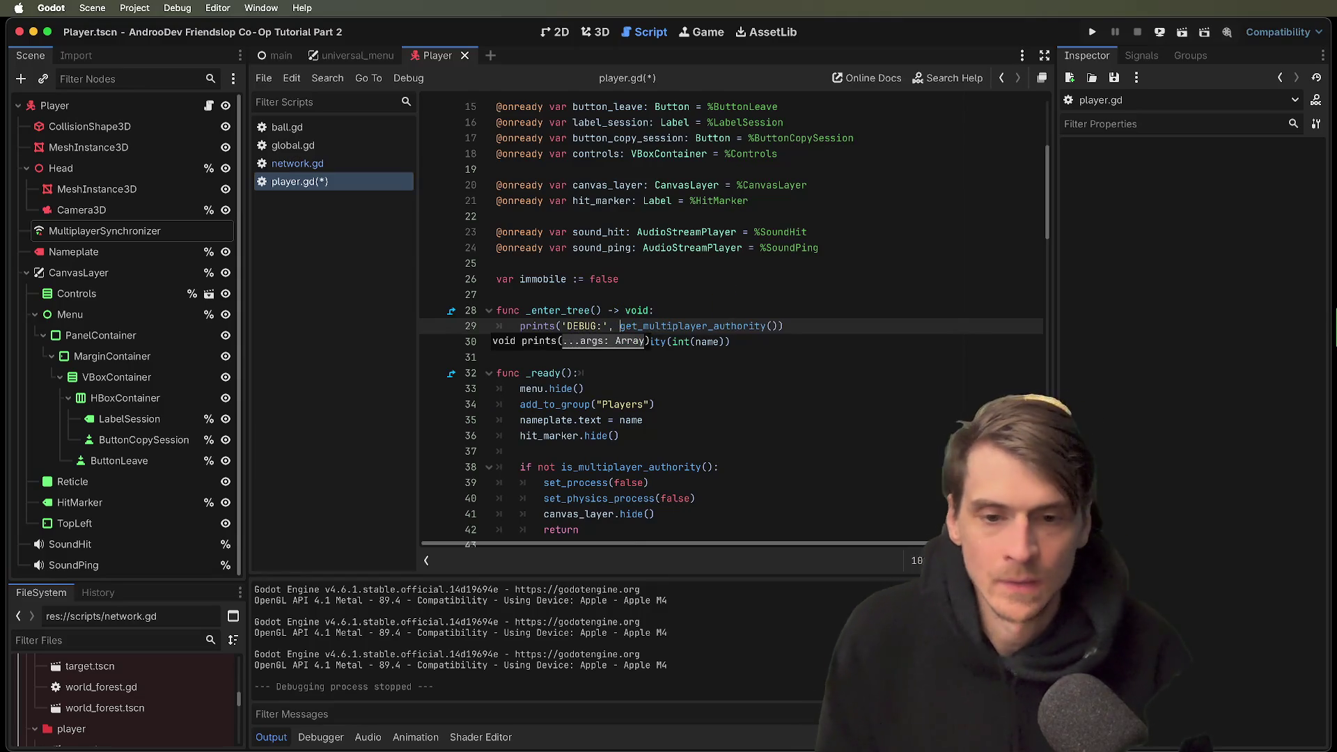
pyautogui.write('ultiplayer.g')
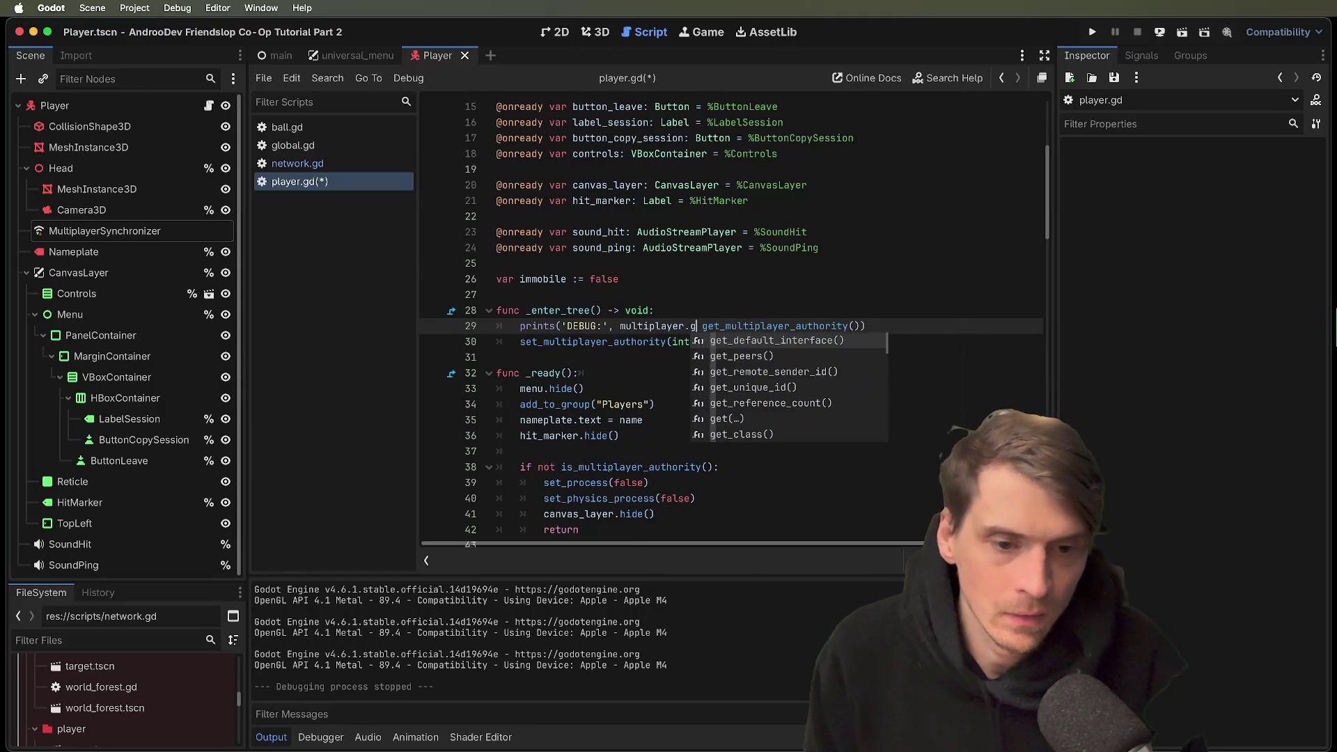
pyautogui.press('BackSpace')
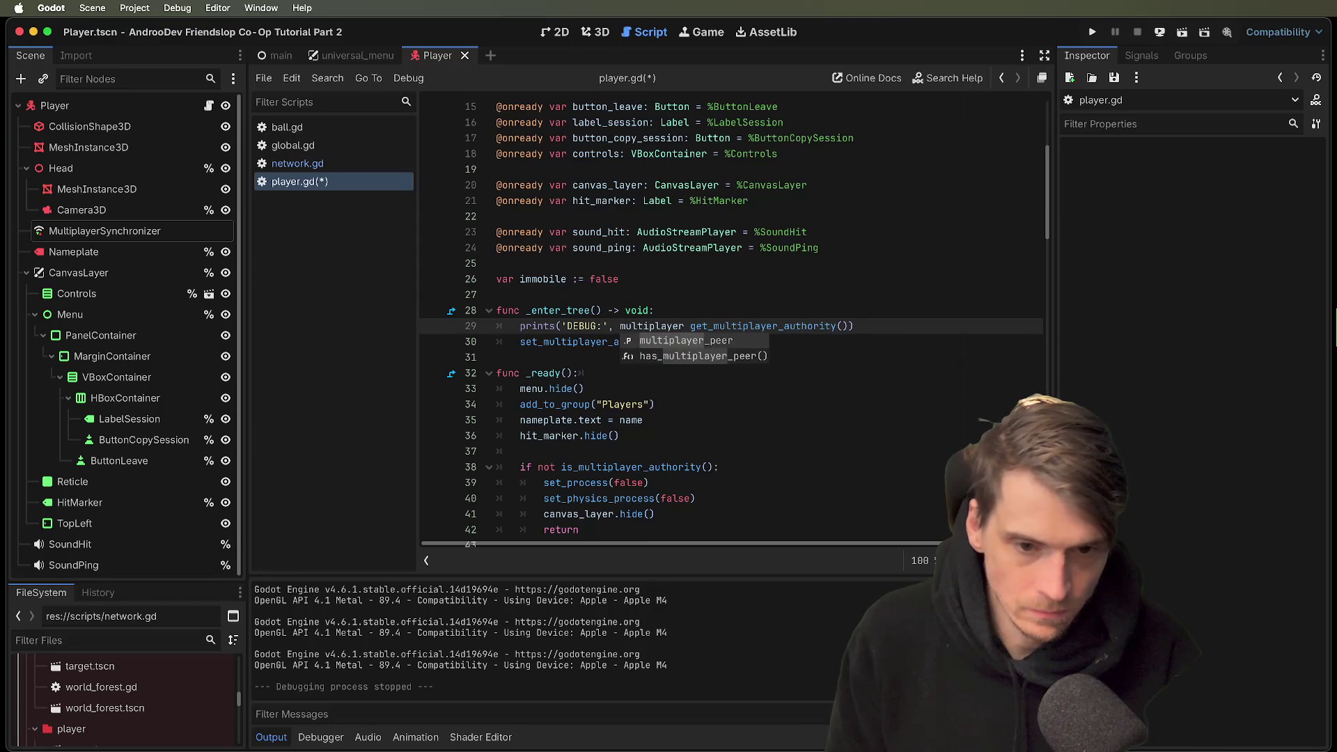
pyautogui.press('Down')
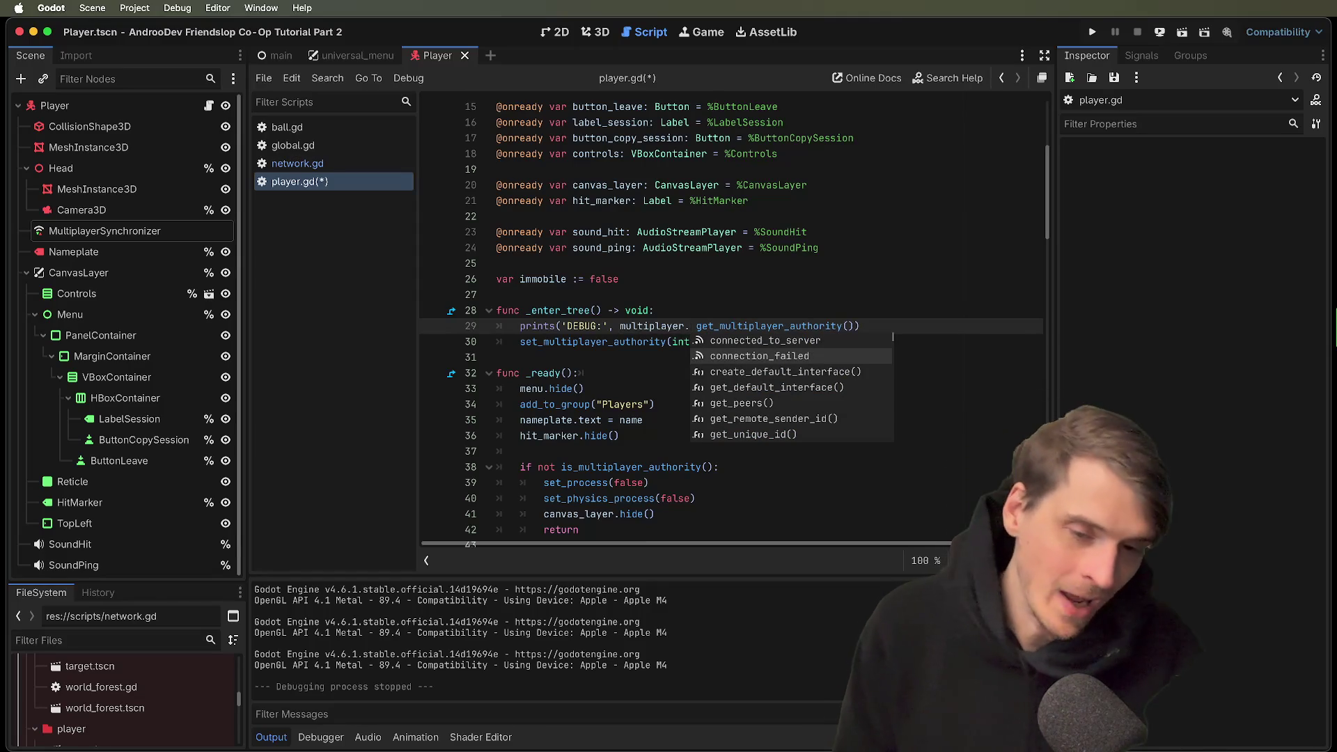
pyautogui.press('Up')
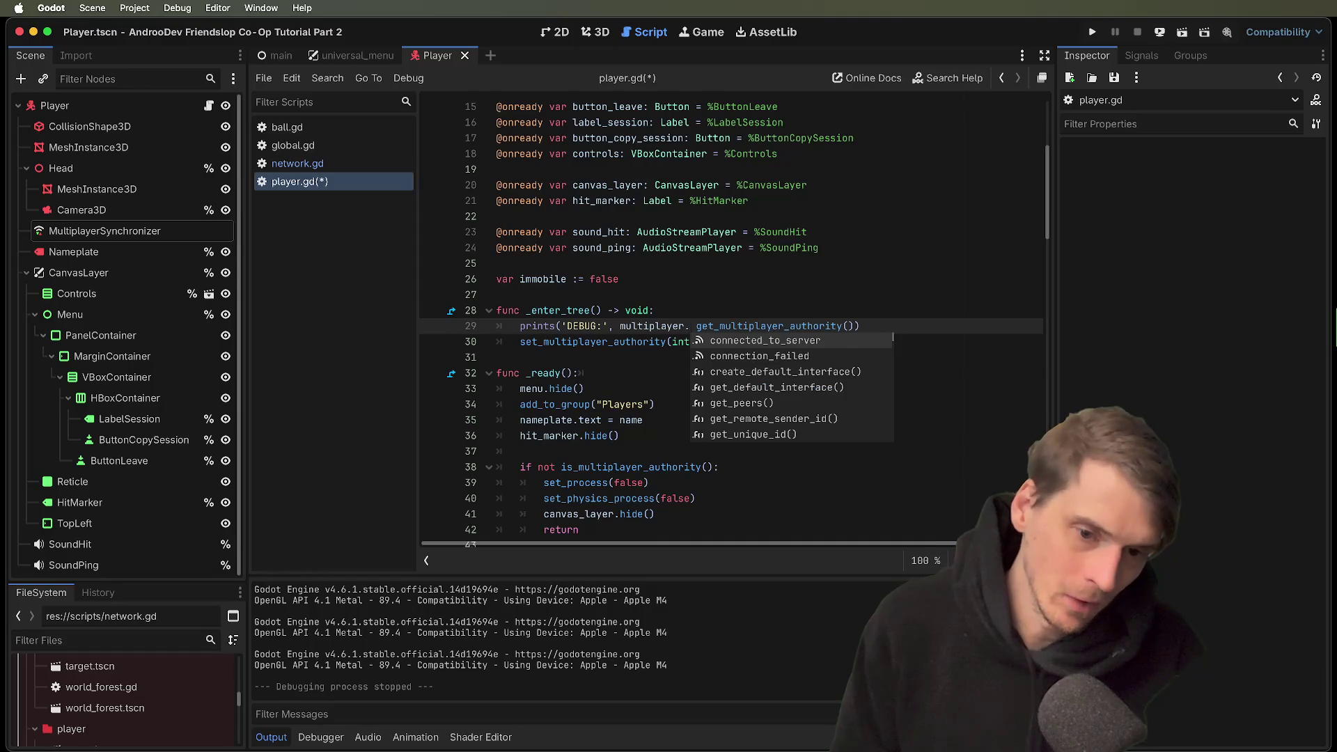
pyautogui.write('u')
pyautogui.press('BackSpace')
pyautogui.write('mu')
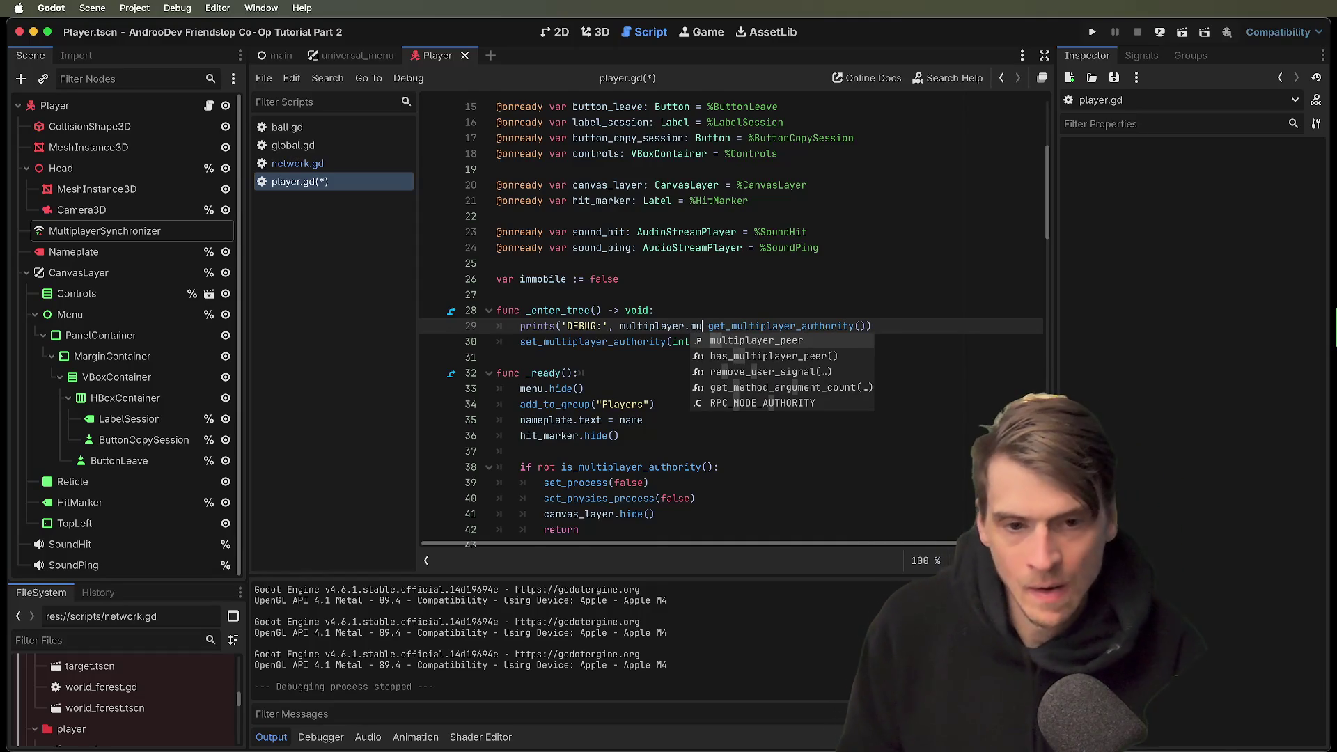
pyautogui.press('BackSpace')
pyautogui.press('BackSpace')
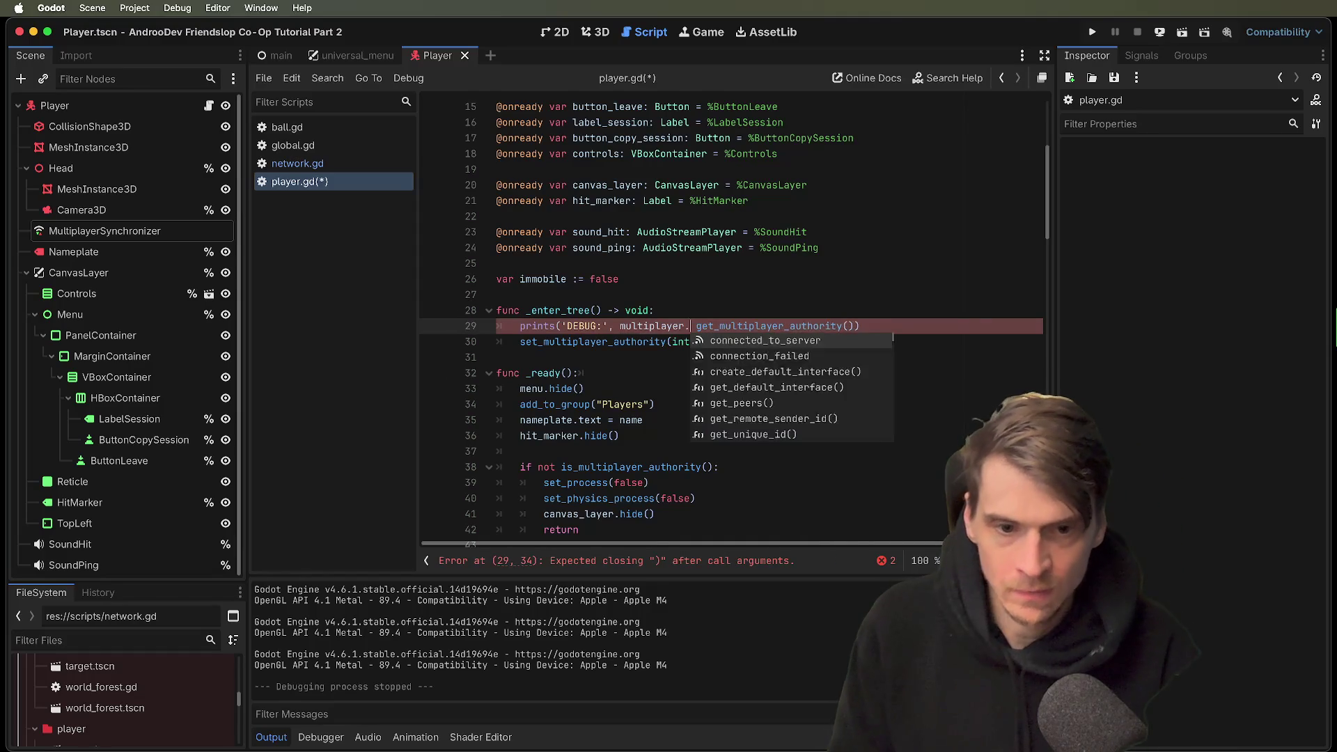
pyautogui.write('get_un')
pyautogui.press('Return')
pyautogui.write(',')
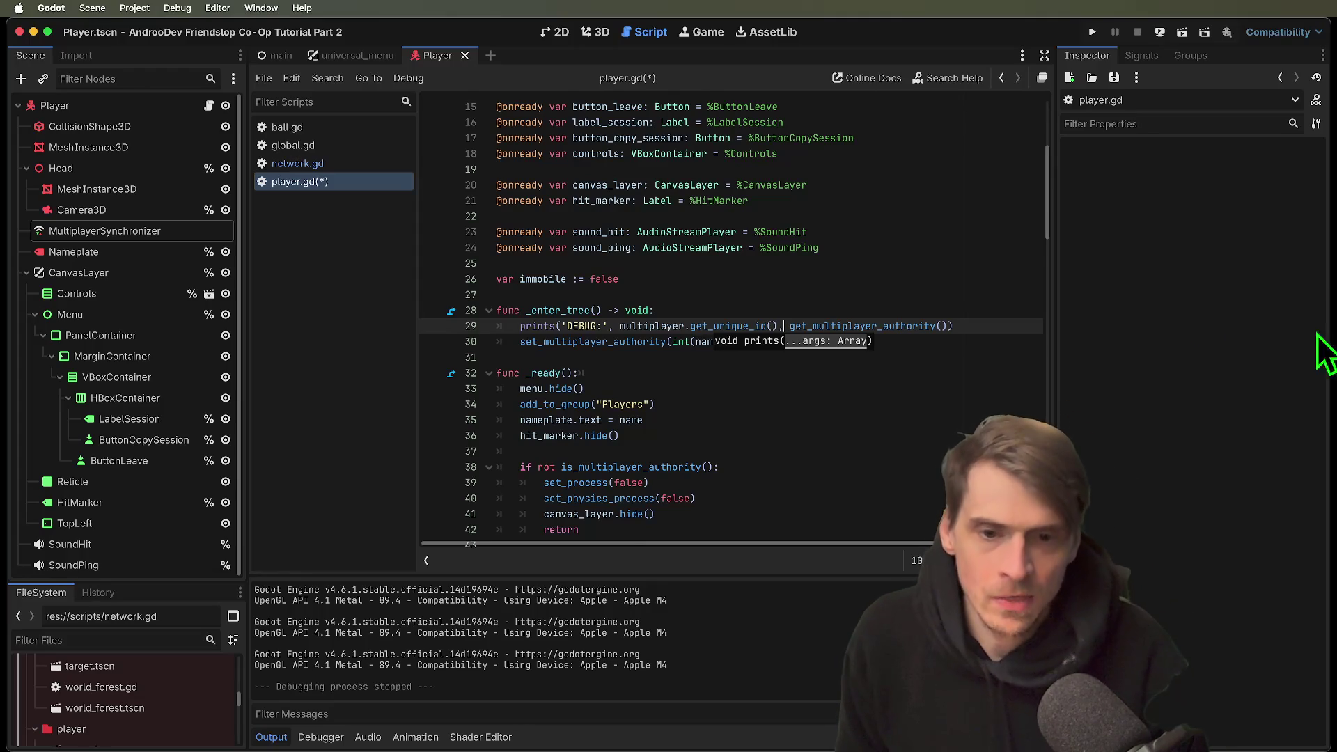
pyautogui.press('super+b')
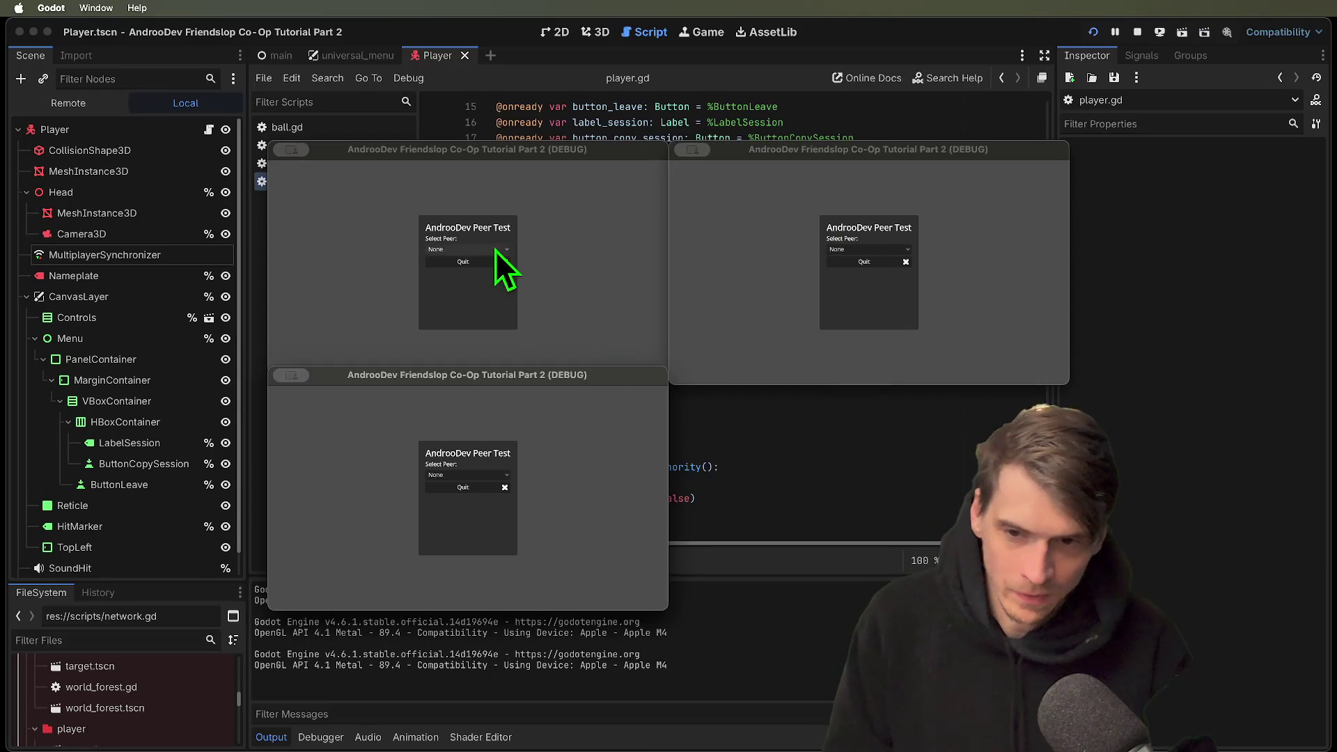
# Create an EnetRelay session in the first test window, check the DEBUG: 0 1 log, then stop.
pyautogui.click(495, 249)
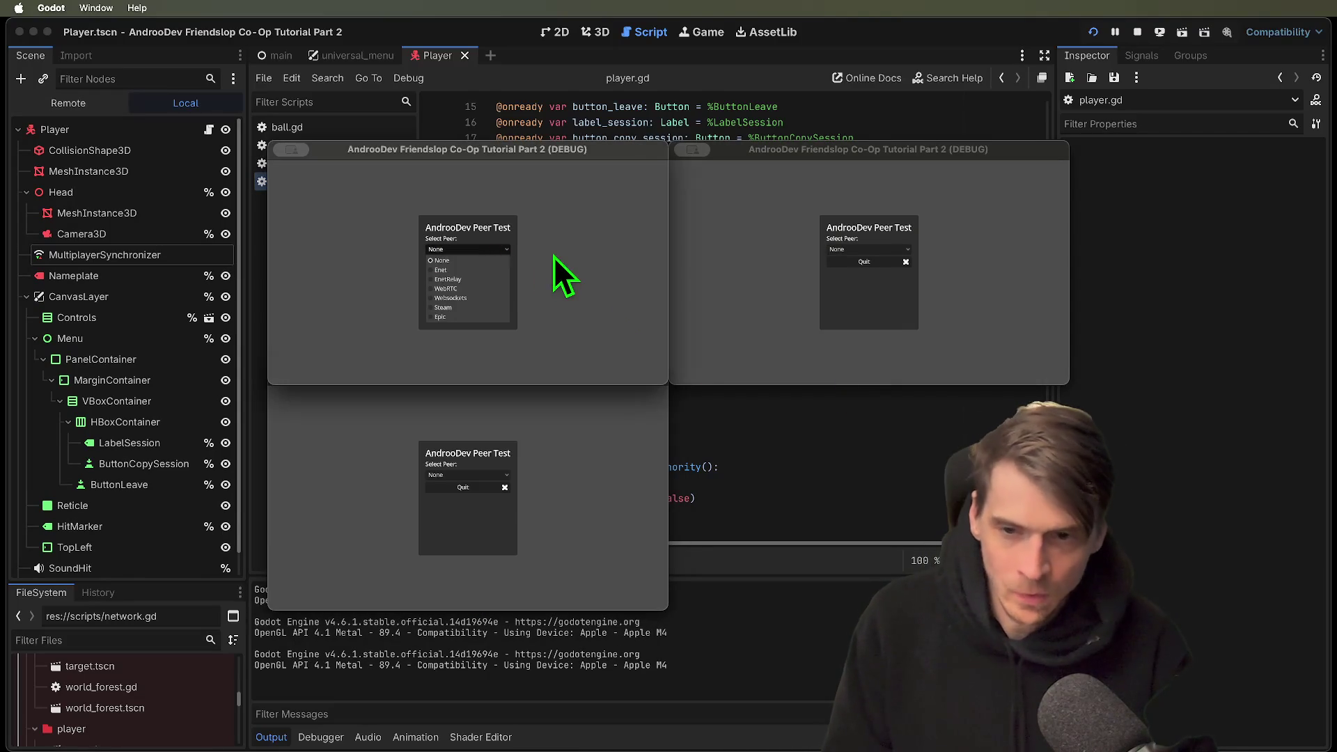
pyautogui.click(462, 279)
pyautogui.click(484, 321)
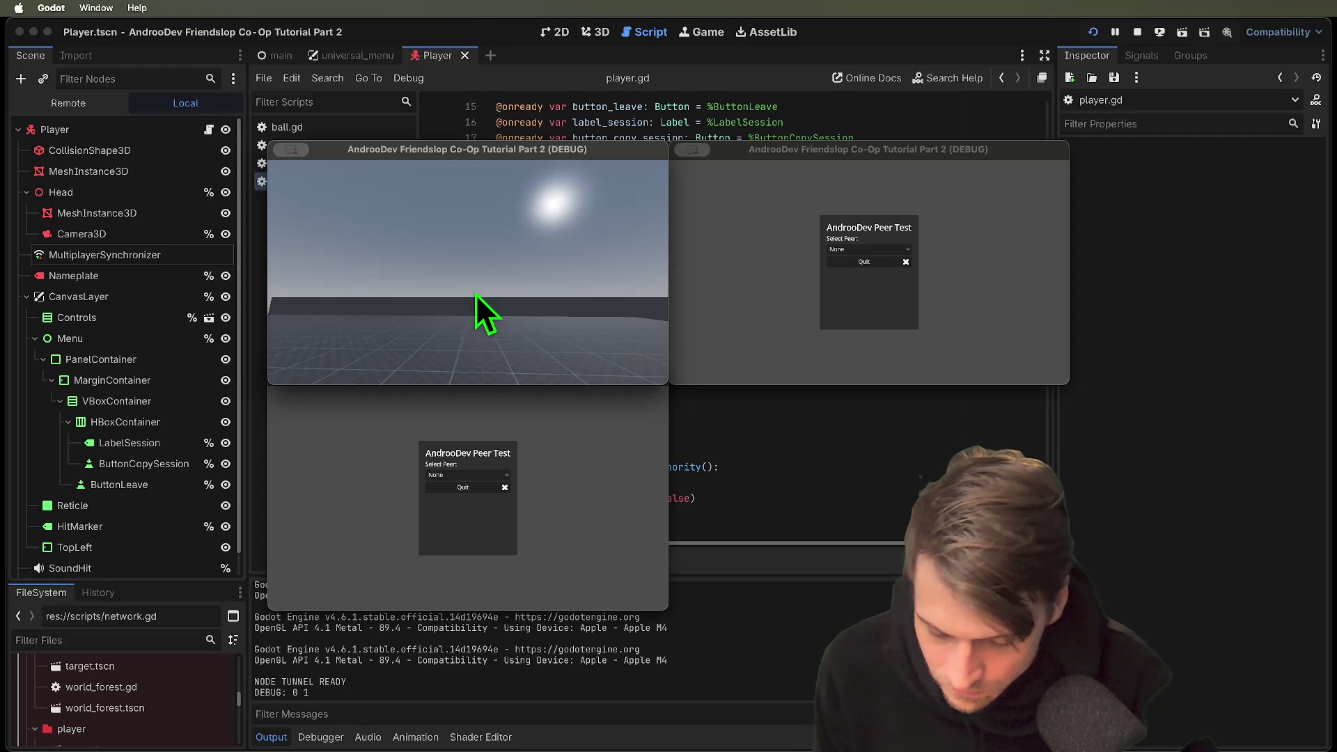
pyautogui.click(536, 501)
pyautogui.click(1137, 32)
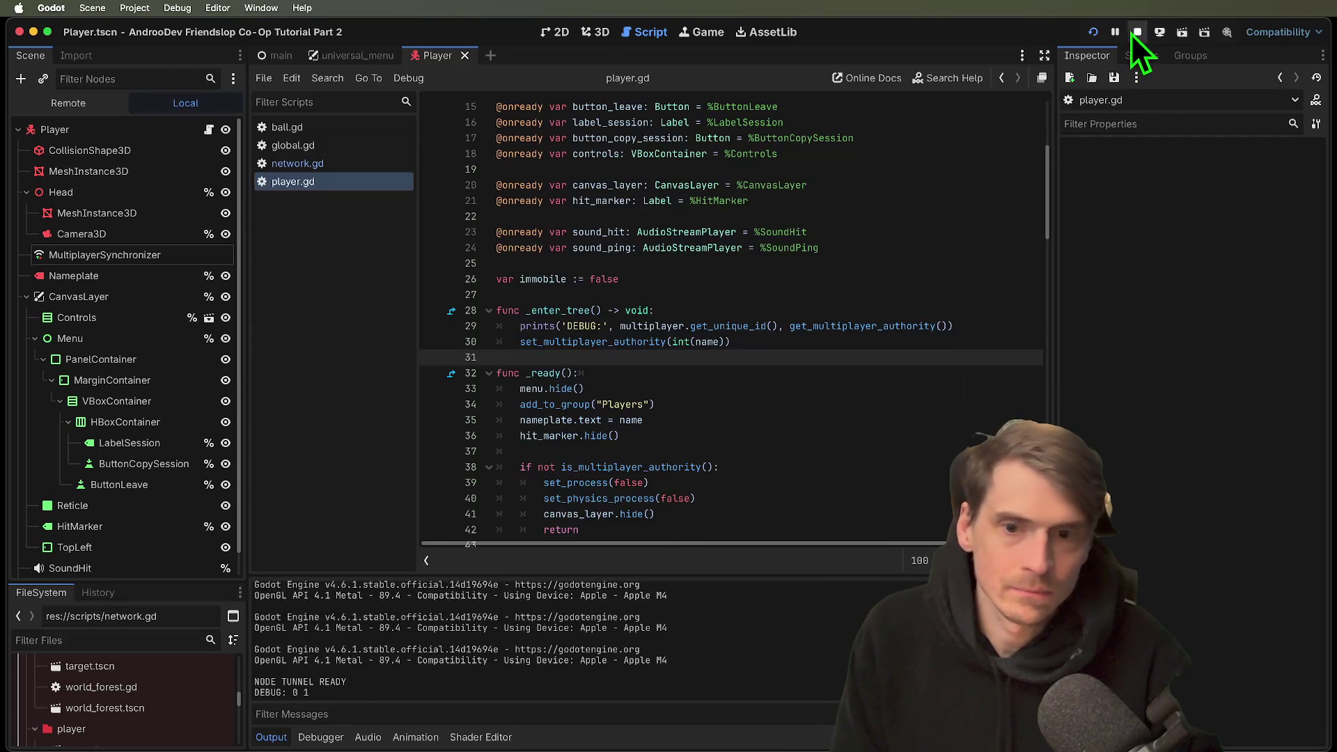
# Open network.gd and start a new line after host_function.call() in host().
pyautogui.click(347, 146)
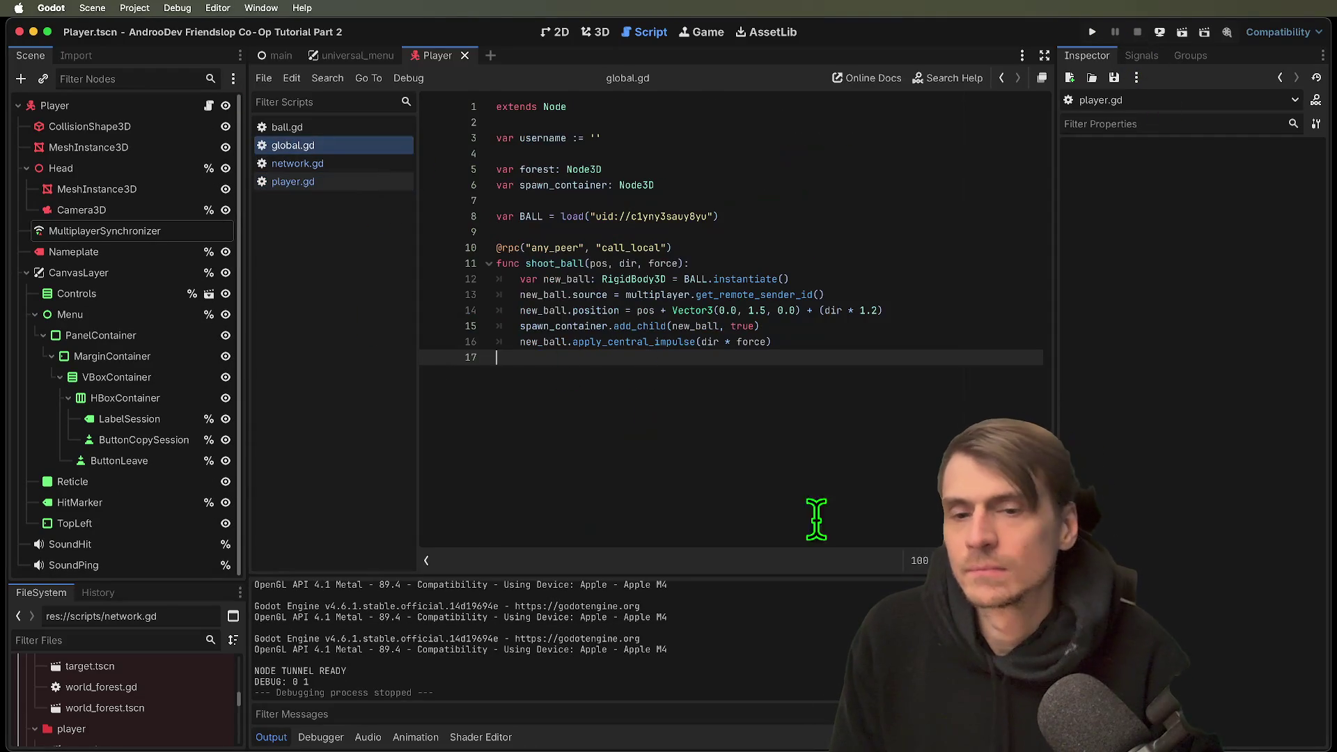
pyautogui.click(341, 165)
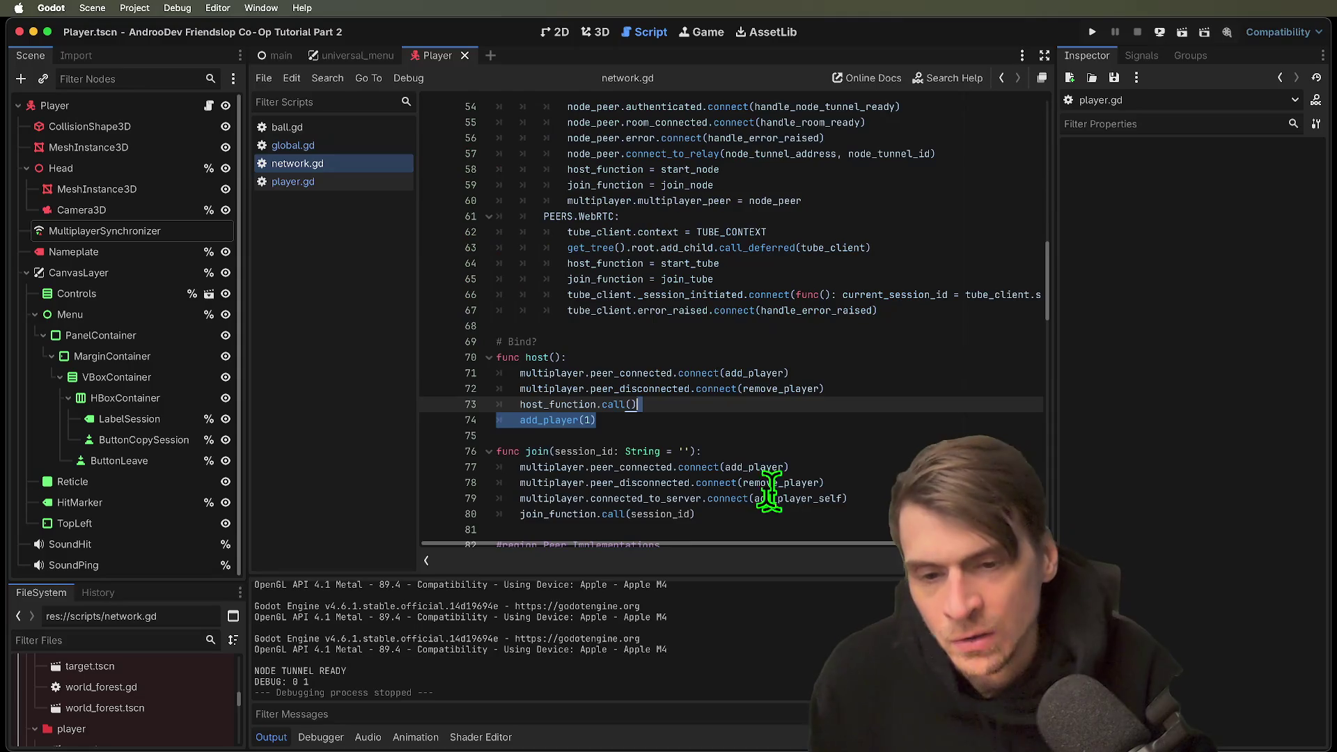
pyautogui.click(855, 402)
pyautogui.press('super+space')
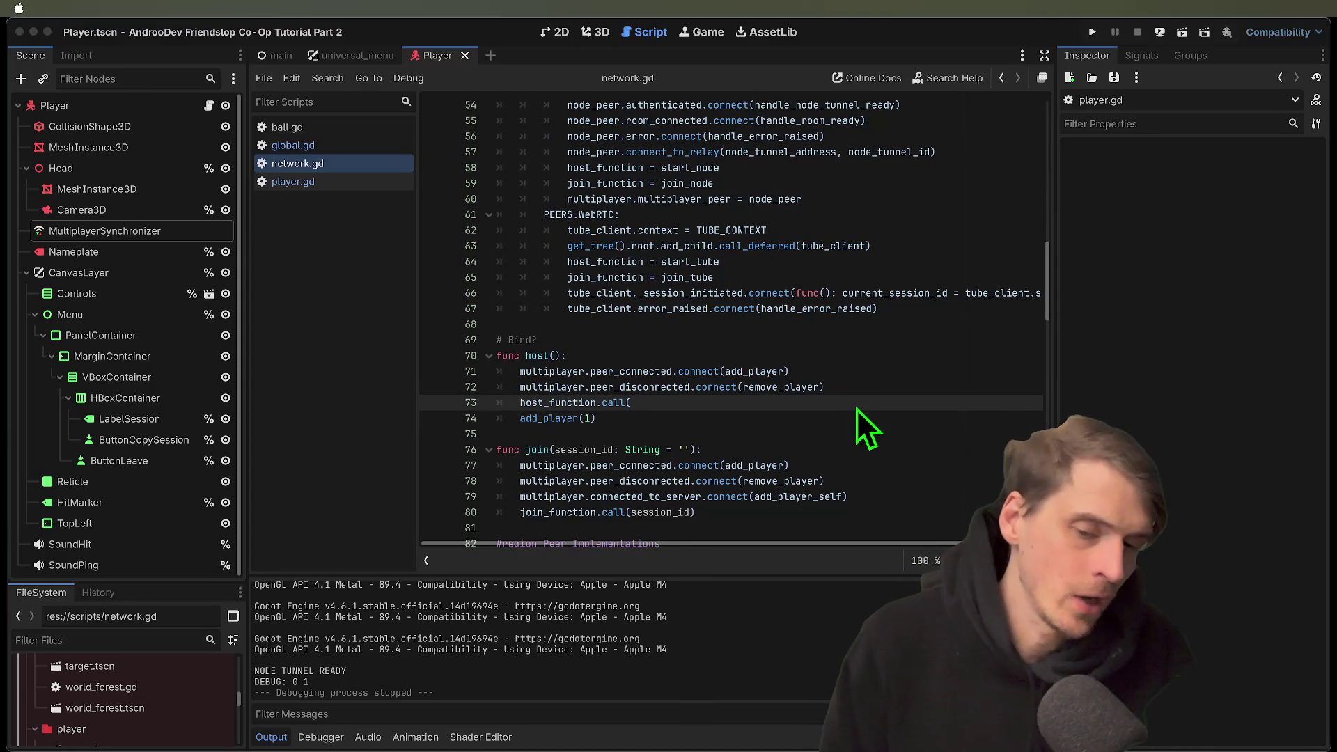
pyautogui.click(849, 404)
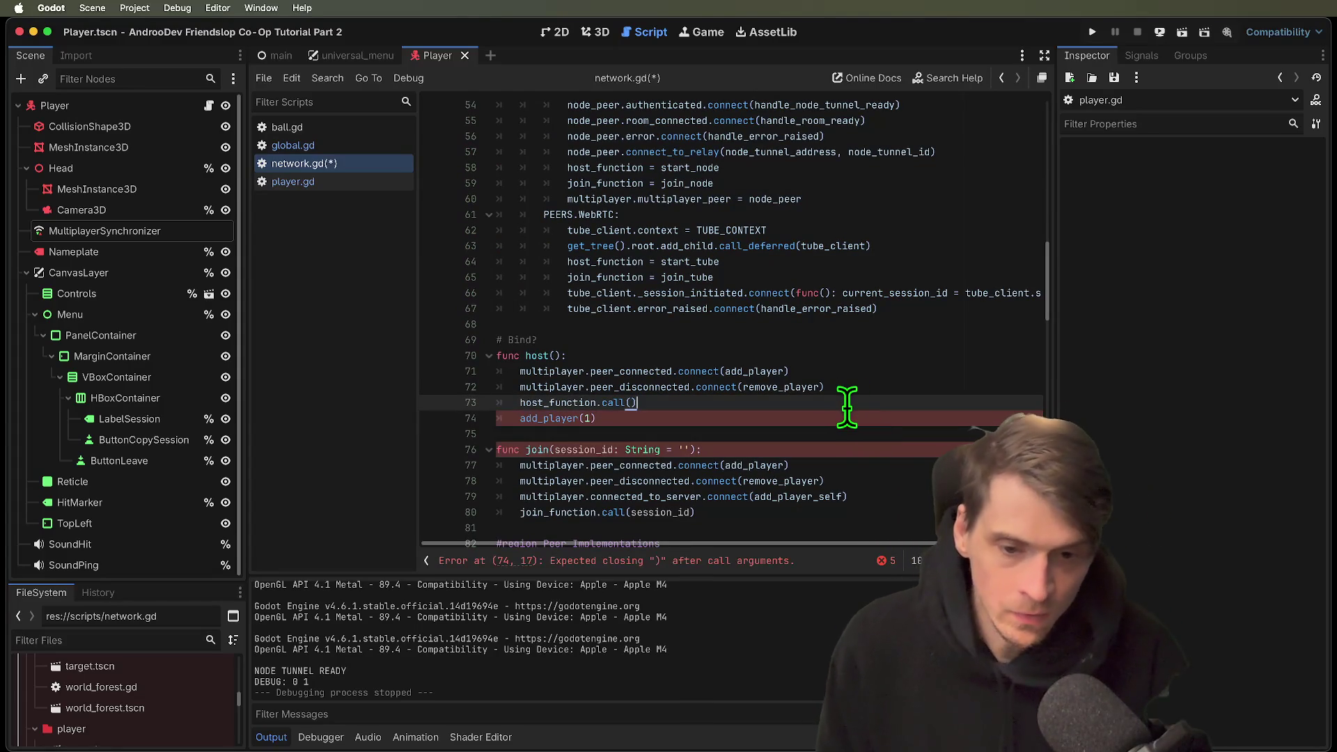
pyautogui.write(')')
pyautogui.press('Return')
# Write 'await get_tree().process_frame' before add_player(1), save, and run the project.
pyautogui.write('a')
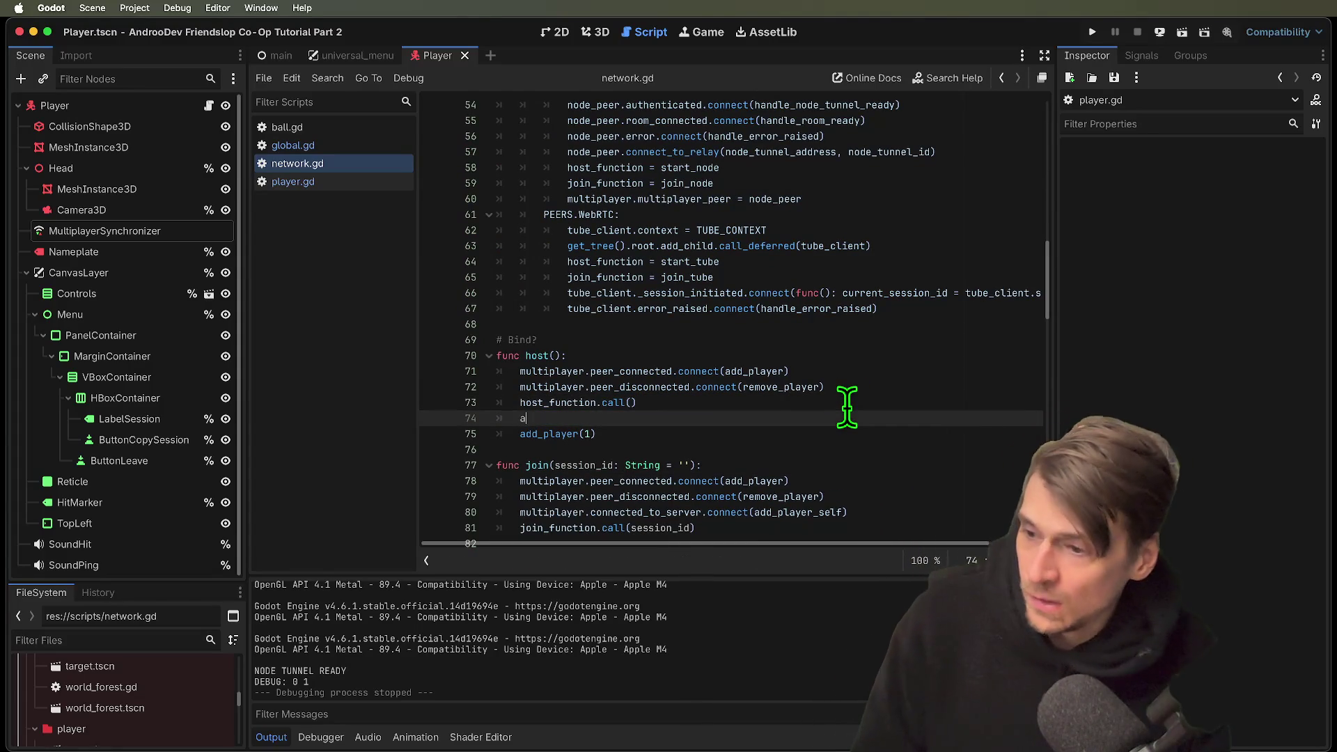
pyautogui.write('wait process_fra')
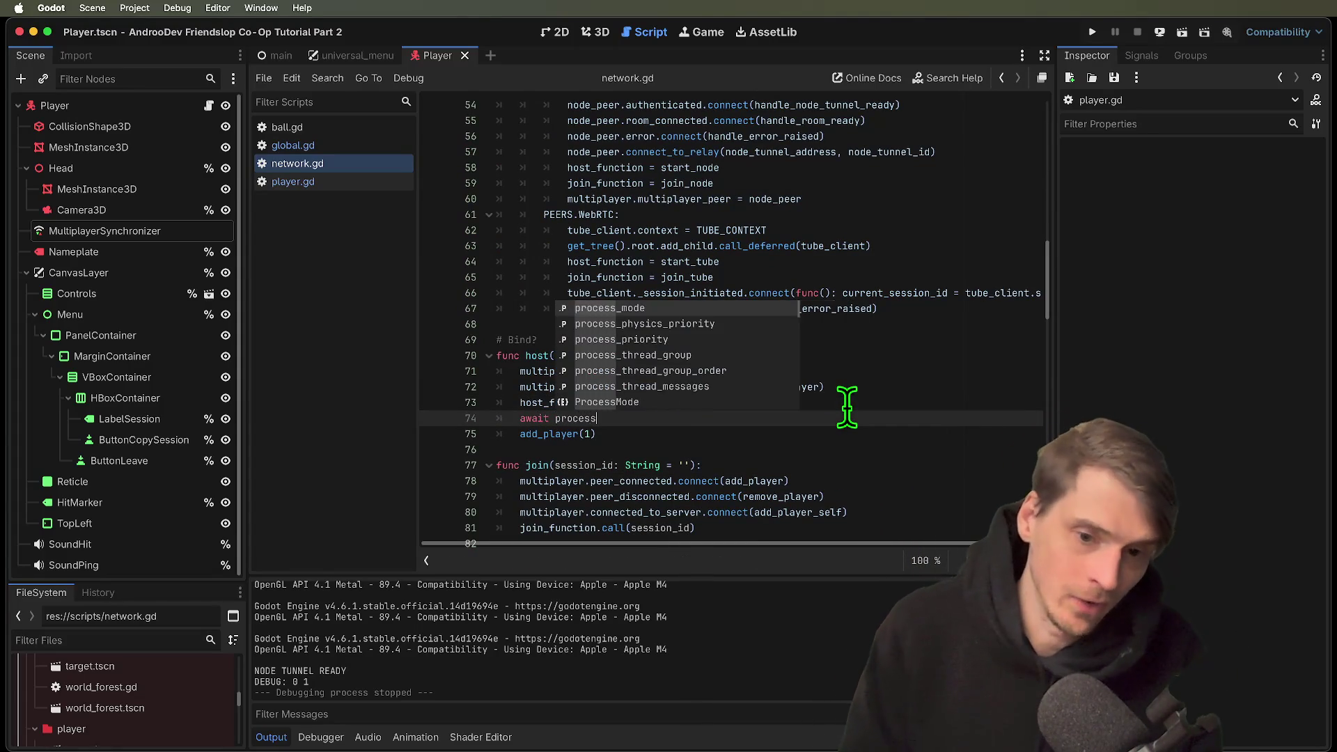
pyautogui.hotkey('alt', 'BackSpace')
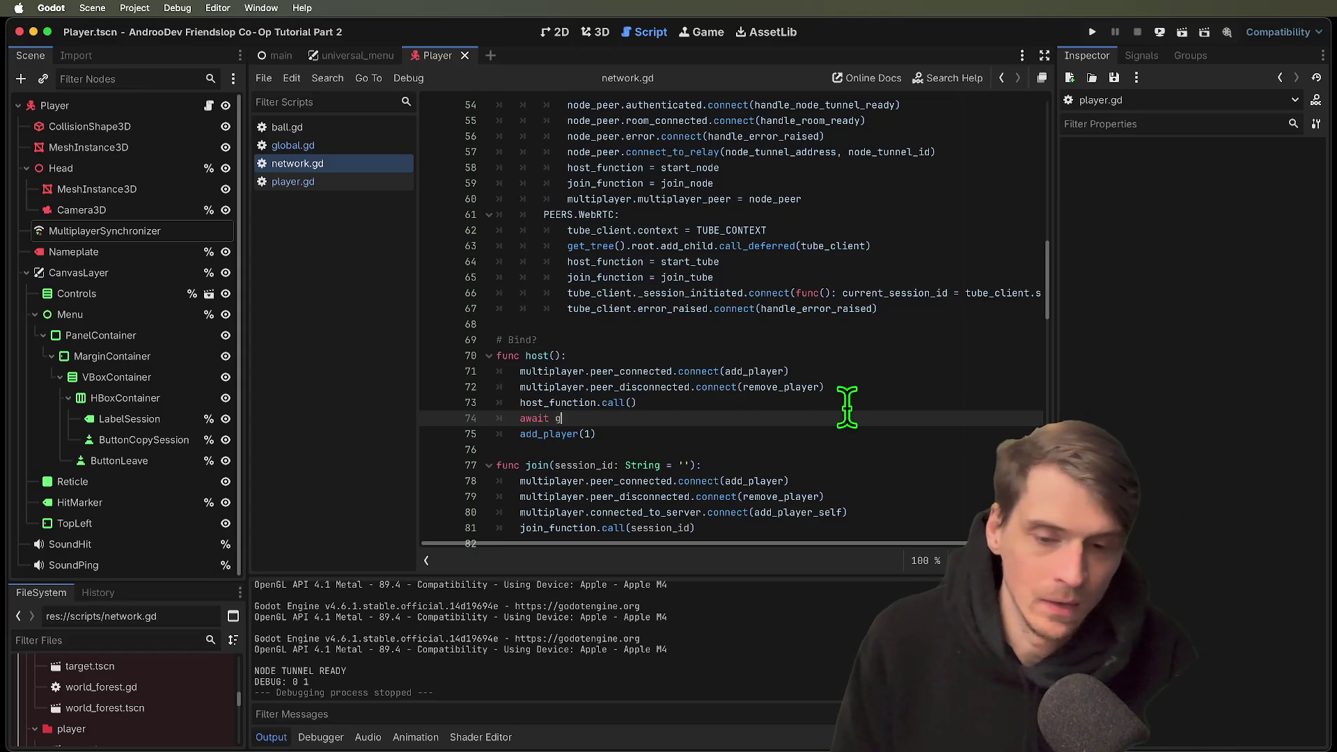
pyautogui.write('et_')
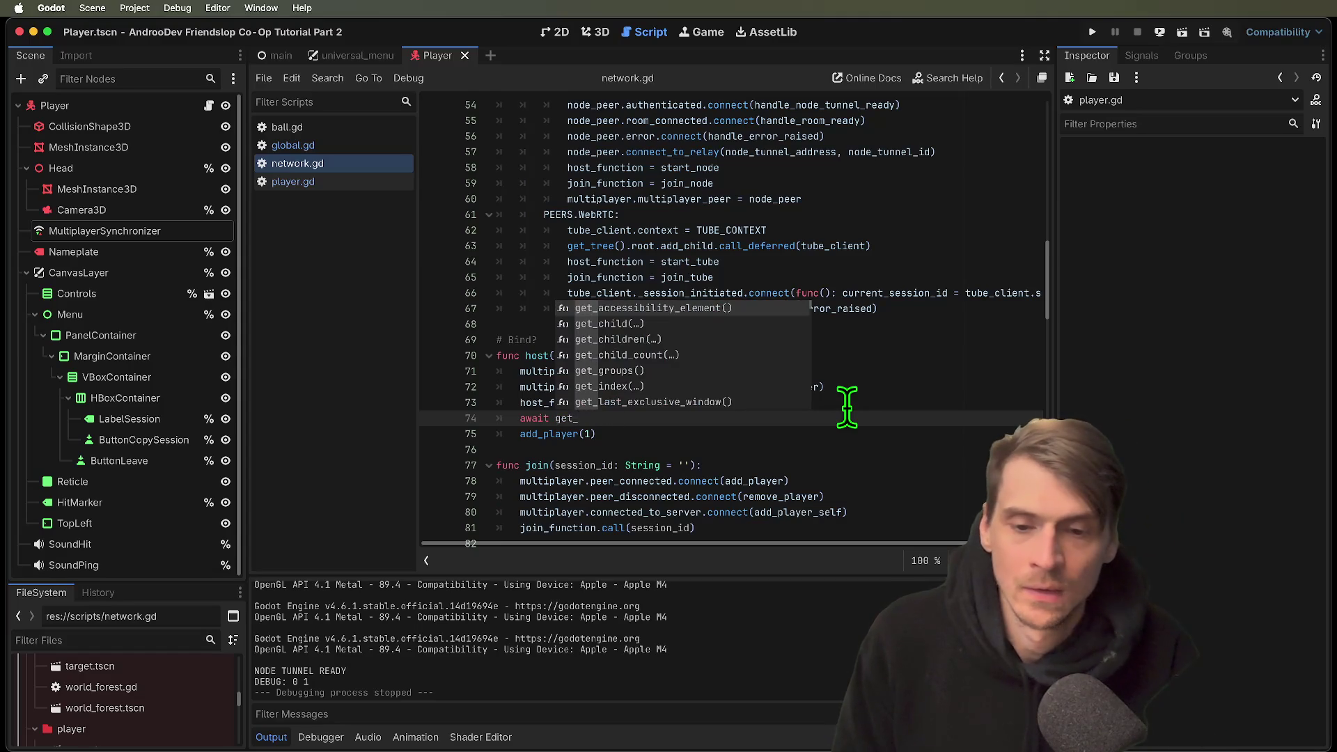
pyautogui.write('proce')
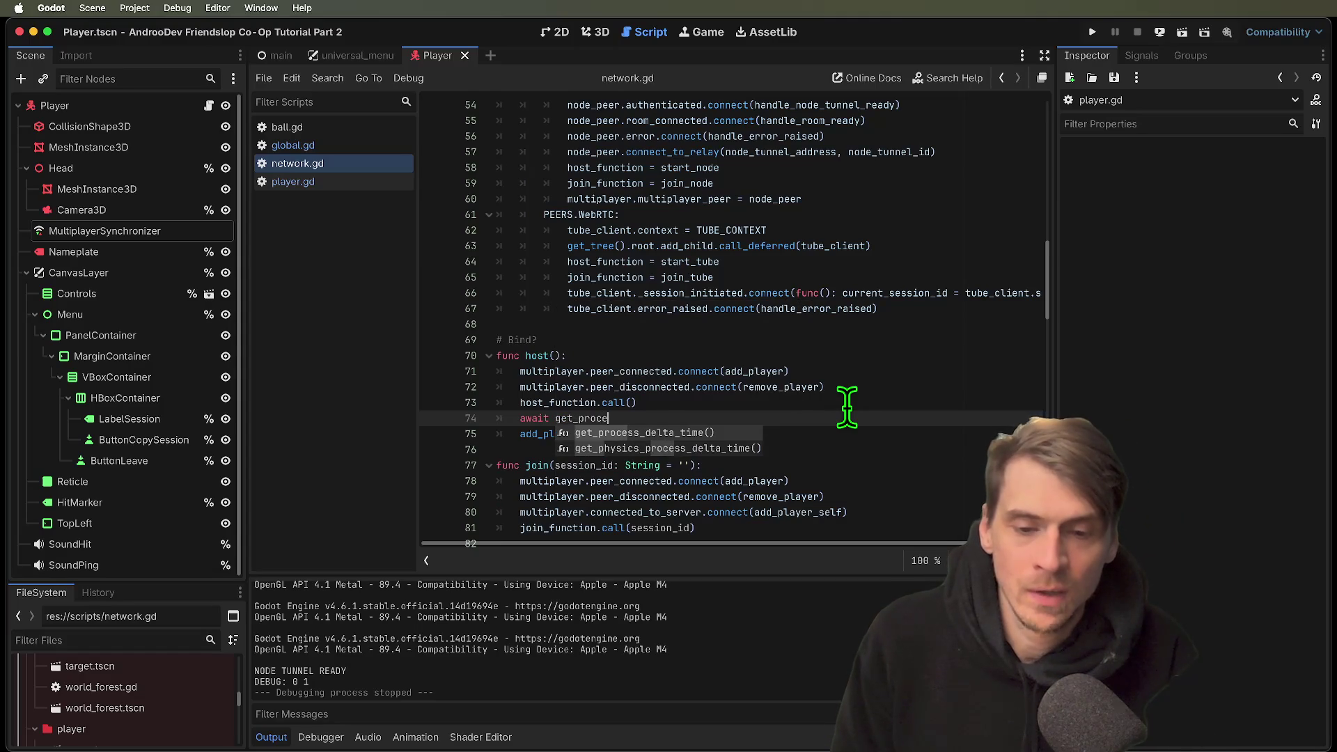
pyautogui.press('BackSpace')
pyautogui.press('BackSpace')
pyautogui.press('BackSpace')
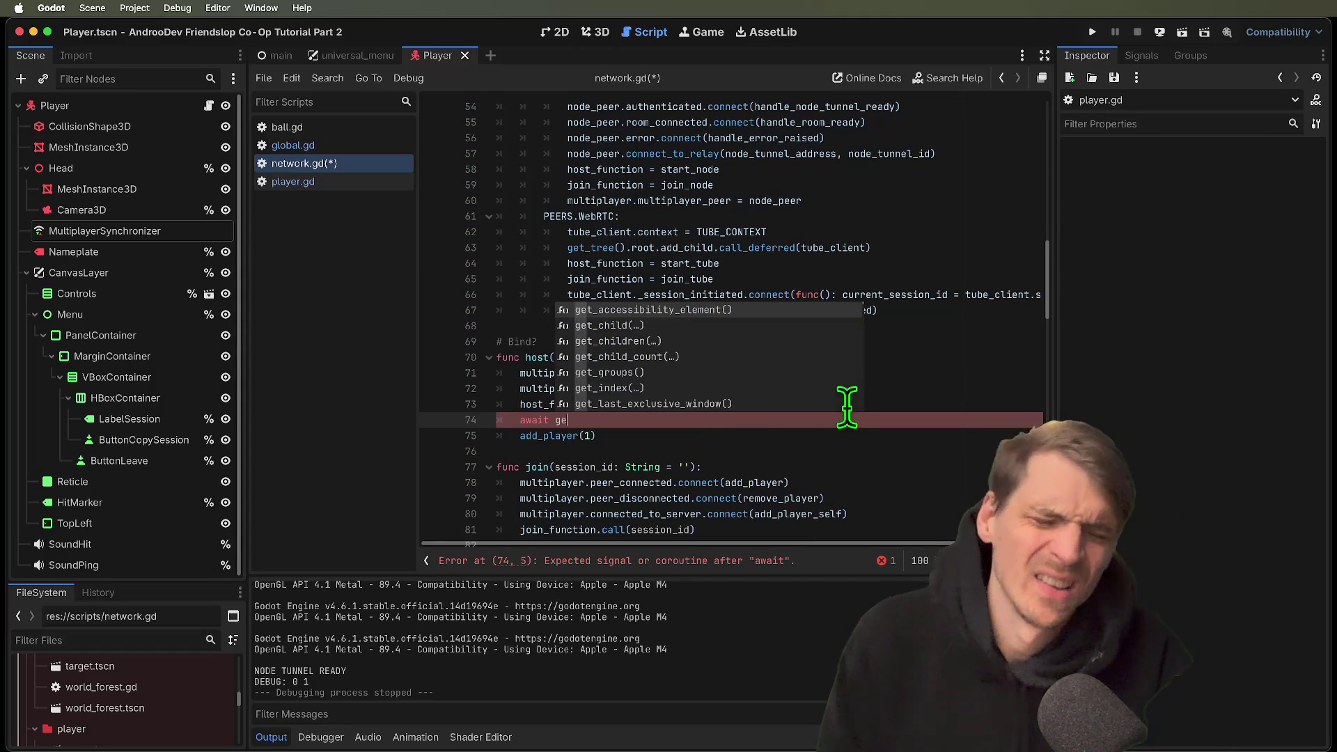
pyautogui.write('et__re')
pyautogui.press('Return')
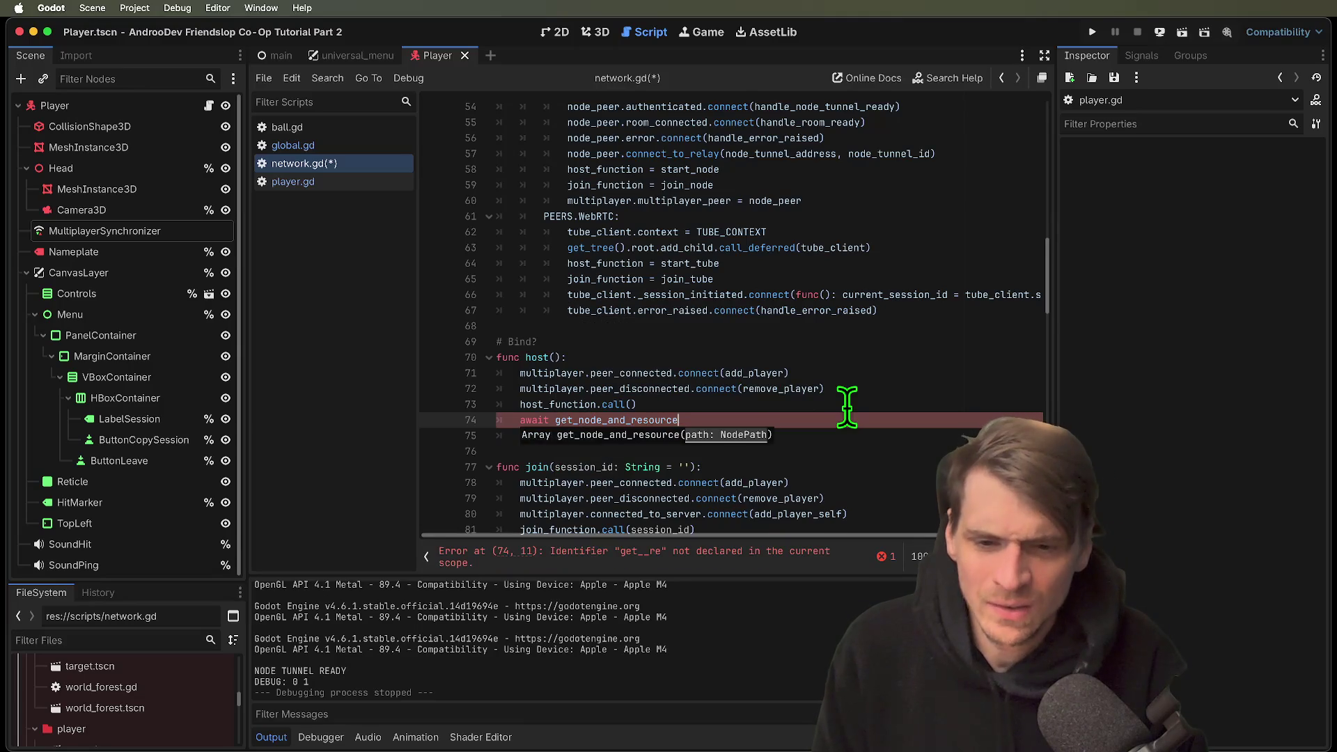
pyautogui.press('super+z')
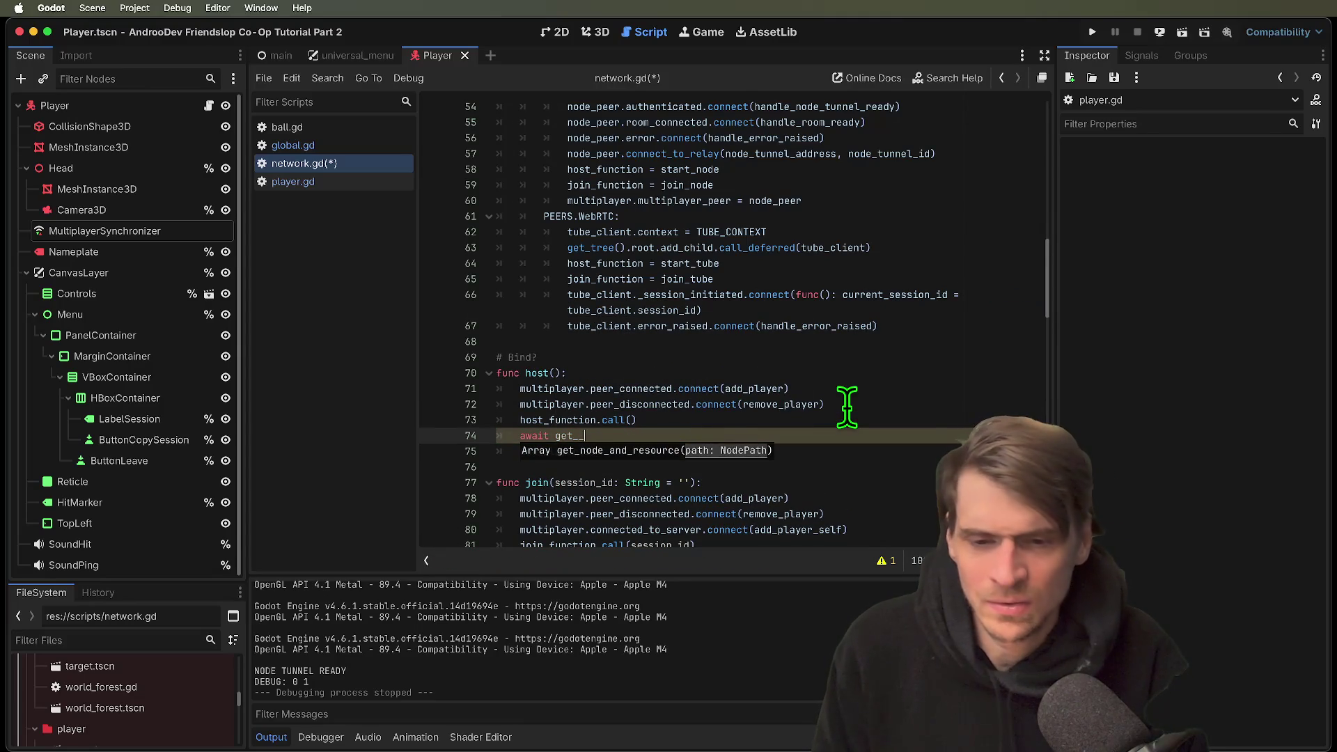
pyautogui.press('BackSpace')
pyautogui.write('tre')
pyautogui.press('Return')
pyautogui.write('.process_frame')
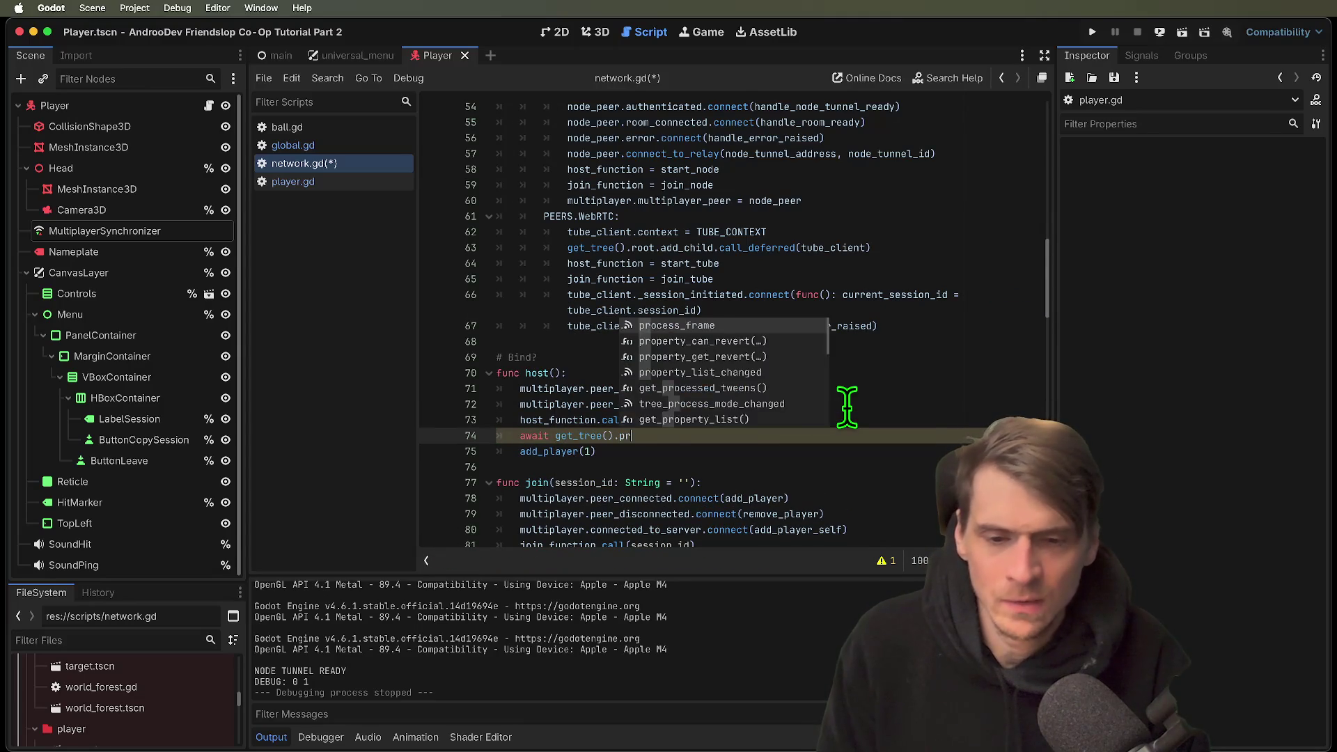
pyautogui.press('Down')
pyautogui.press('Down')
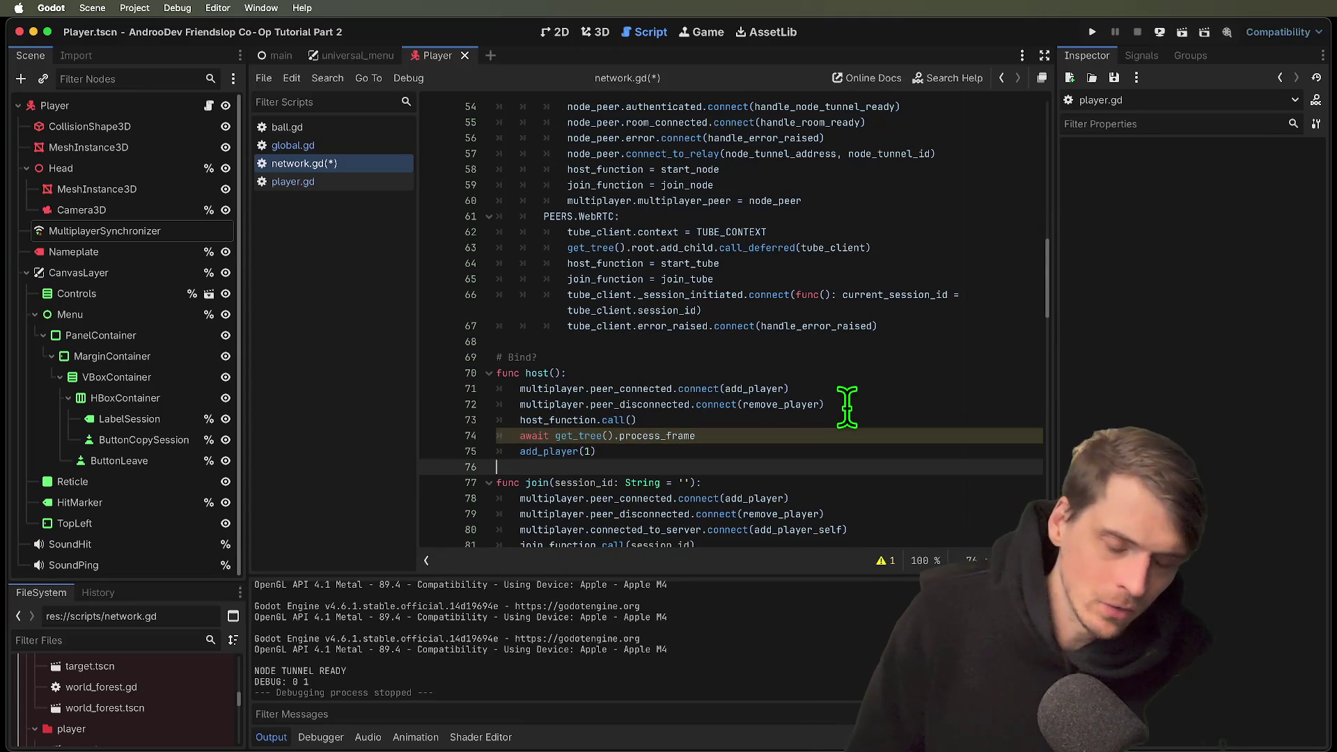
pyautogui.press('super+s')
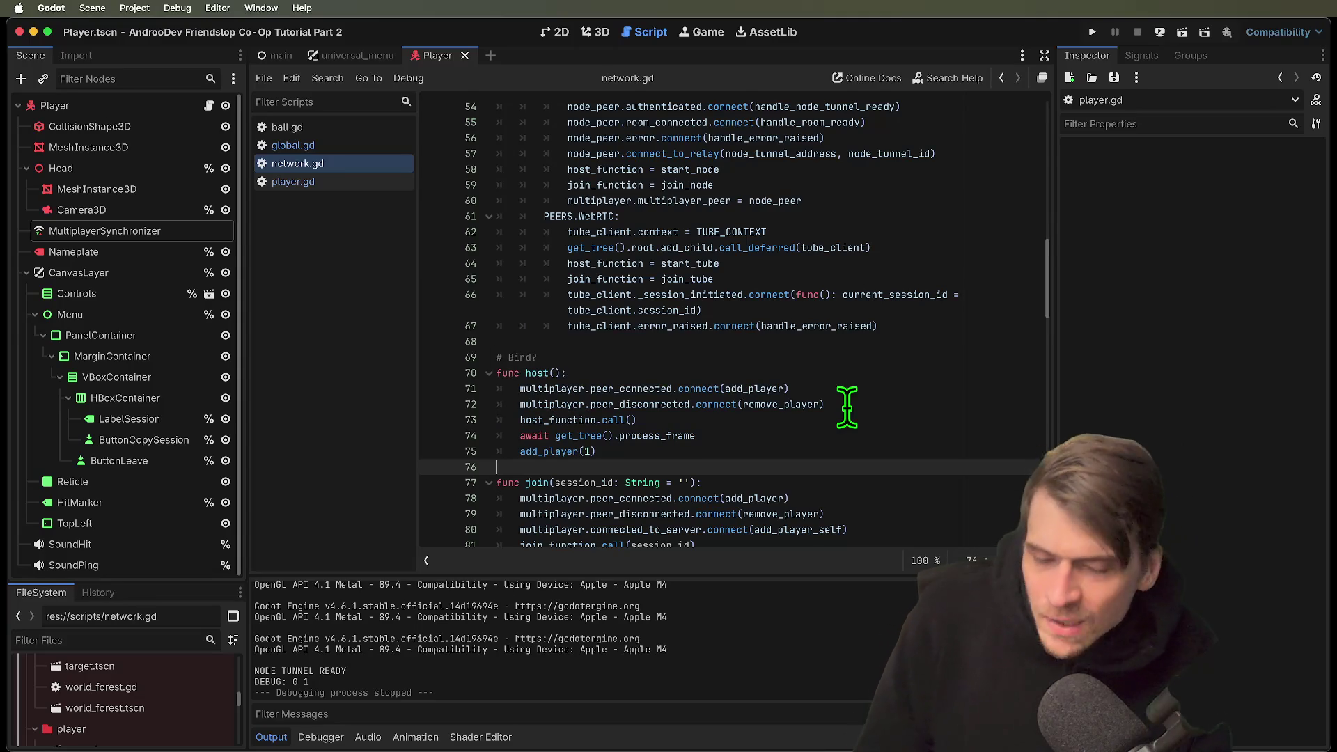
pyautogui.press('super+b')
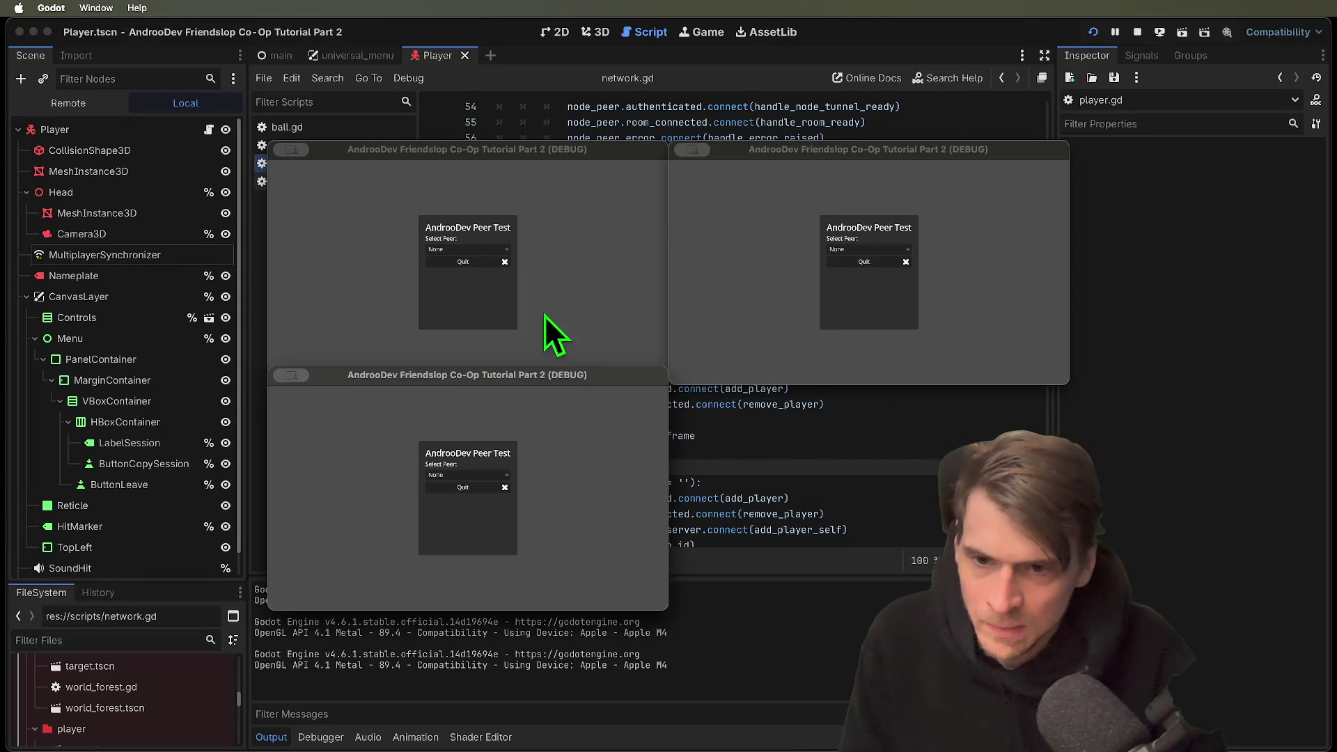
# Host an EnetRelay session as player 1 from the first test window.
pyautogui.click(474, 250)
pyautogui.click(473, 279)
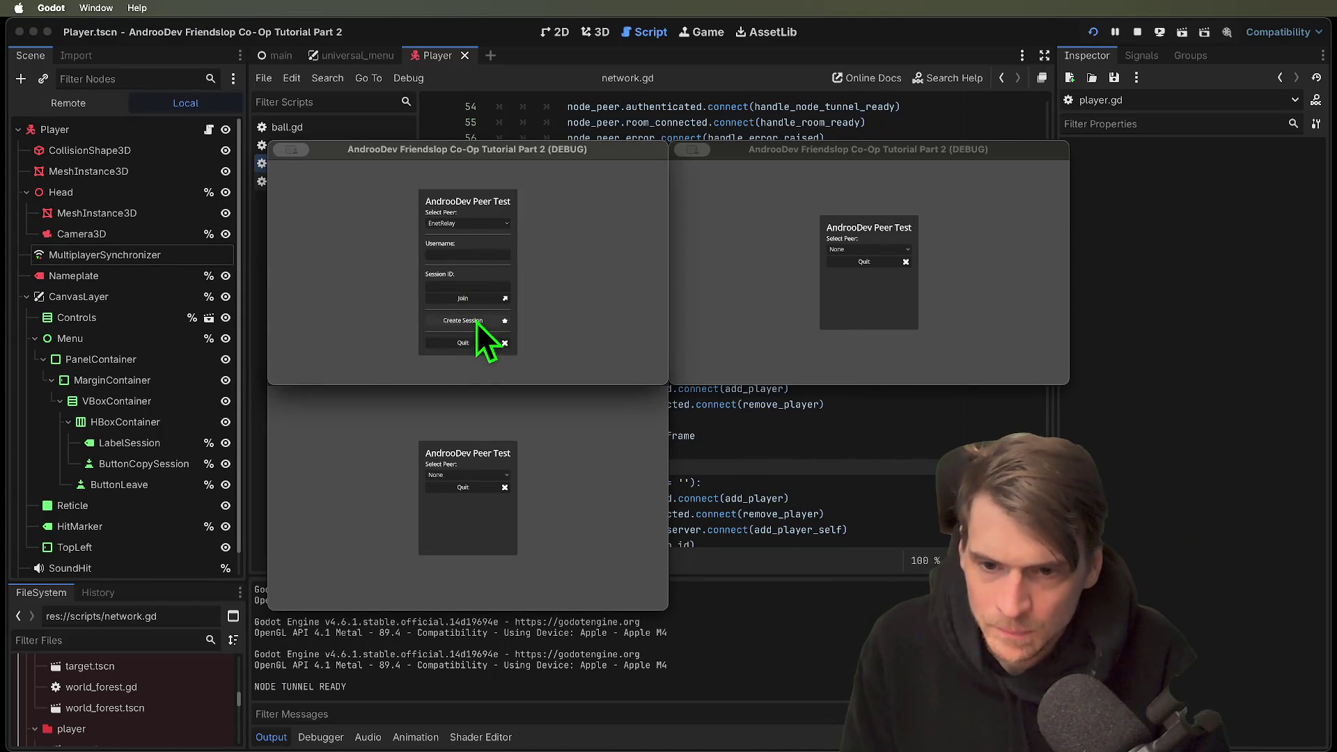
pyautogui.click(476, 321)
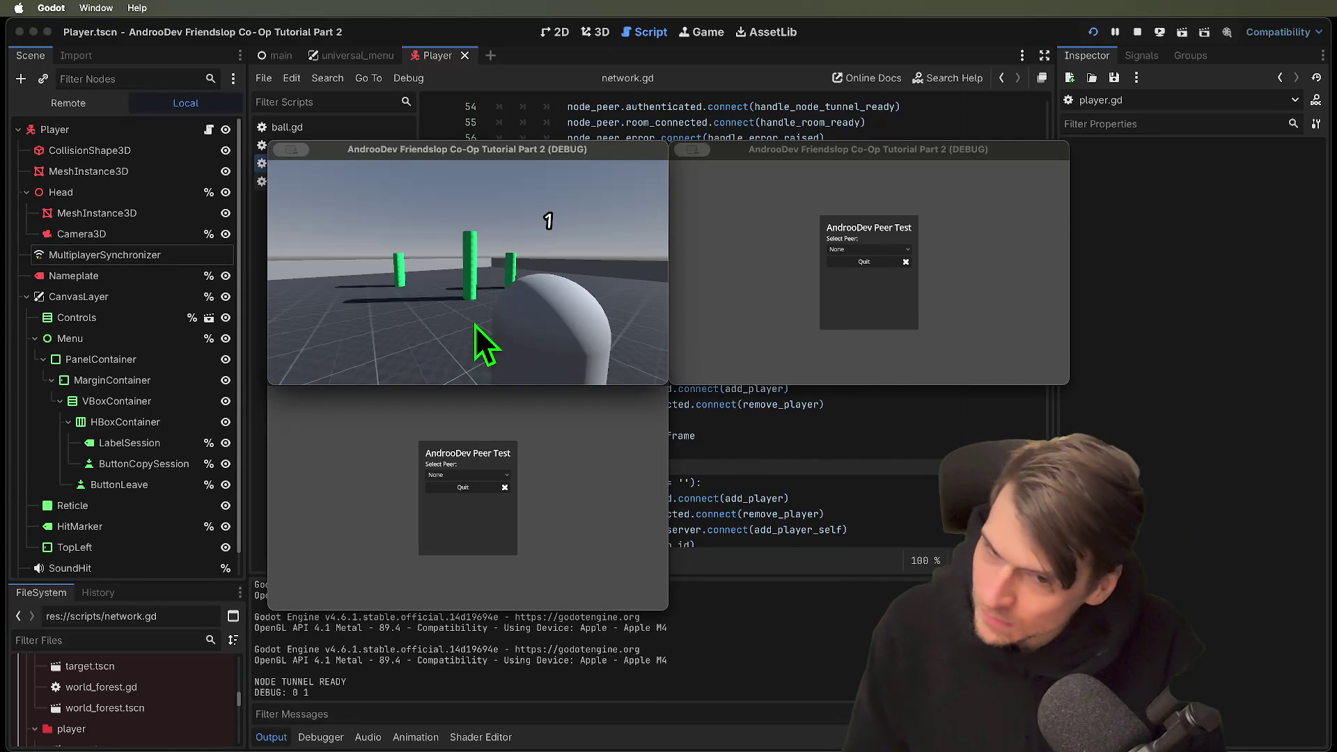
# Join the session with EnetRelay from the bottom window, then close that game window.
pyautogui.click(595, 461)
pyautogui.click(467, 474)
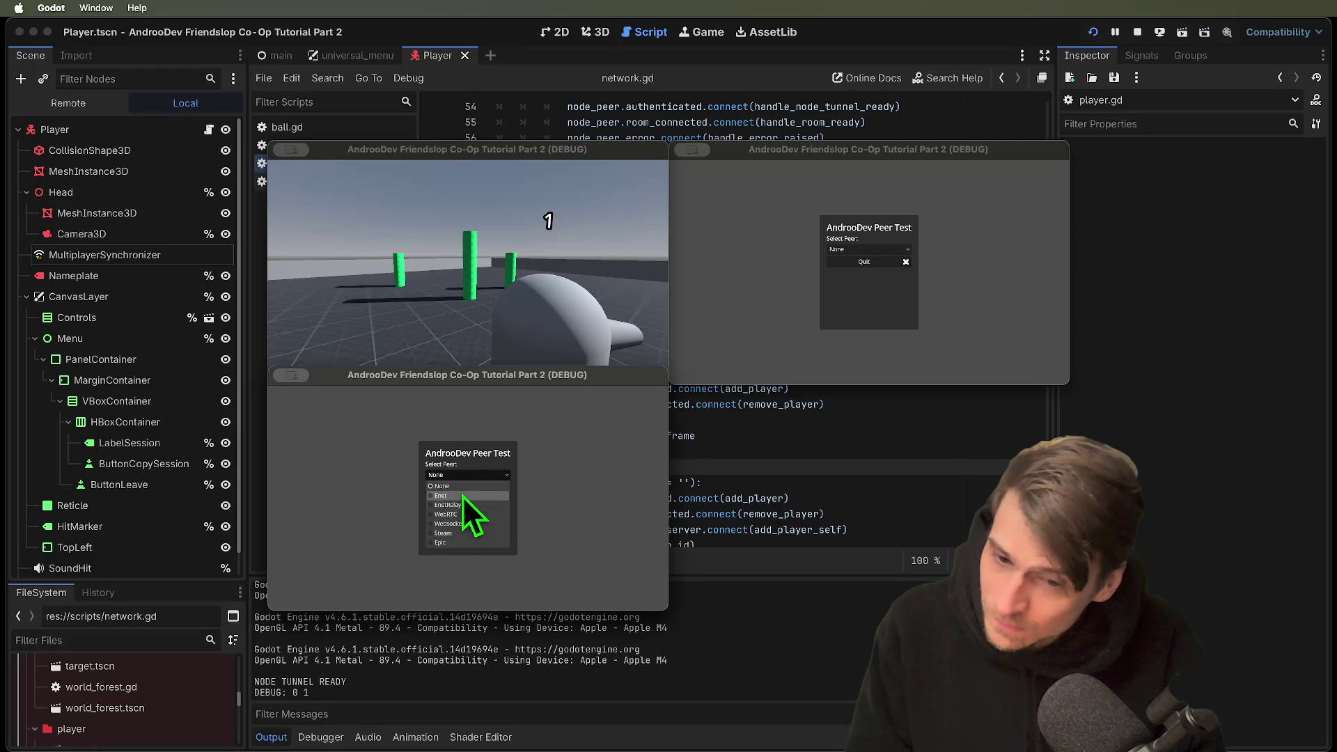
pyautogui.click(459, 504)
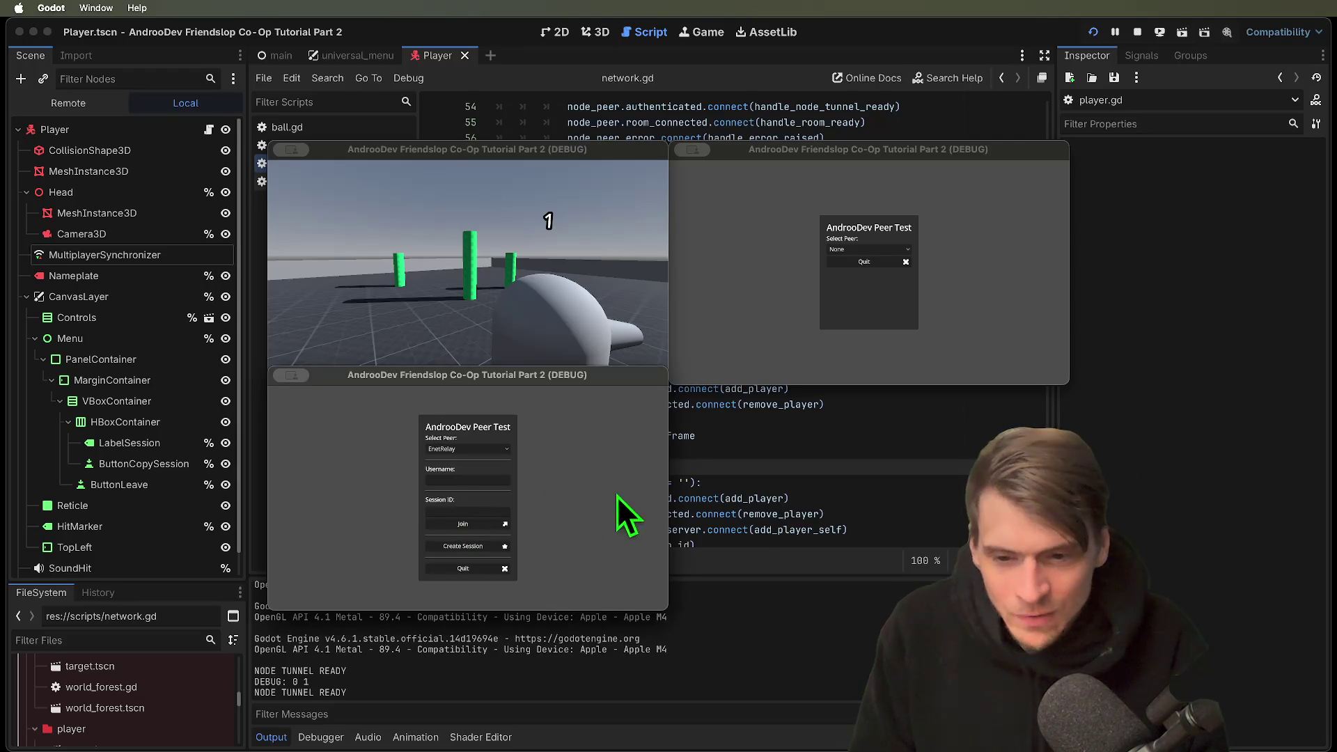
pyautogui.click(468, 524)
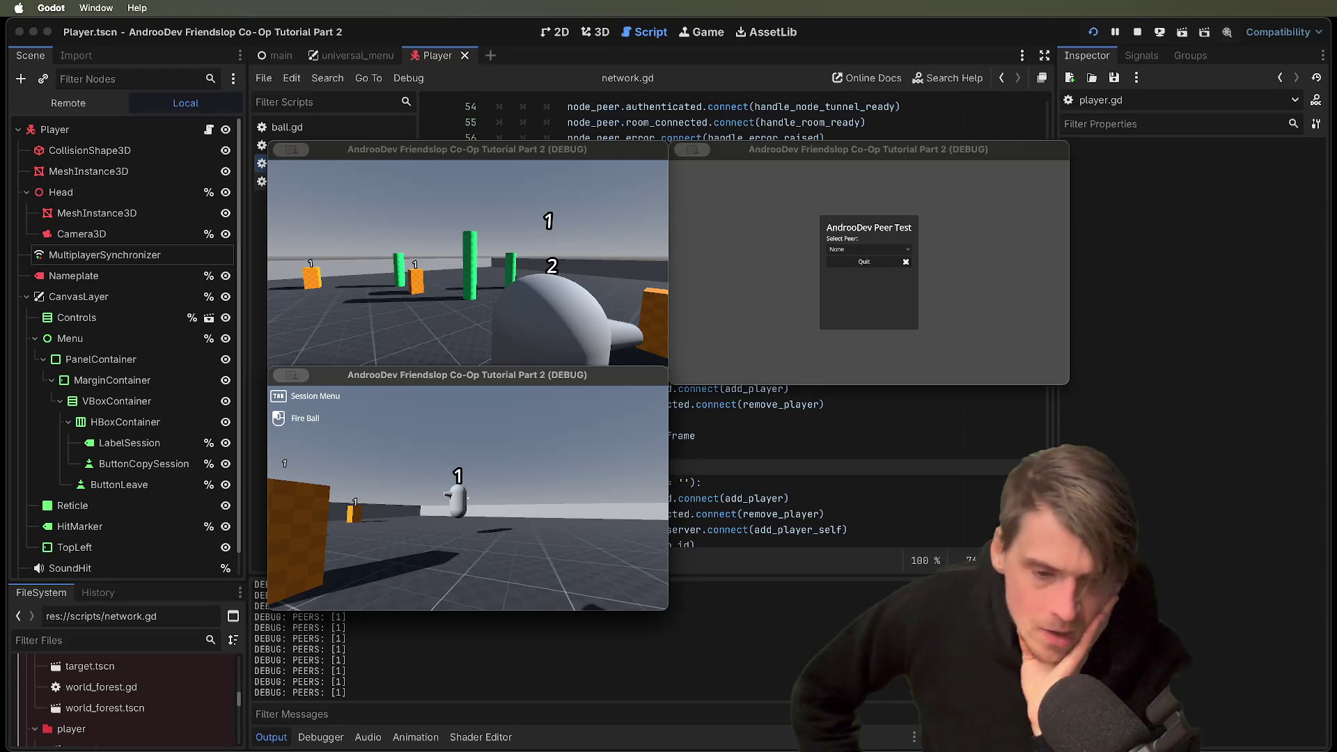
pyautogui.press('super+q')
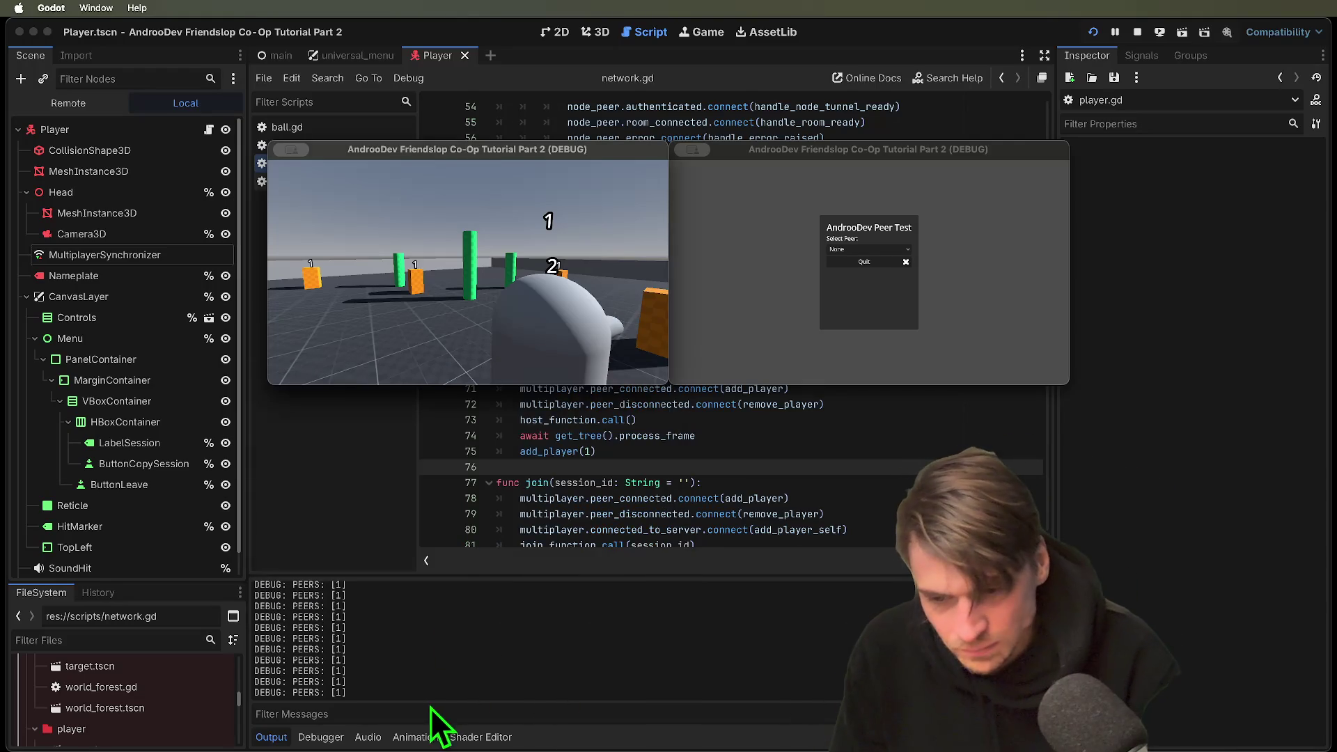
# Inspect player node 1's children in the running game's Remote scene tree.
pyautogui.scroll(15, 608, 638)
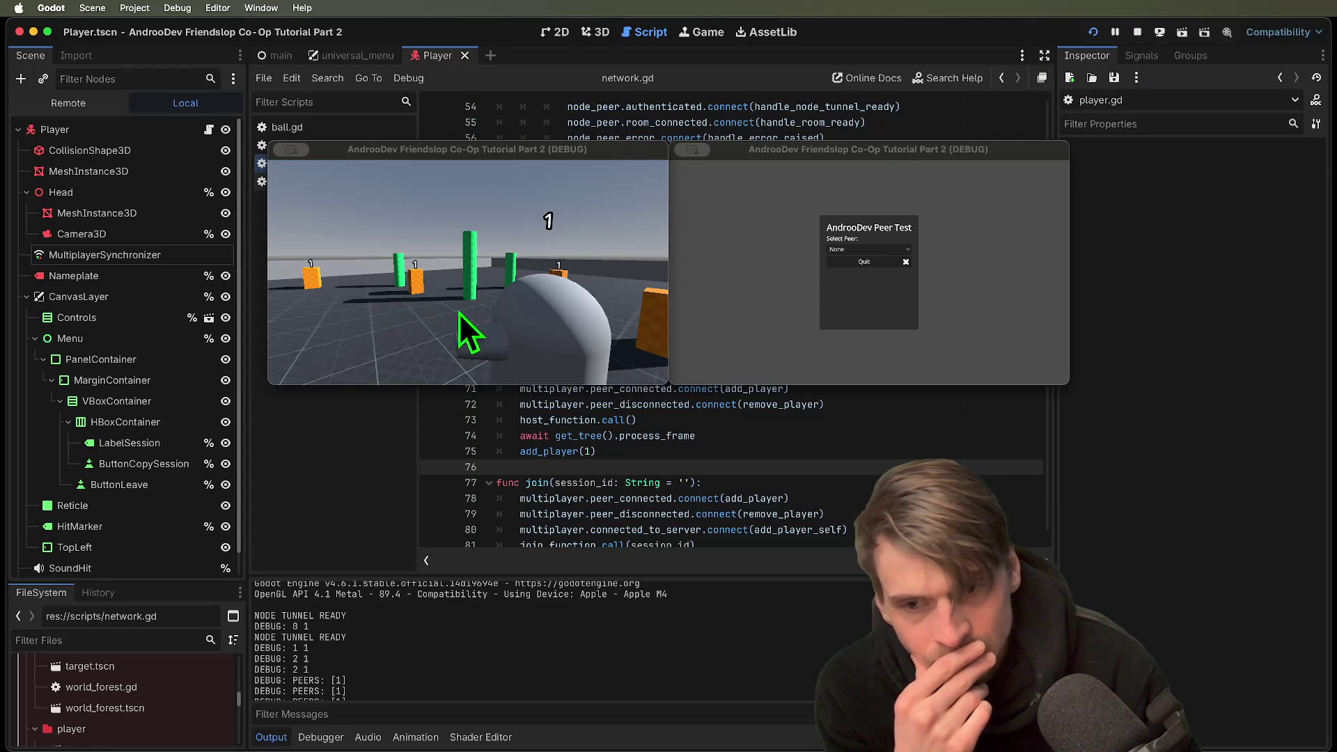
pyautogui.click(570, 270)
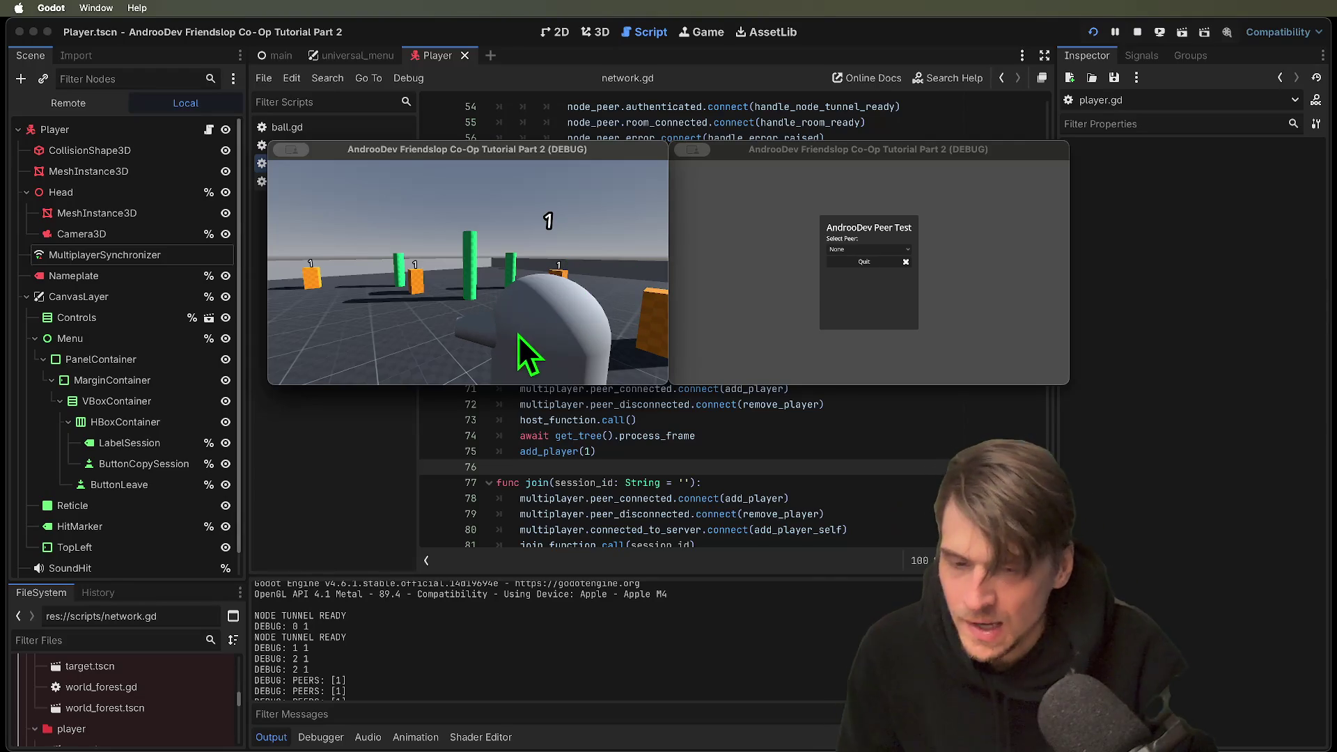
pyautogui.click(70, 103)
pyautogui.click(35, 275)
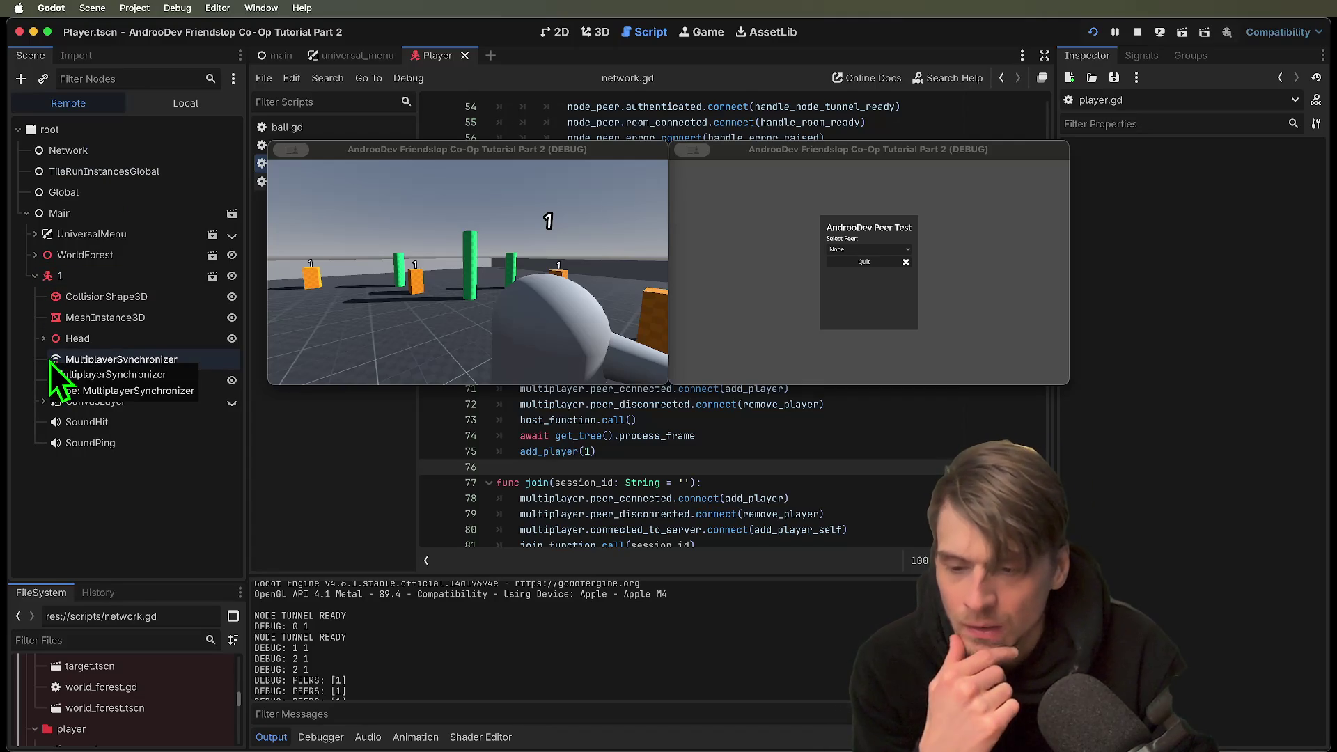
pyautogui.moveTo(416, 152)
pyautogui.mouseDown()
pyautogui.moveTo(895, 183)
pyautogui.moveTo(475, 148)
pyautogui.moveTo(381, 77)
pyautogui.moveTo(254, 80)
pyautogui.mouseUp()
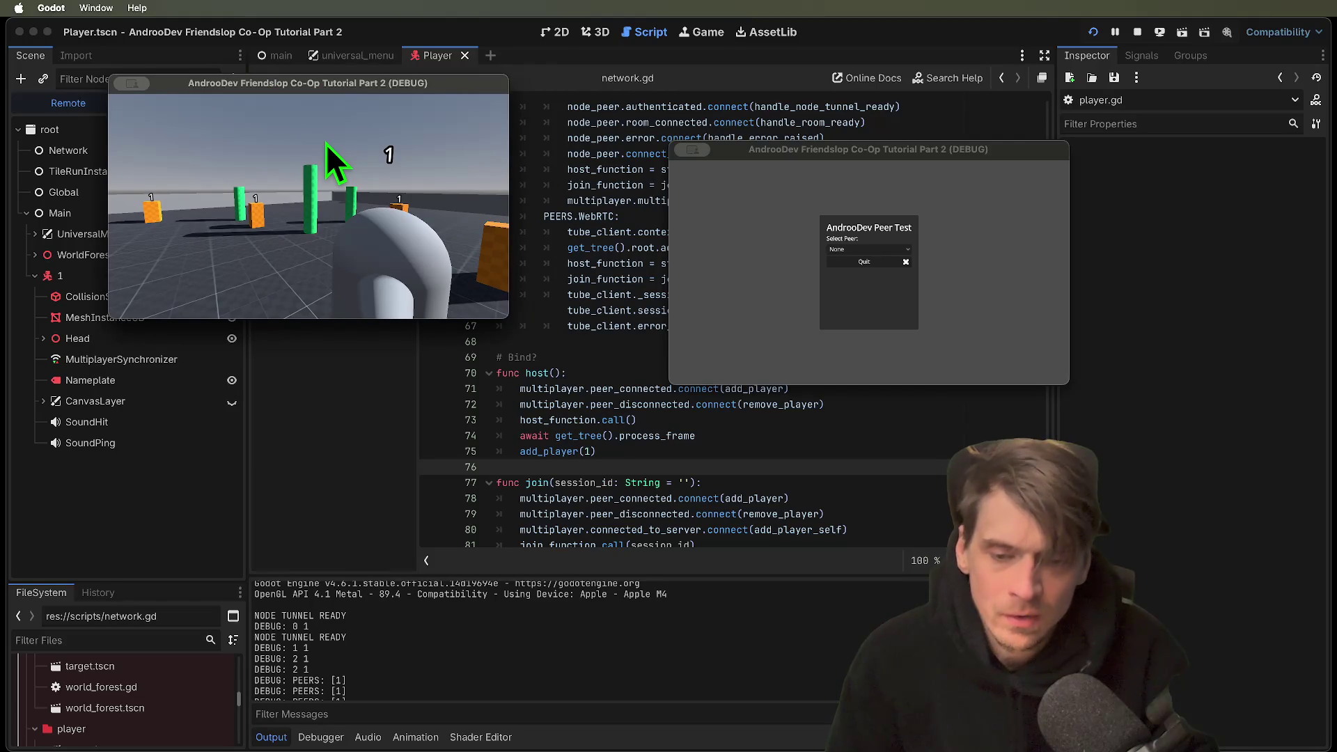
# Stop the game, duplicate the await process_frame line to three copies, and relaunch.
pyautogui.press('super+period')
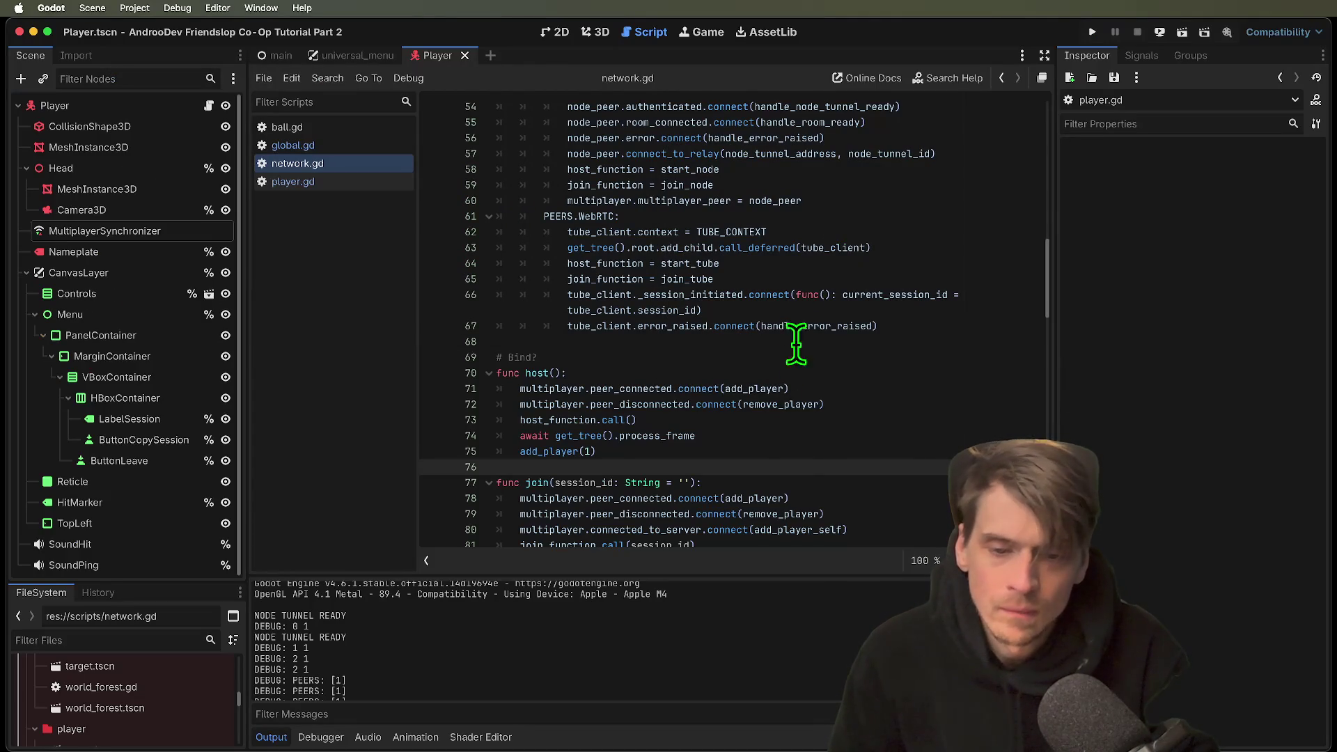
pyautogui.click(824, 435)
pyautogui.press('super+shift+d')
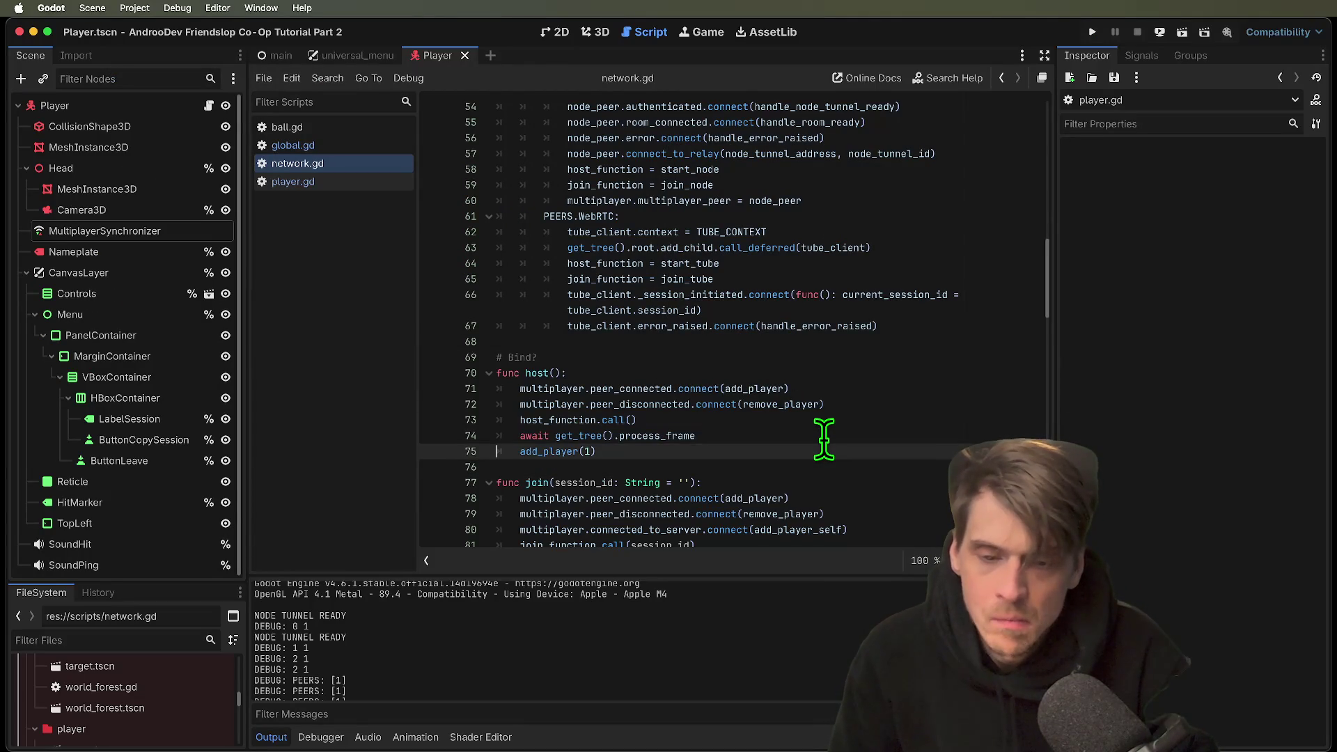
pyautogui.press('super+b')
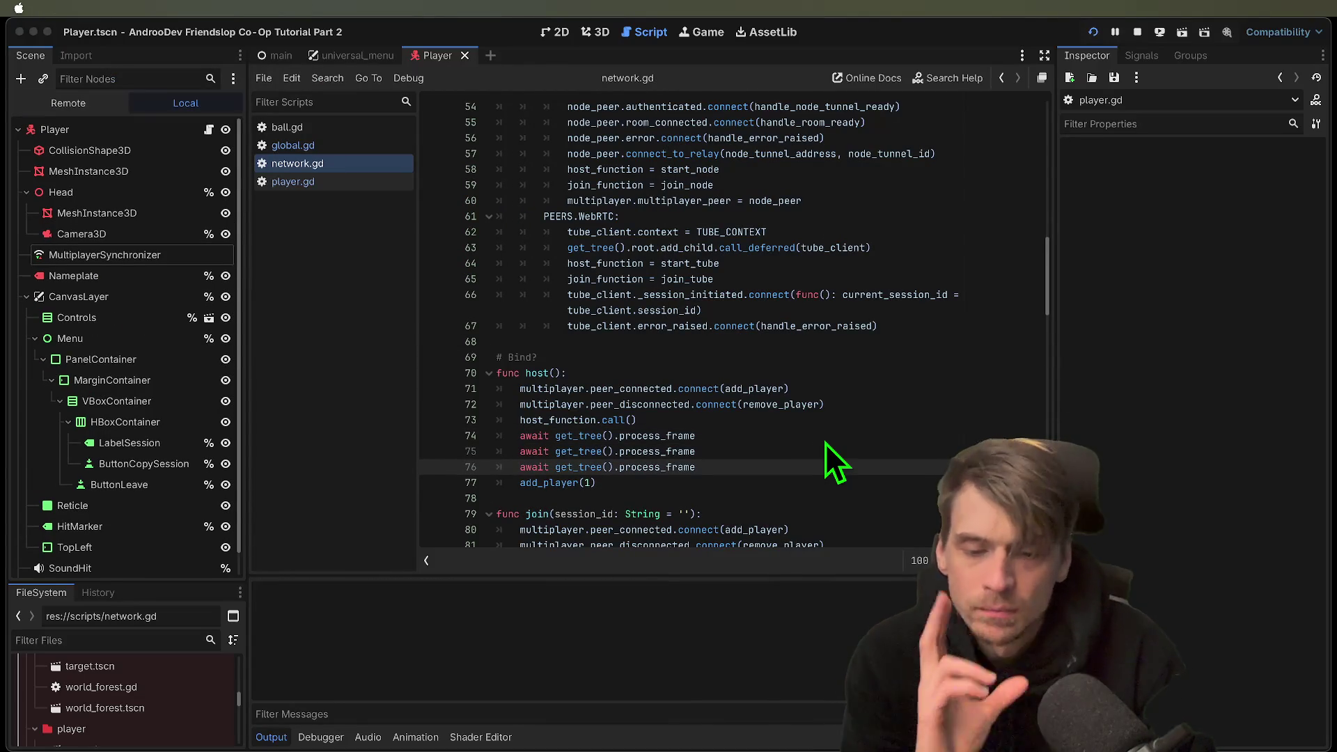
pyautogui.click(477, 250)
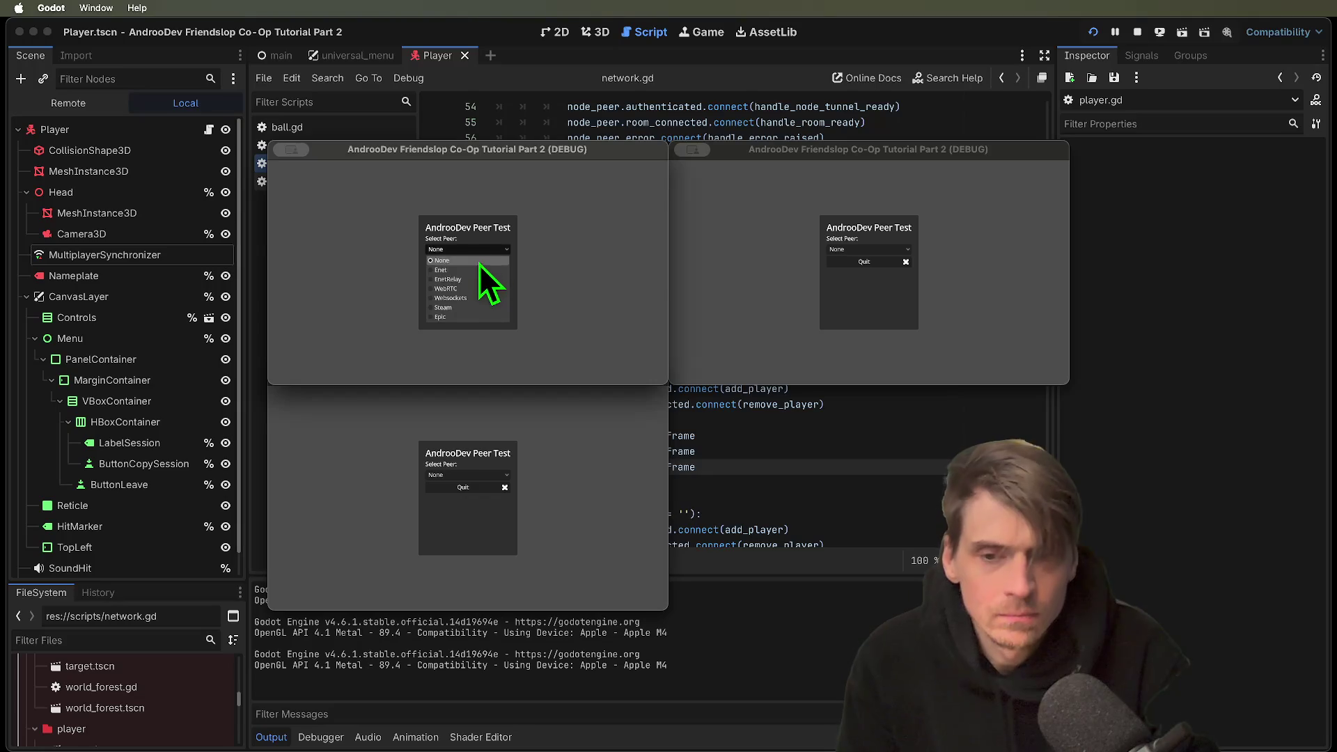
# Create an EnetRelay session in the first window and display its session code.
pyautogui.click(473, 278)
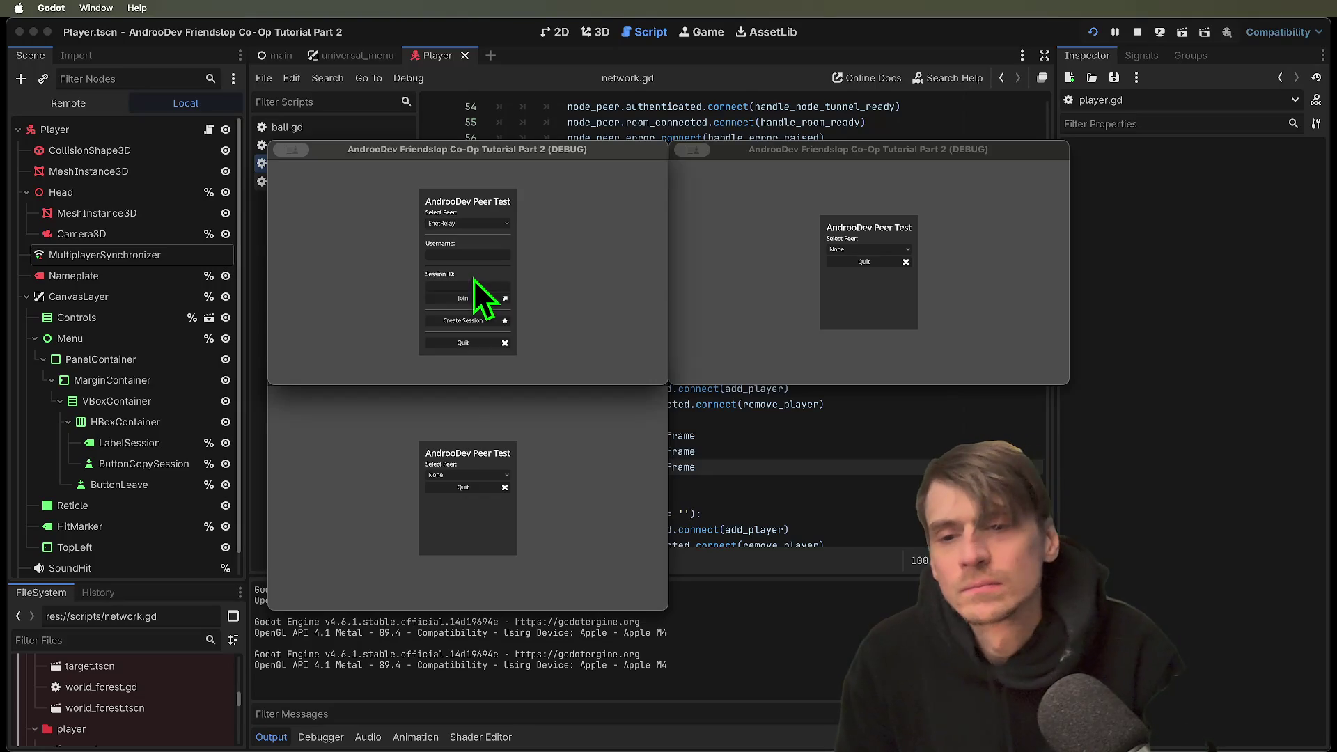
pyautogui.click(470, 319)
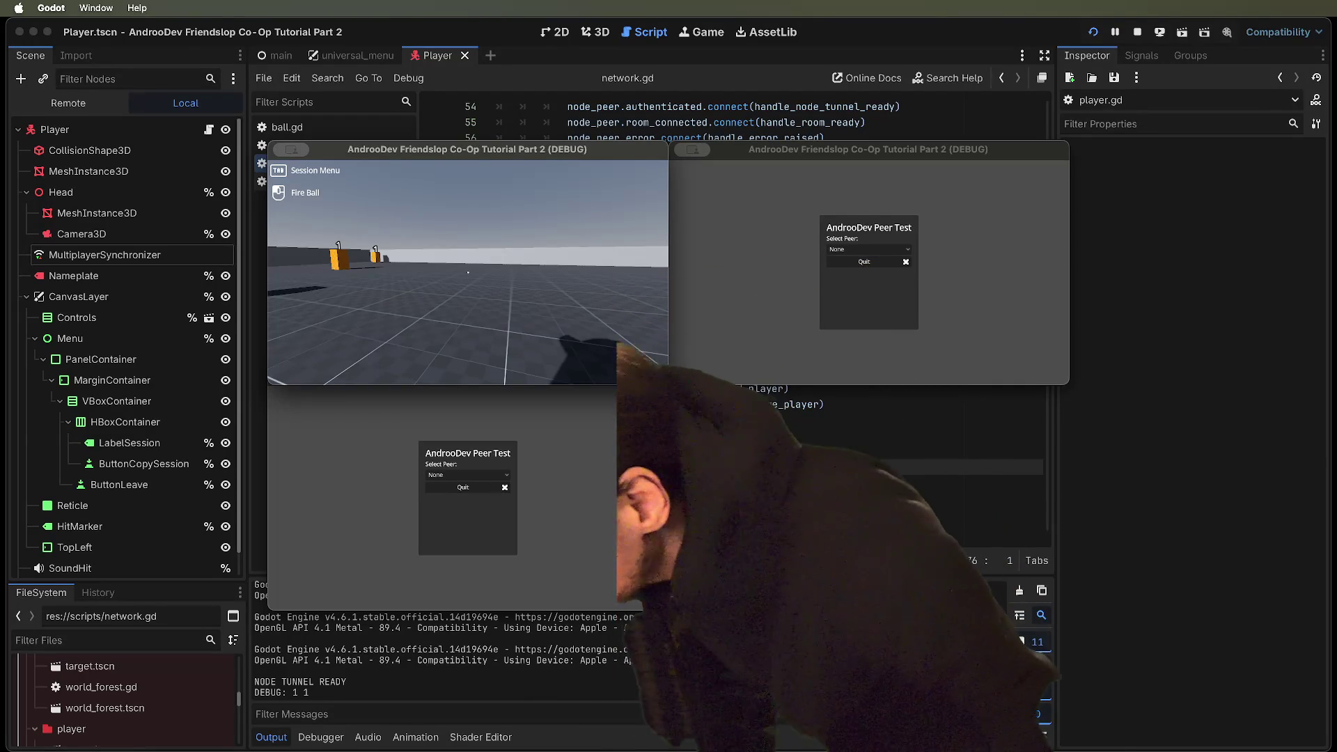
pyautogui.press('Tab')
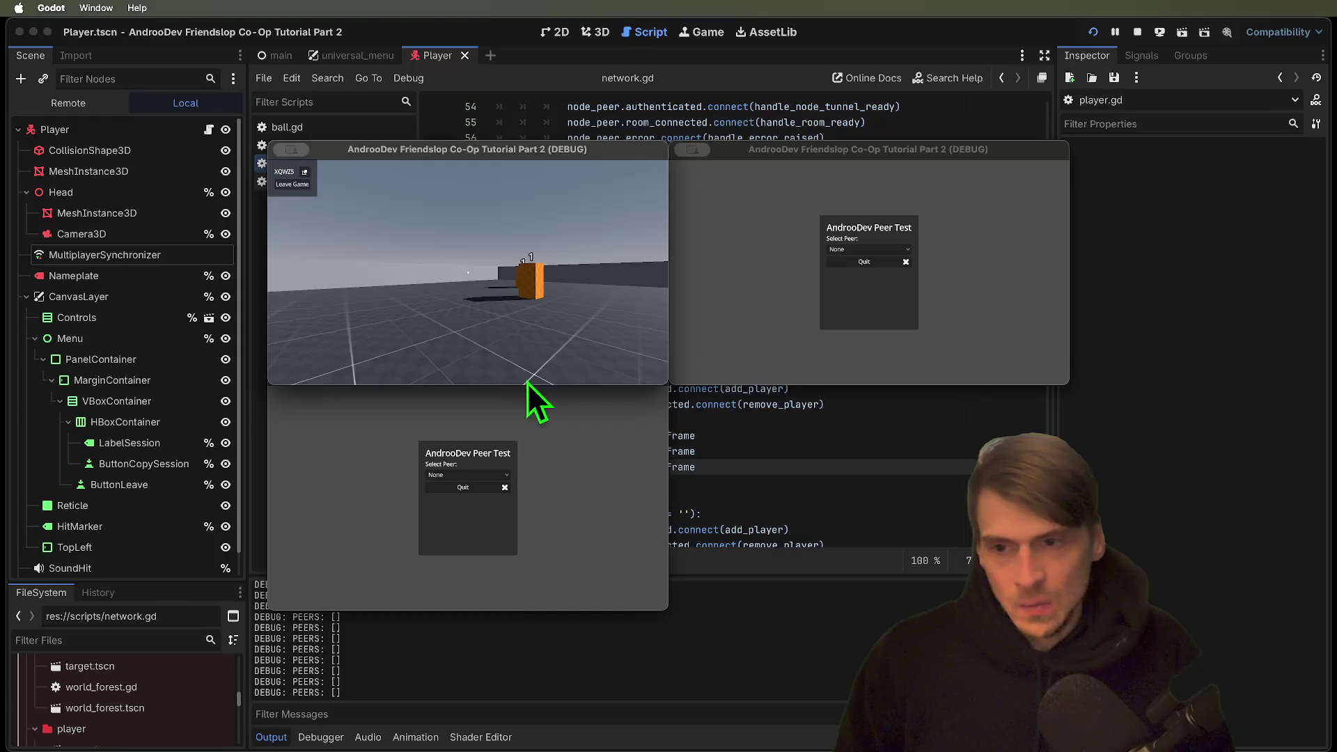
# Try joining with EnetRelay and the host's session ID from the lower and right windows.
pyautogui.click(528, 387)
pyautogui.click(491, 475)
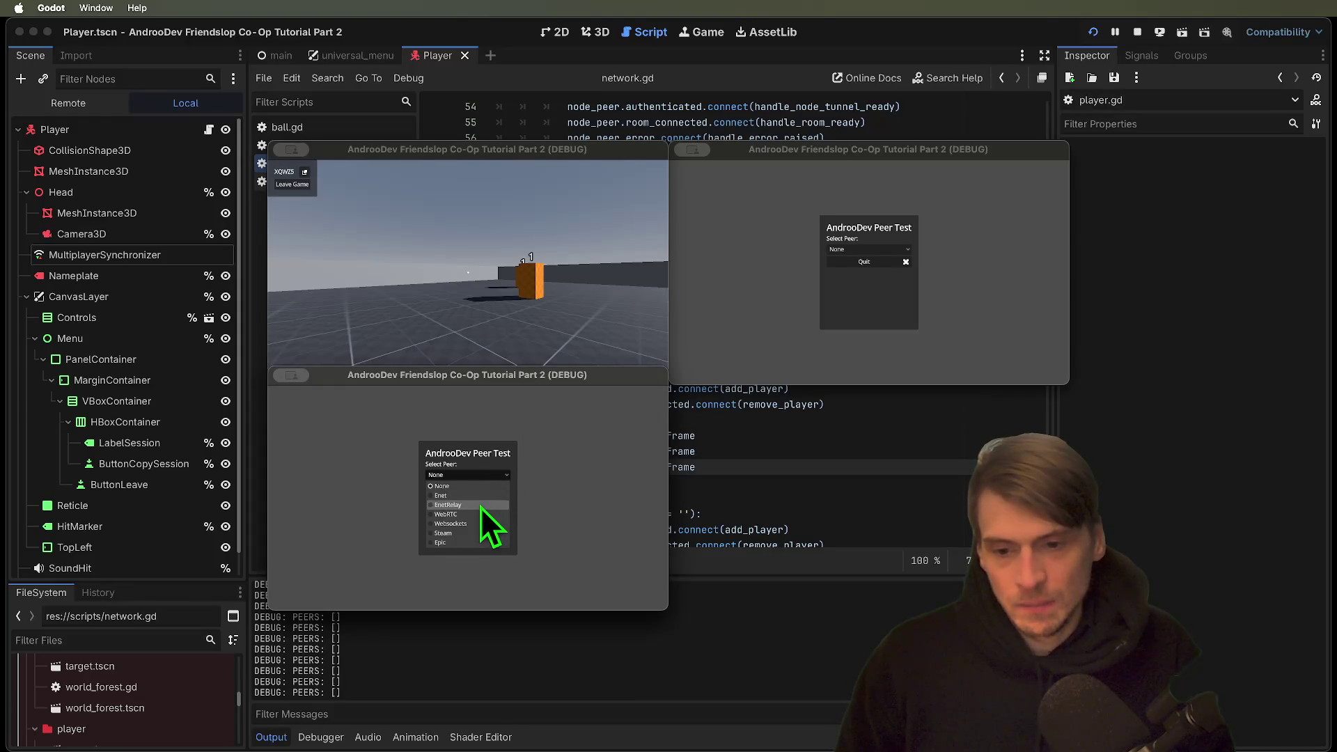
pyautogui.click(480, 506)
pyautogui.click(482, 512)
pyautogui.write('XQWZ5')
pyautogui.click(478, 525)
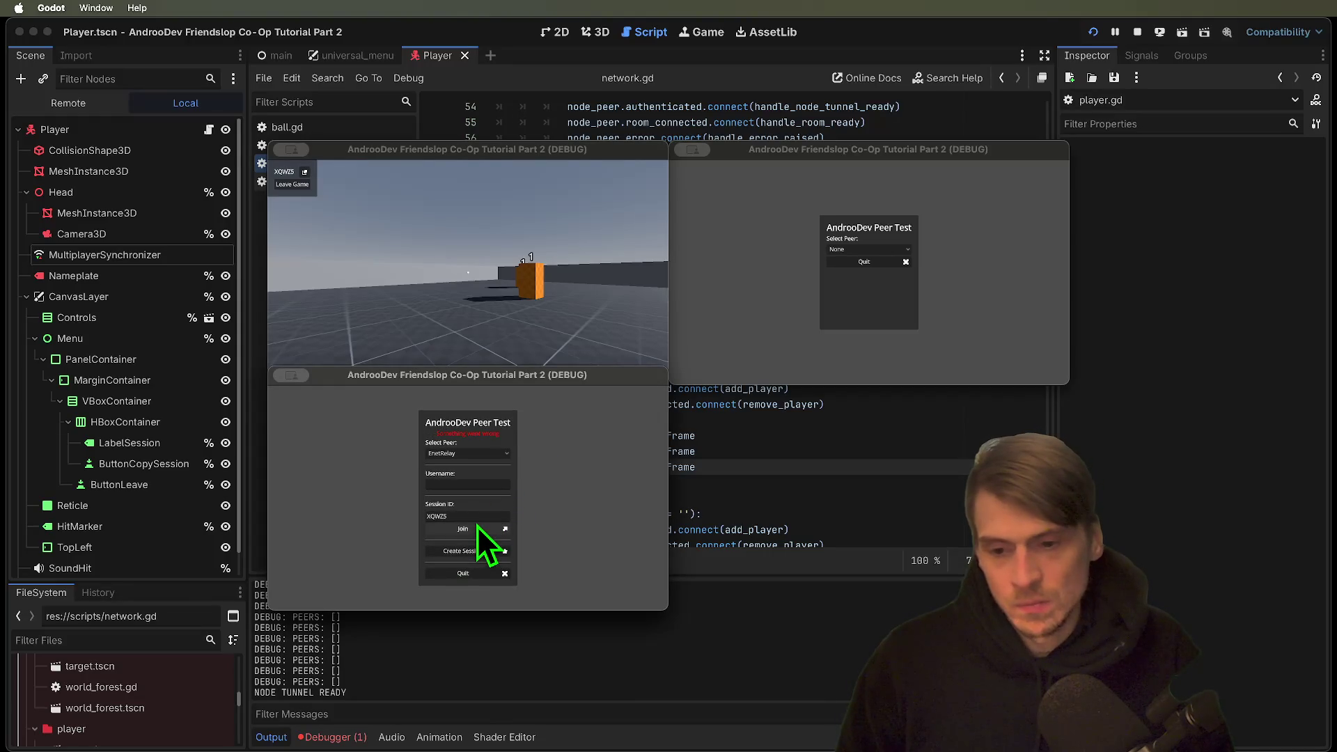
pyautogui.click(496, 257)
pyautogui.click(779, 281)
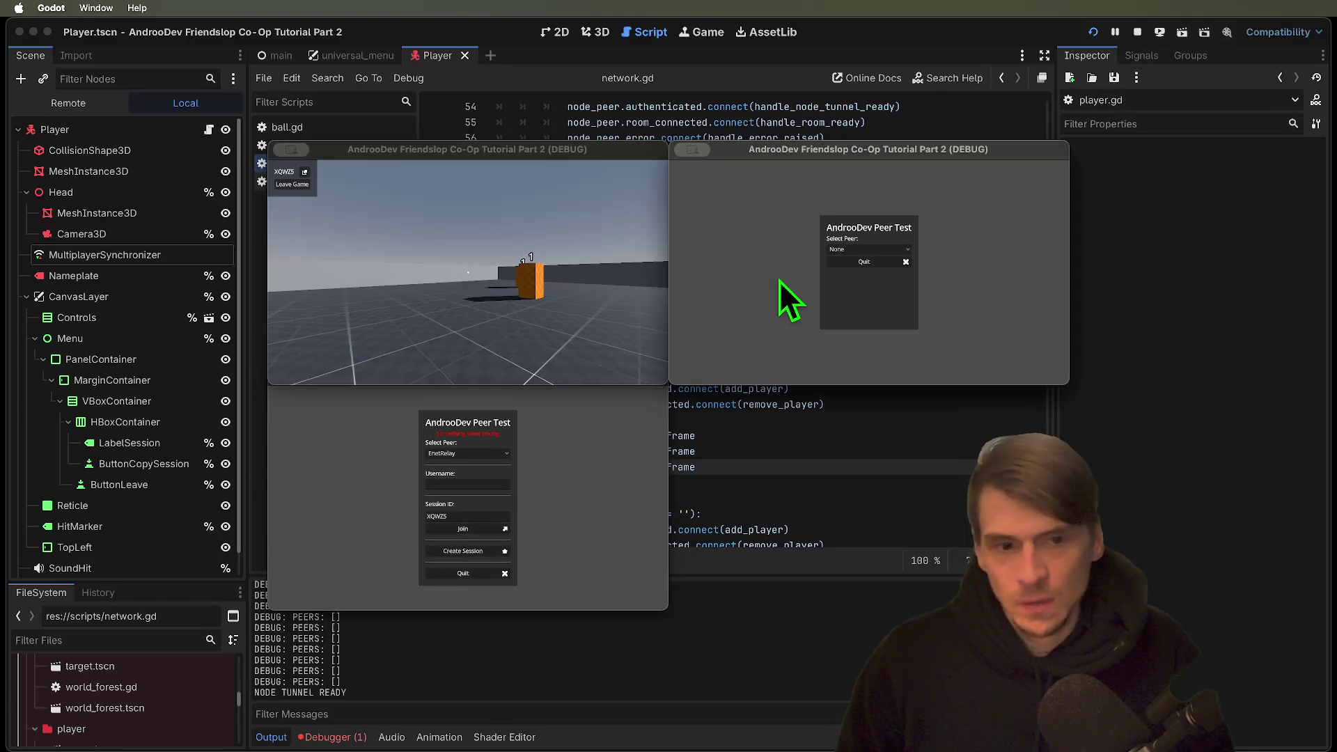
pyautogui.click(905, 251)
pyautogui.click(897, 279)
pyautogui.click(881, 290)
pyautogui.write('XQWZ5')
pyautogui.click(884, 301)
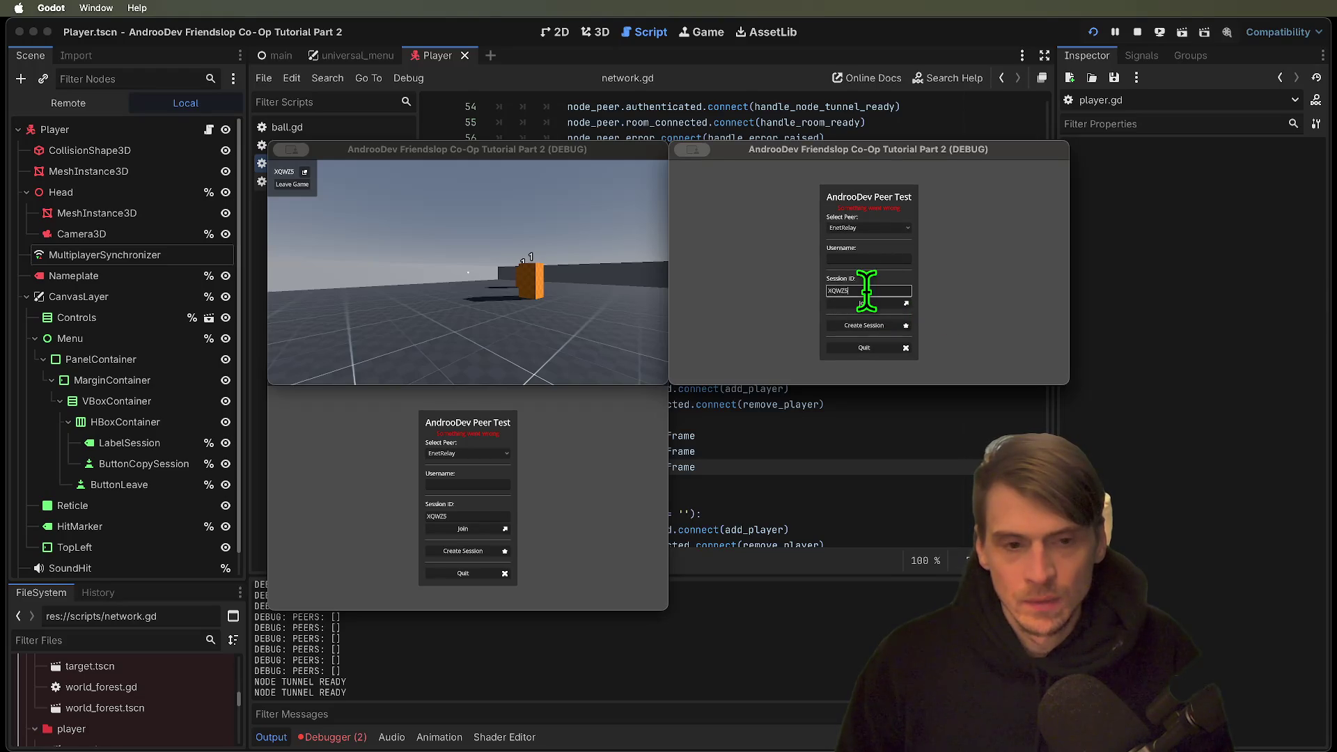
pyautogui.click(878, 303)
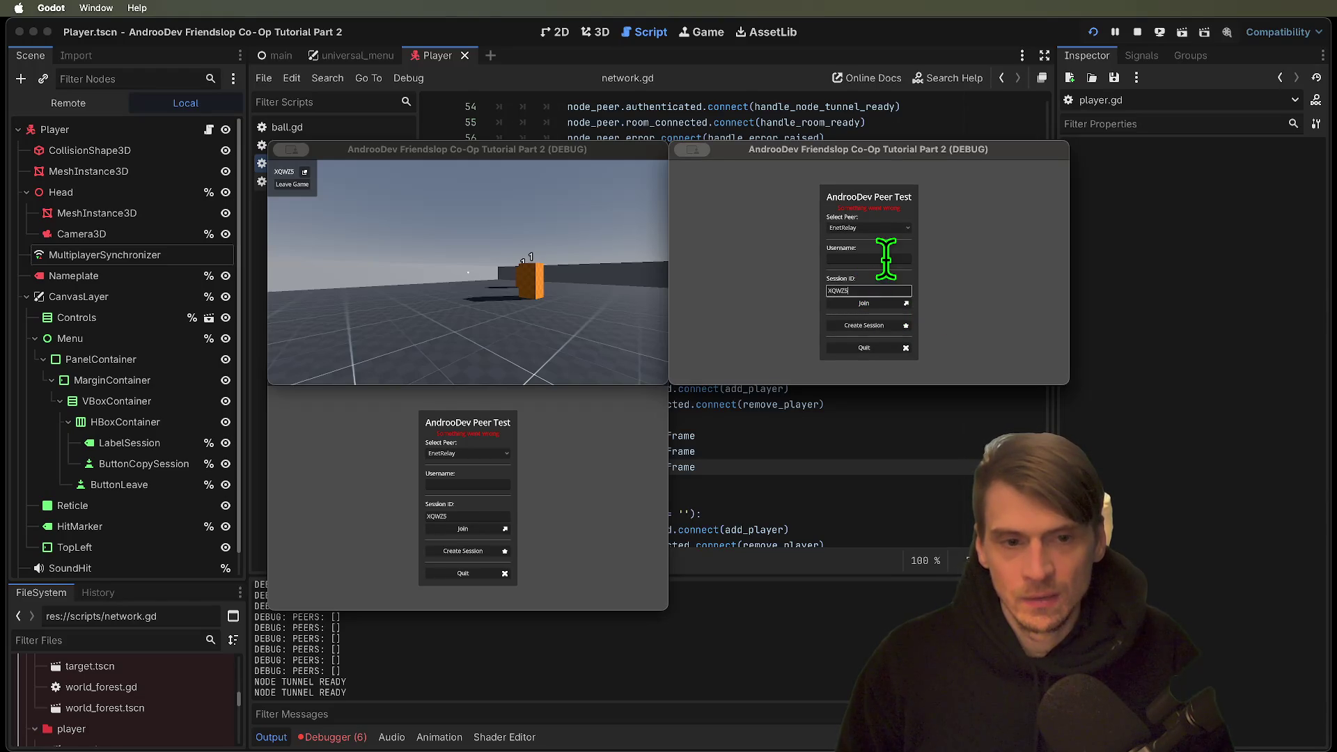
# Switch the right and bottom windows to Enet and host a session from the bottom one.
pyautogui.click(883, 229)
pyautogui.click(880, 249)
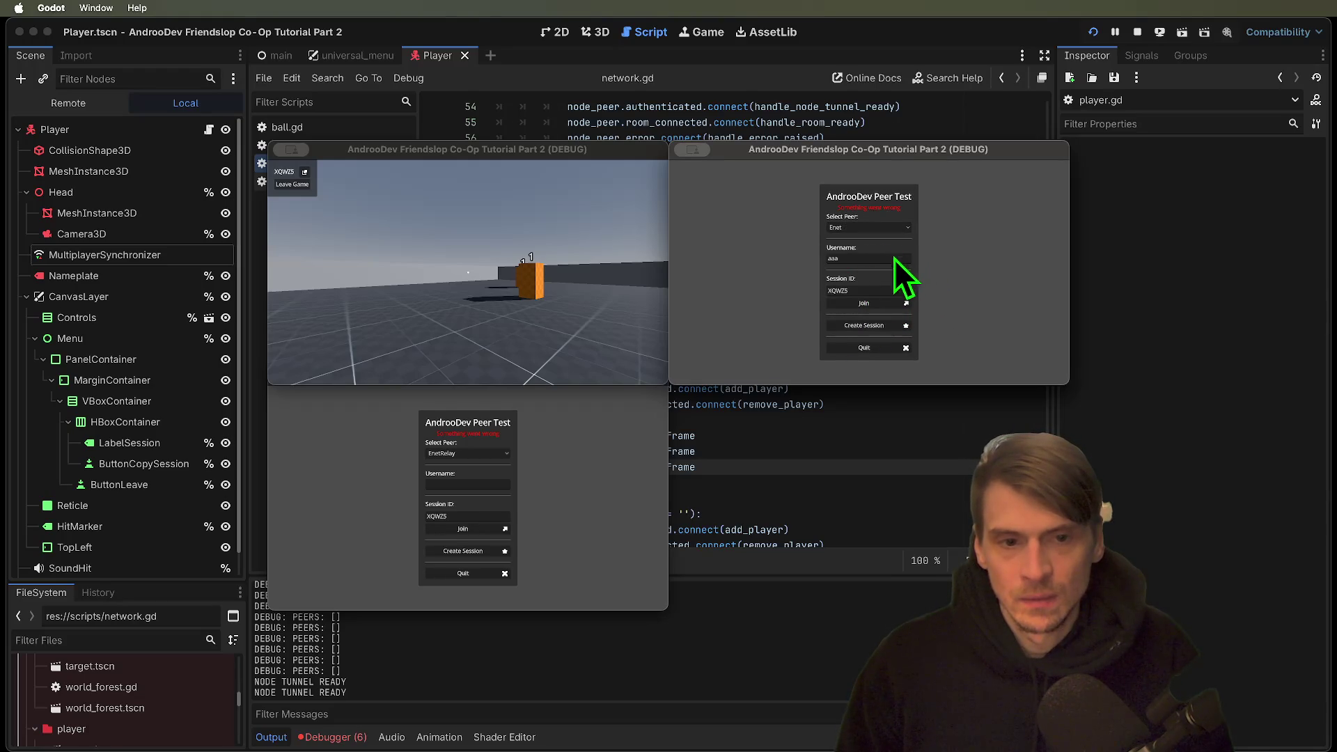
pyautogui.click(596, 473)
pyautogui.click(474, 457)
pyautogui.click(478, 474)
pyautogui.click(469, 553)
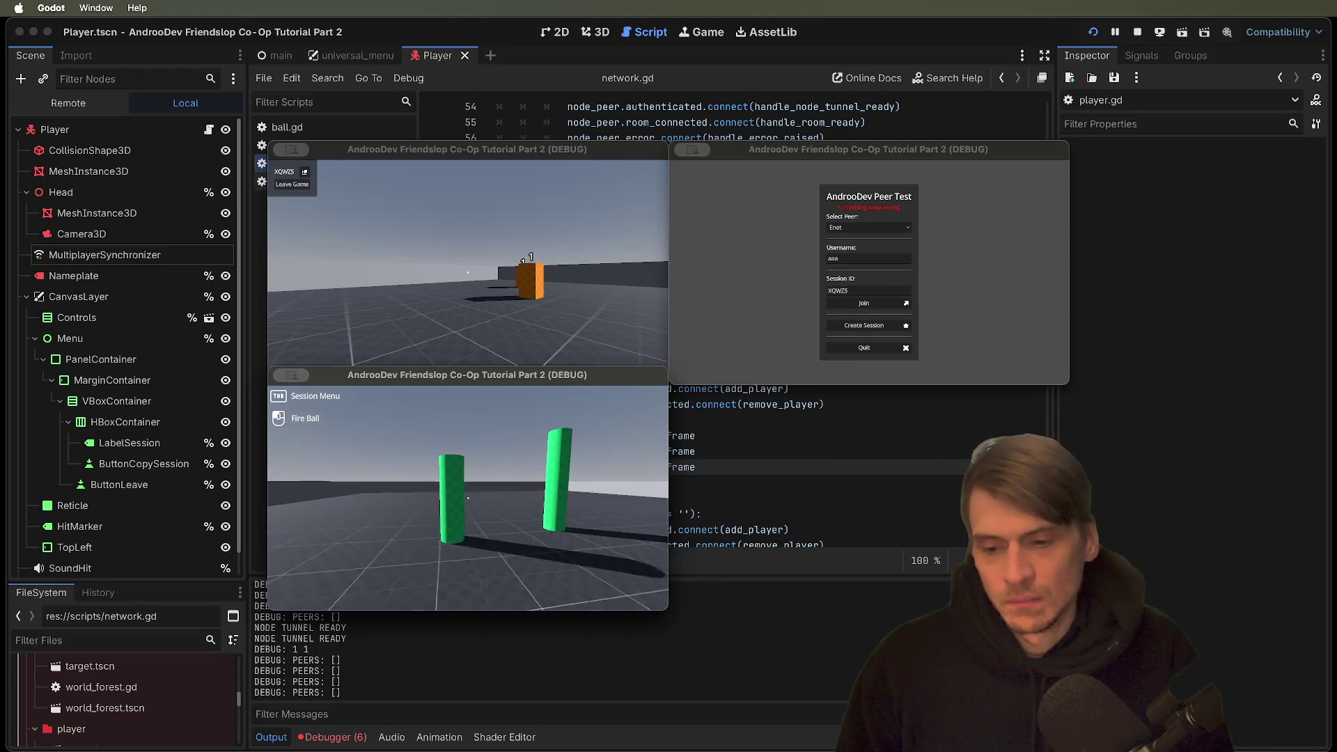
# Join from the right window, move and fire a ball at the other player, then stop the game.
pyautogui.click(865, 303)
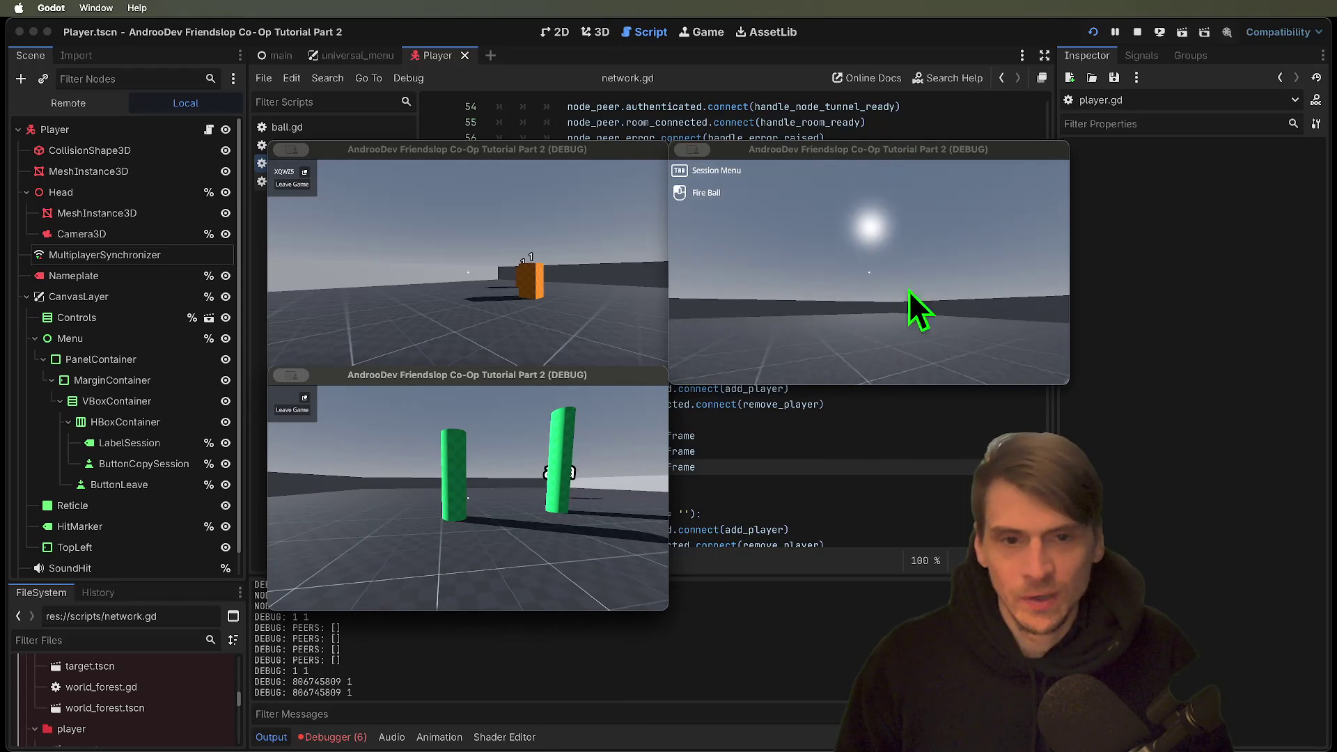
pyautogui.click(933, 310)
pyautogui.press('w')
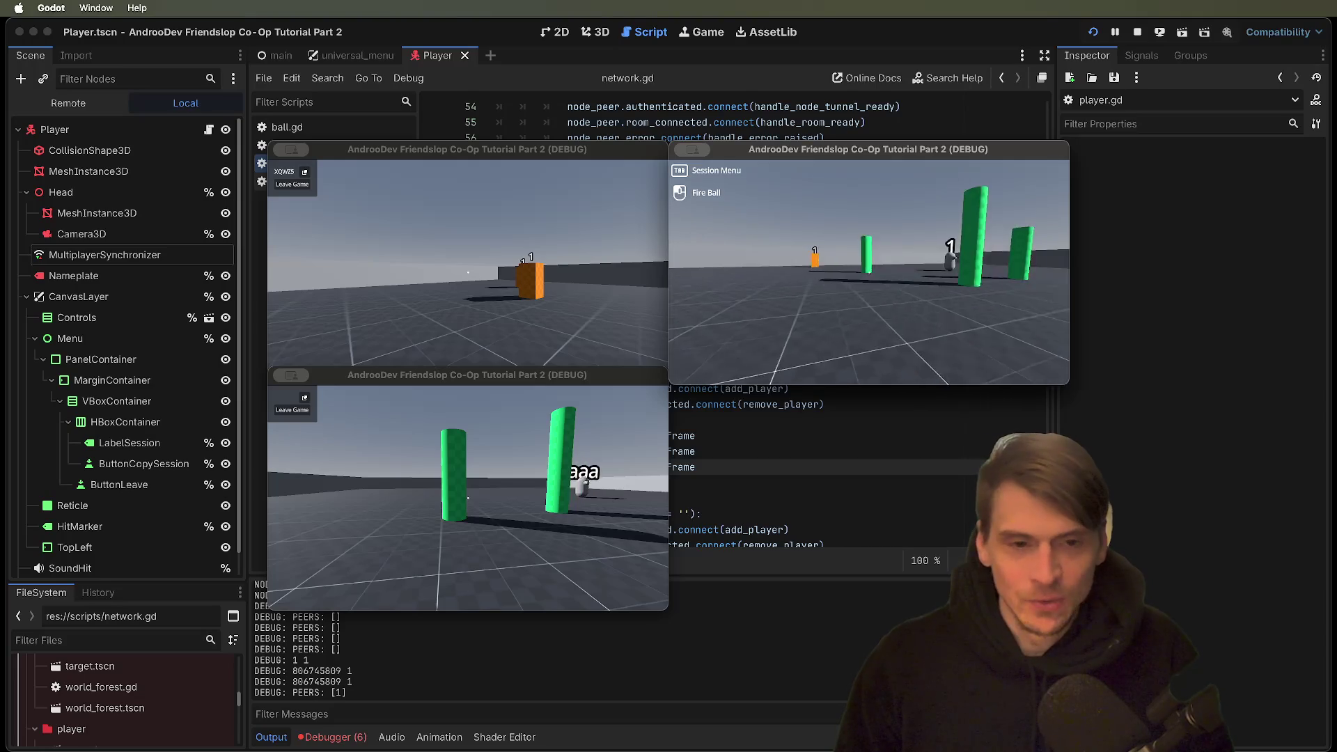
pyautogui.click(868, 272)
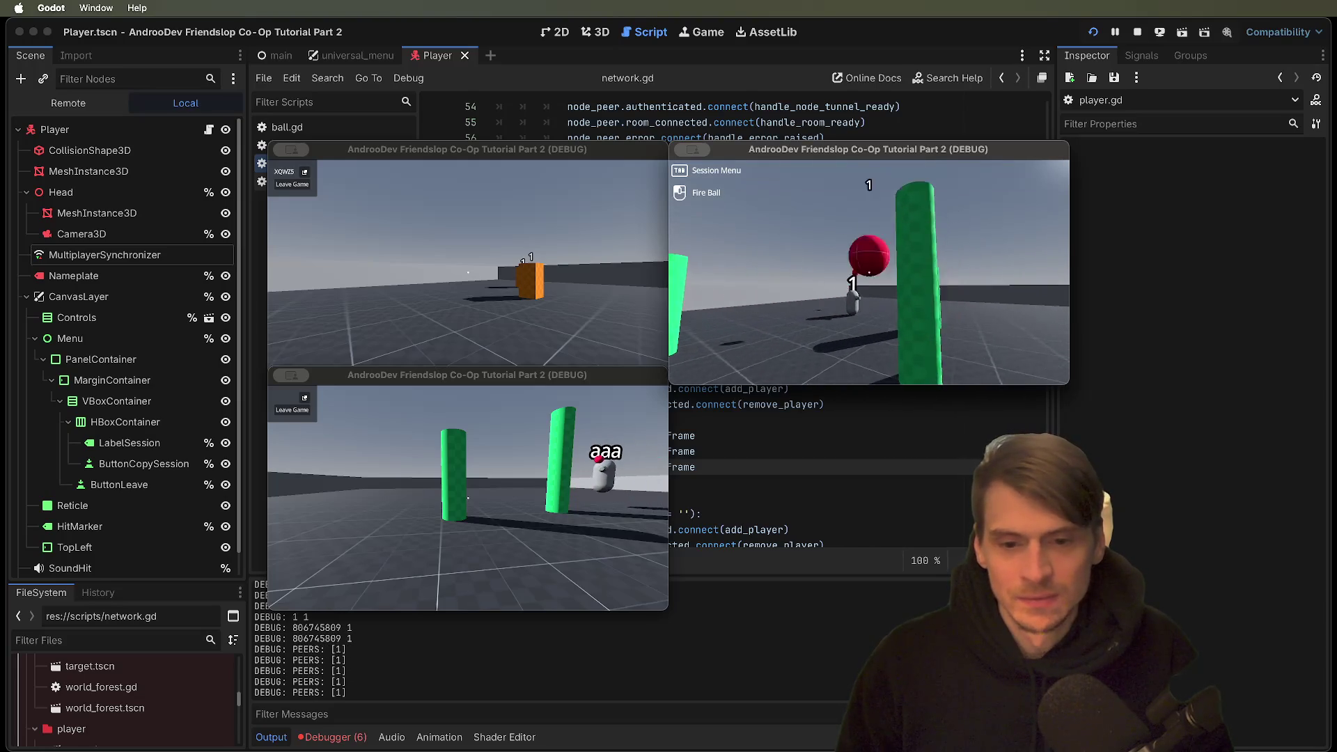
pyautogui.press('Escape')
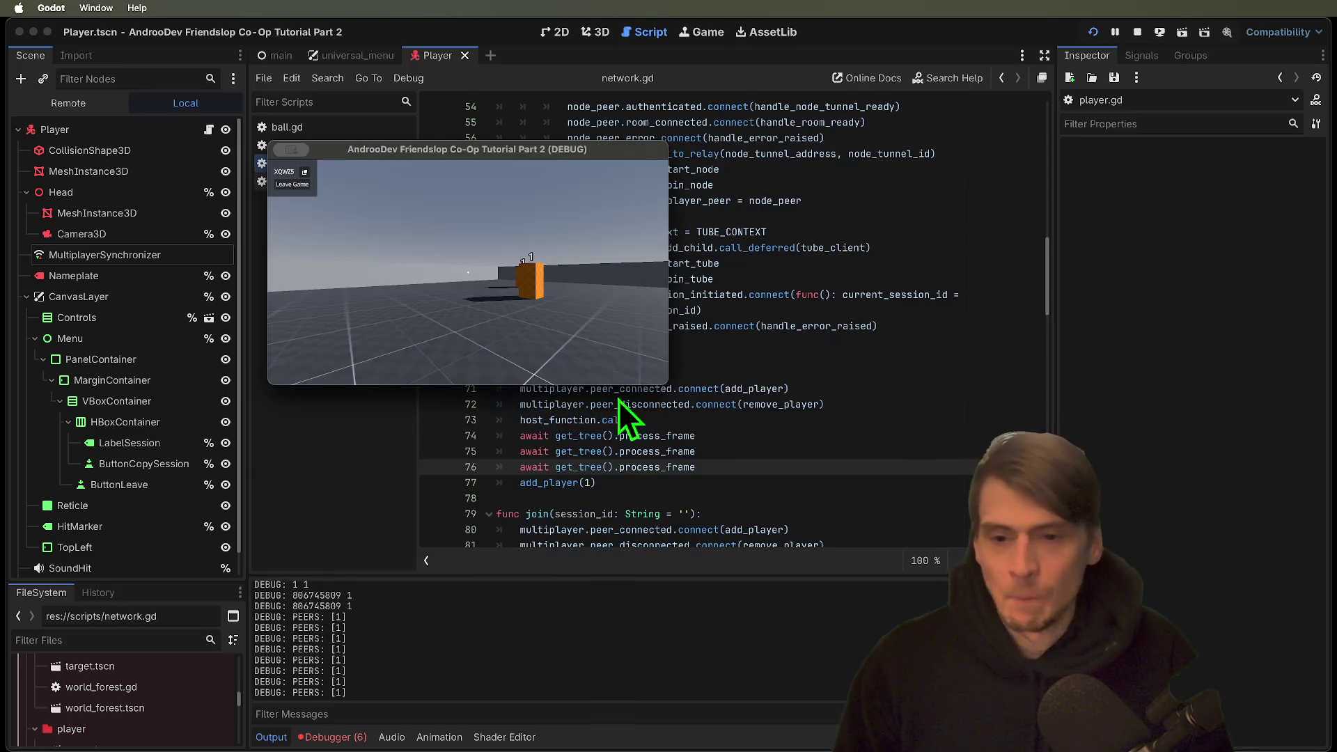
pyautogui.press('Escape')
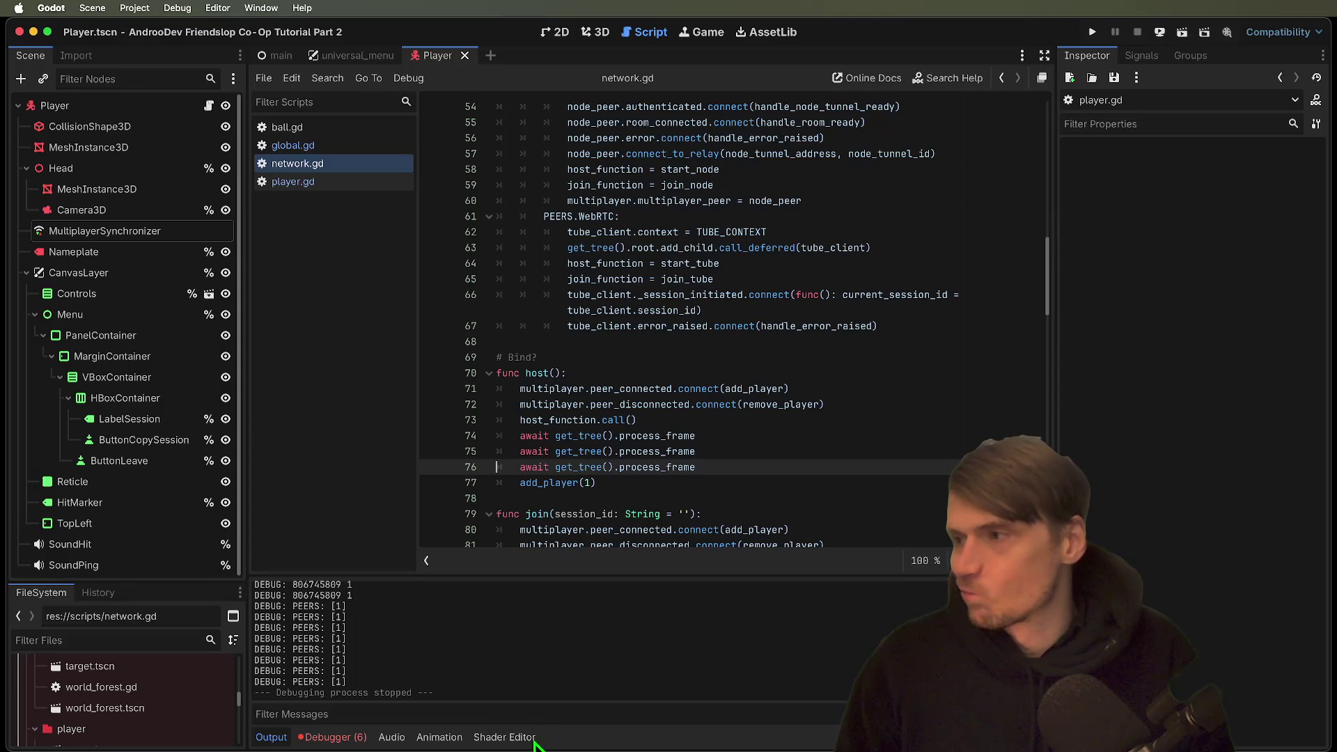
# Review the errors for sessions 2 and 1 in the Debugger panel.
pyautogui.click(608, 467)
pyautogui.moveTo(729, 470)
pyautogui.mouseDown()
pyautogui.moveTo(356, 454)
pyautogui.moveTo(360, 437)
pyautogui.mouseUp()
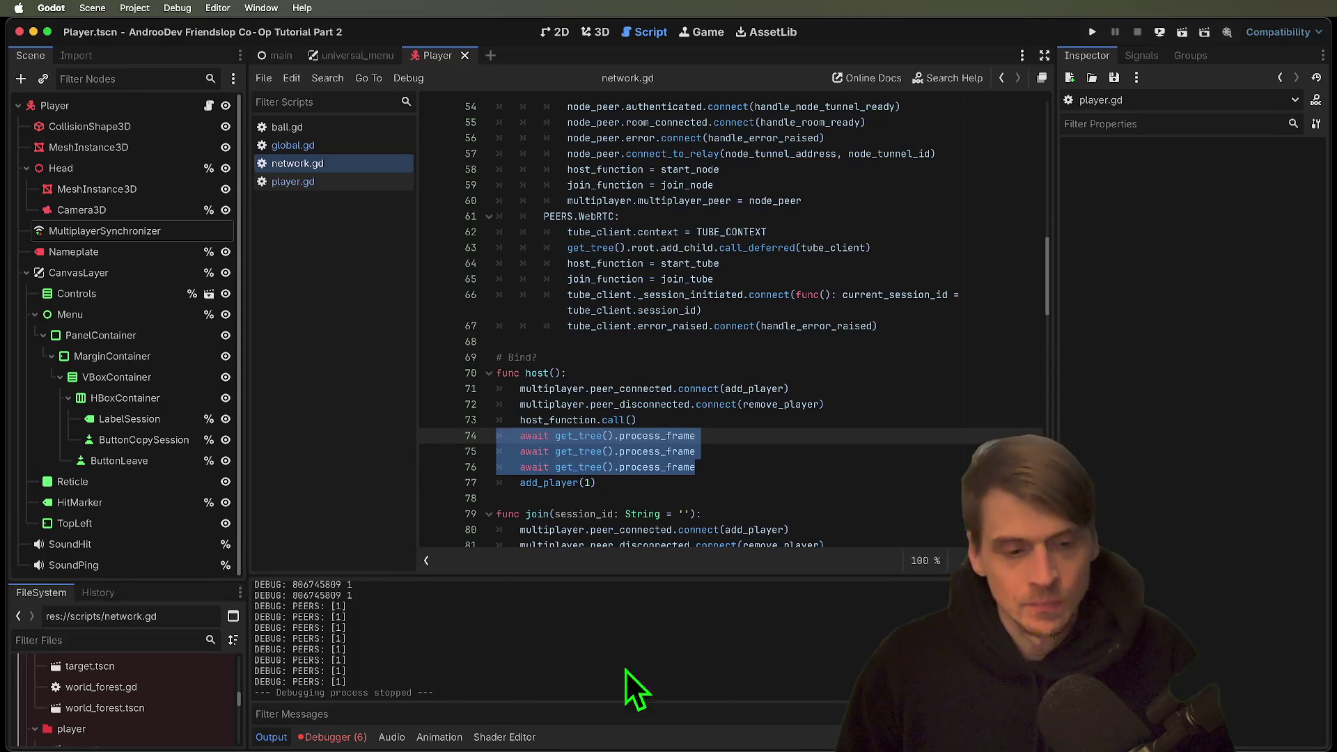
pyautogui.click(338, 736)
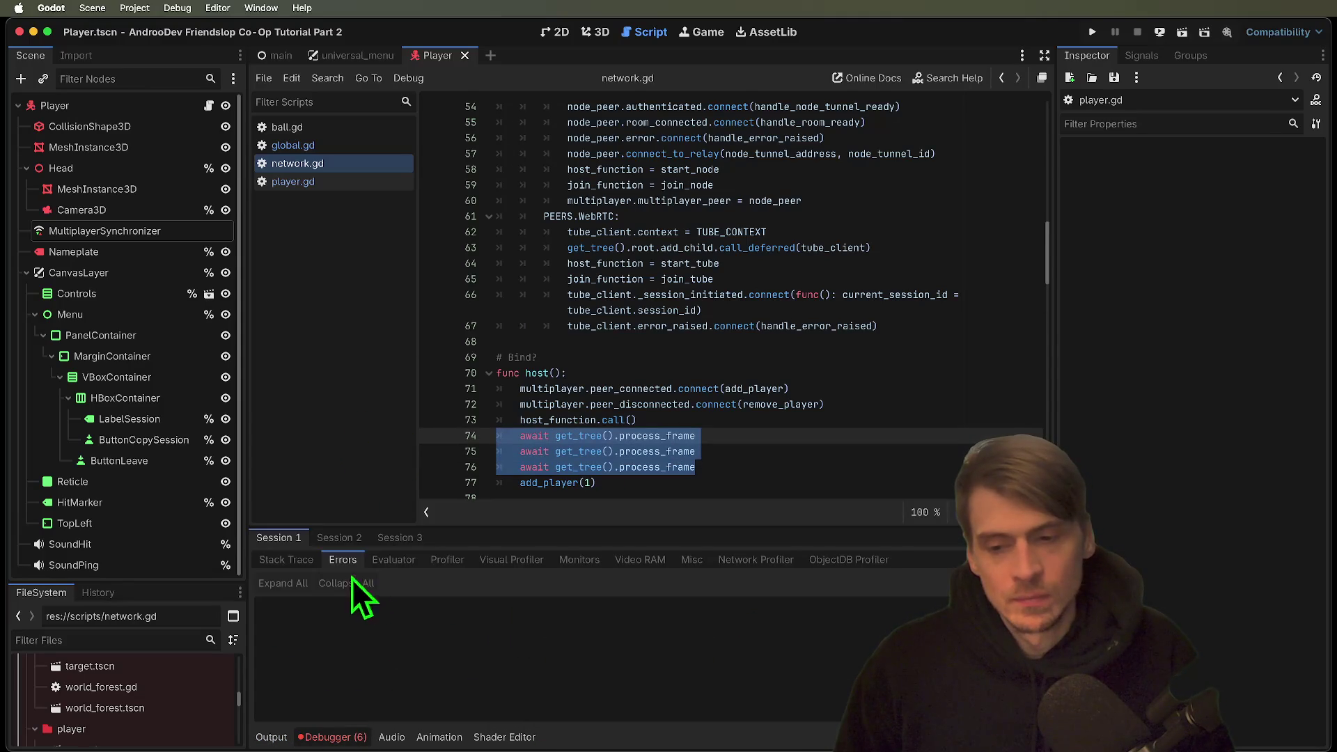
pyautogui.click(341, 540)
pyautogui.click(292, 543)
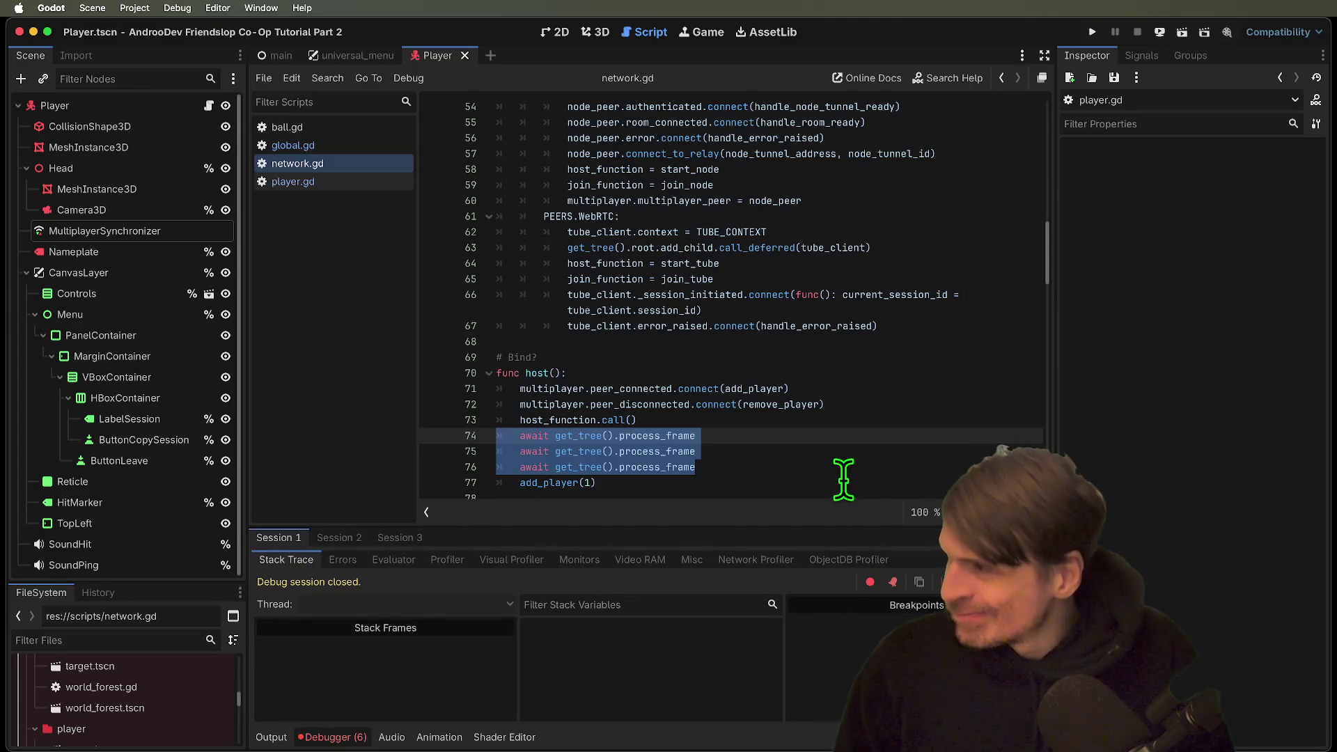
# Delete the three await get_tree().process_frame lines 74–76 from host().
pyautogui.doubleClick(801, 470)
pyautogui.moveTo(807, 467)
pyautogui.mouseDown()
pyautogui.moveTo(829, 426)
pyautogui.moveTo(804, 439)
pyautogui.mouseUp()
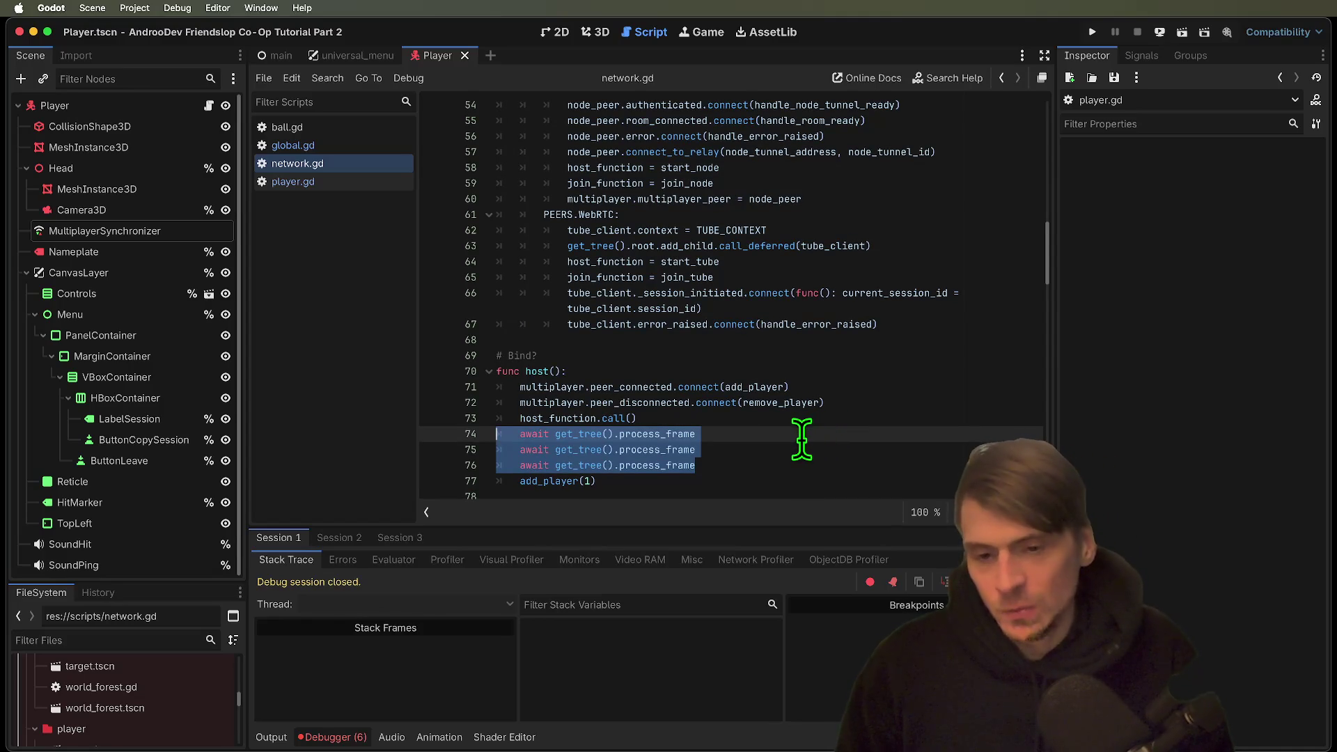
pyautogui.press('BackSpace')
pyautogui.press('Delete')
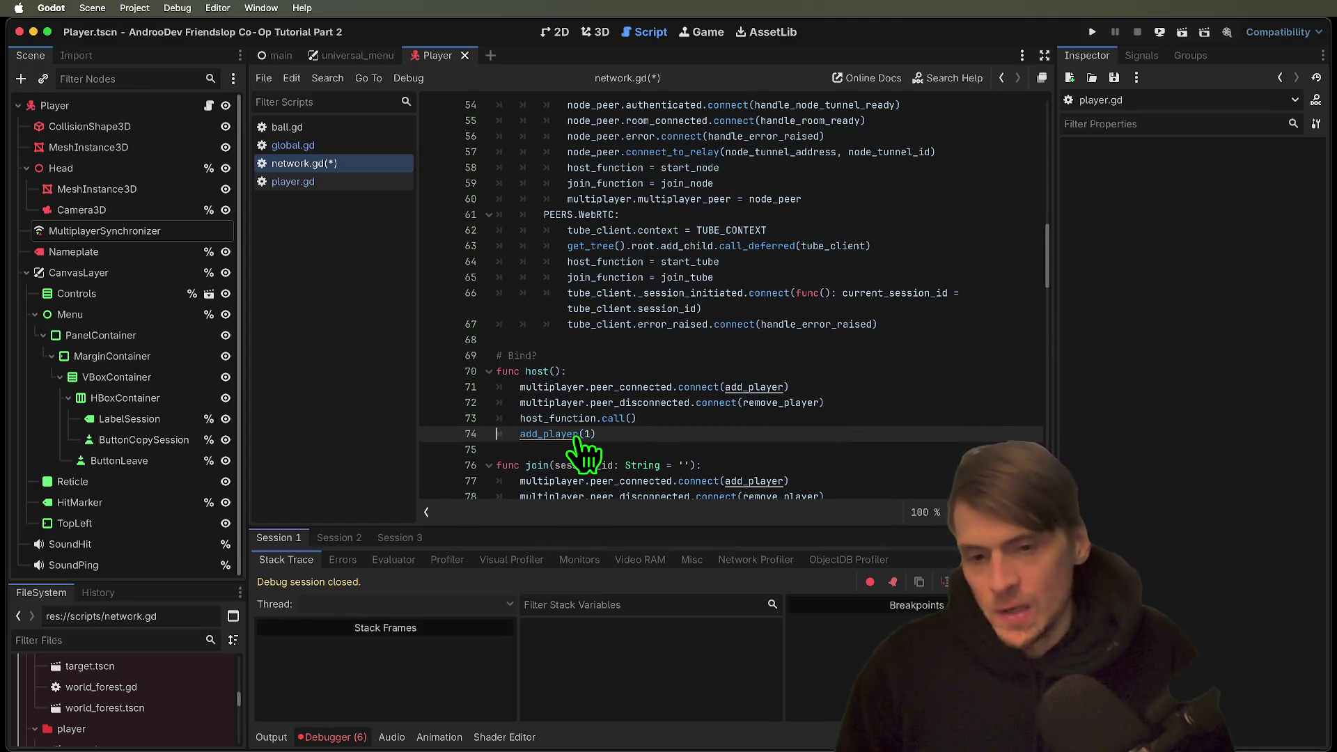
pyautogui.scroll(-5, 689, 411)
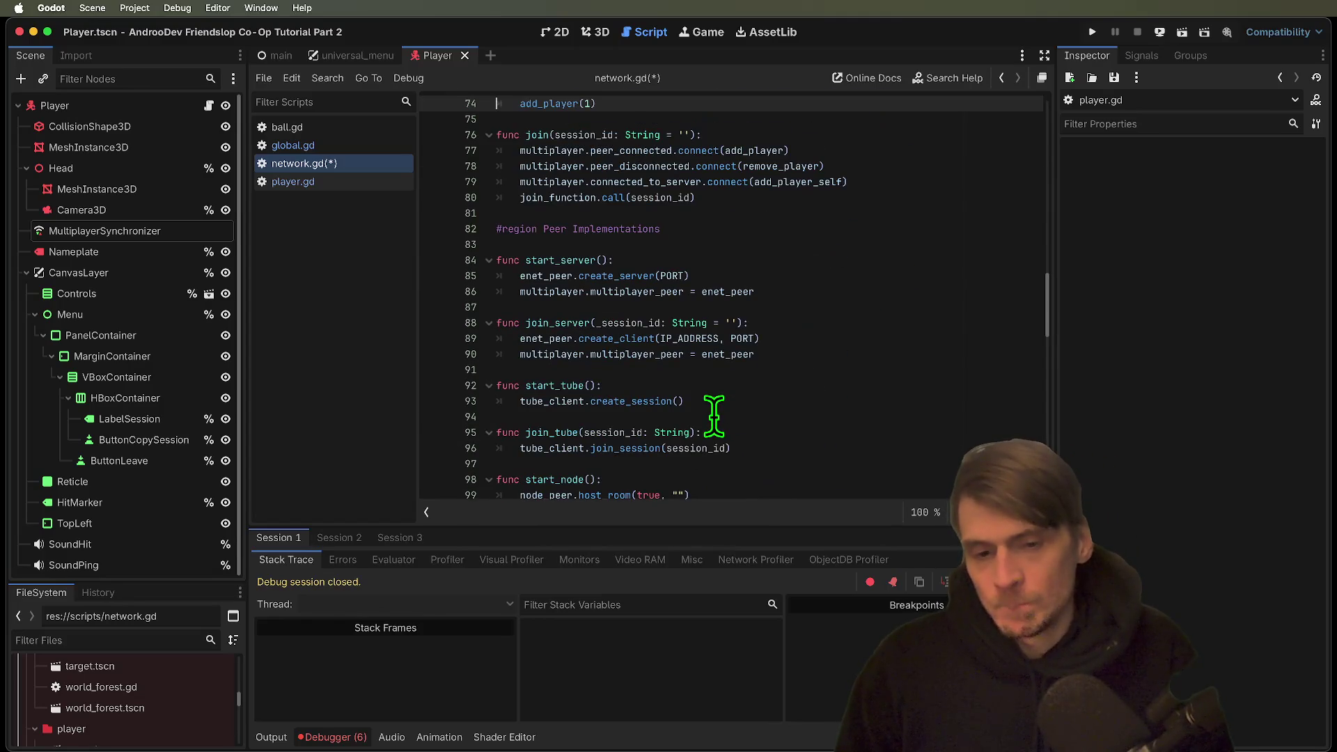
pyautogui.scroll(2, 522, 284)
pyautogui.click(328, 182)
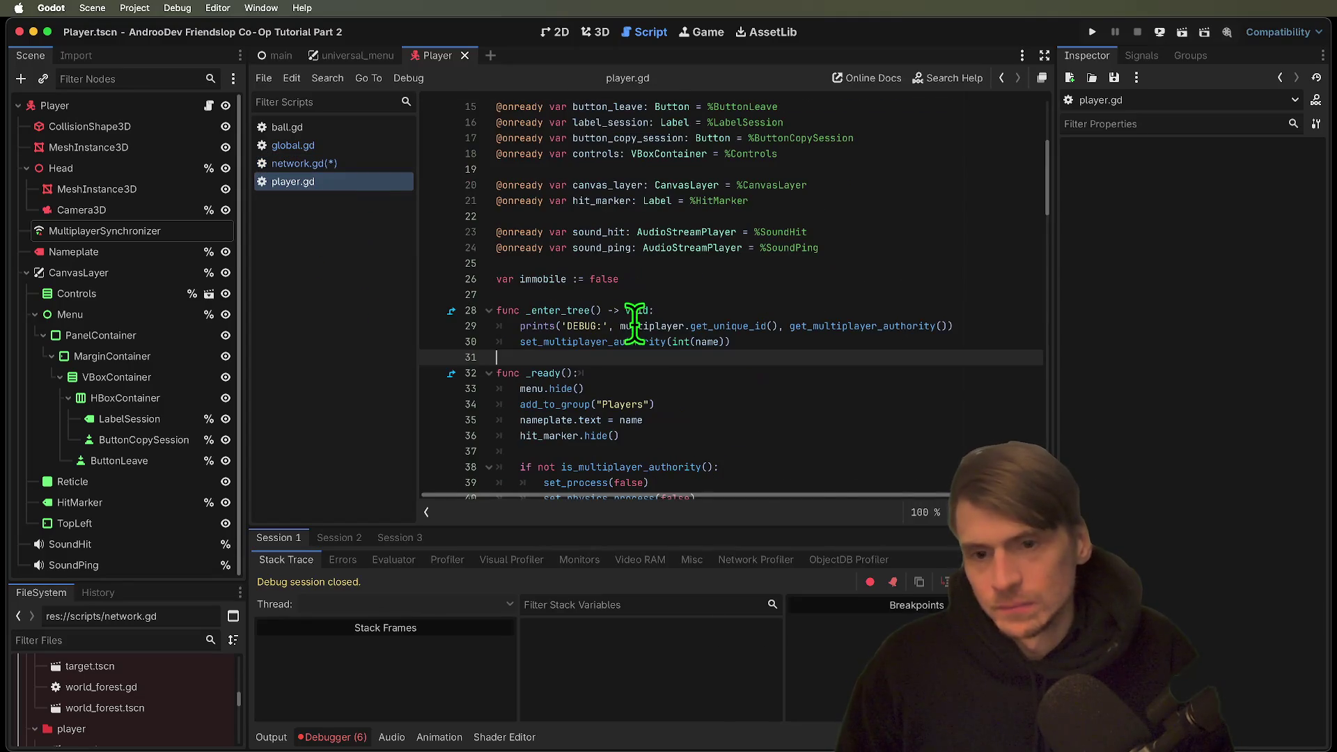
# Delete the DEBUG prints line from _enter_tree in player.gd.
pyautogui.doubleClick(717, 324)
pyautogui.click(717, 324)
pyautogui.press('BackSpace')
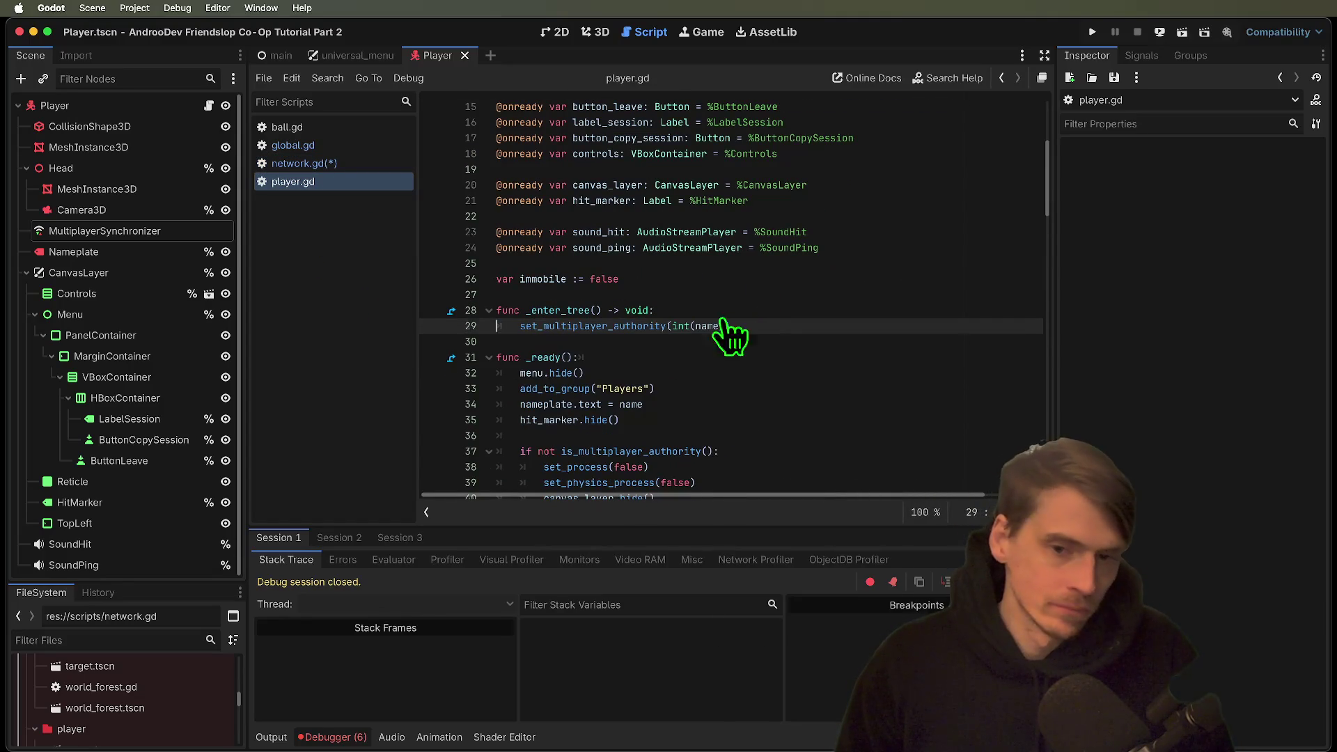
pyautogui.hotkey('ctrl', 'z')
pyautogui.hotkey('ctrl', 'shift', 'z')
pyautogui.hotkey('ctrl', 'z')
pyautogui.press('BackSpace')
# Add 'if multiplayer.get_unique_id() == 0:' at the top of _enter_tree.
pyautogui.click(776, 307)
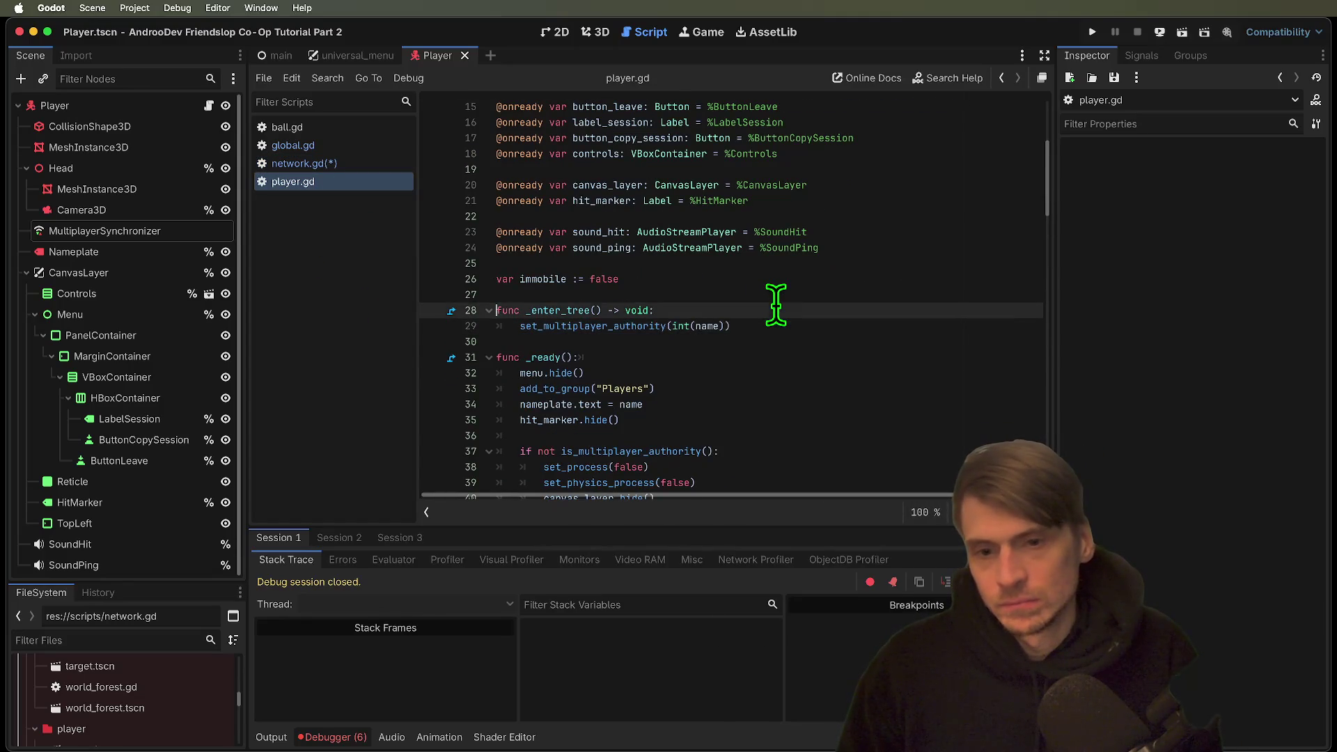
pyautogui.press('Return')
pyautogui.write('if')
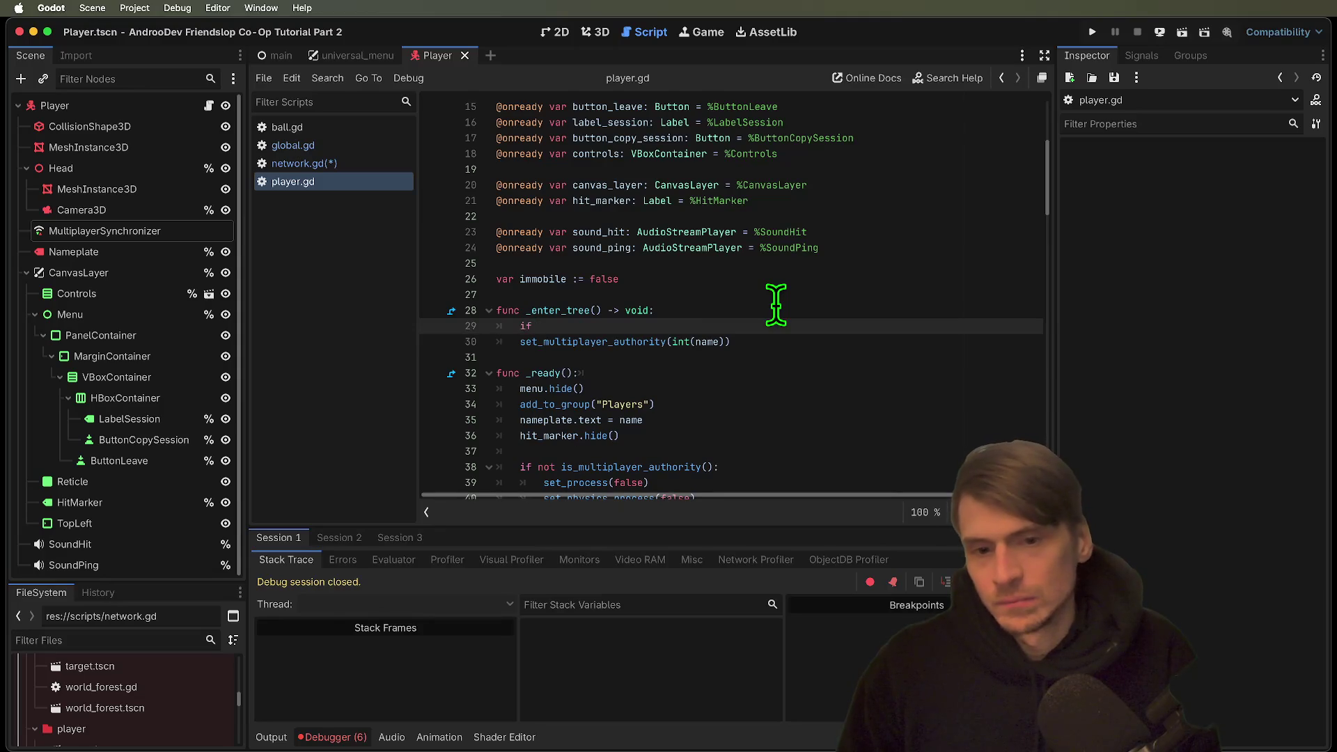
pyautogui.write(' multiplayer.get_u')
pyautogui.press('Return')
pyautogui.write('== 0:')
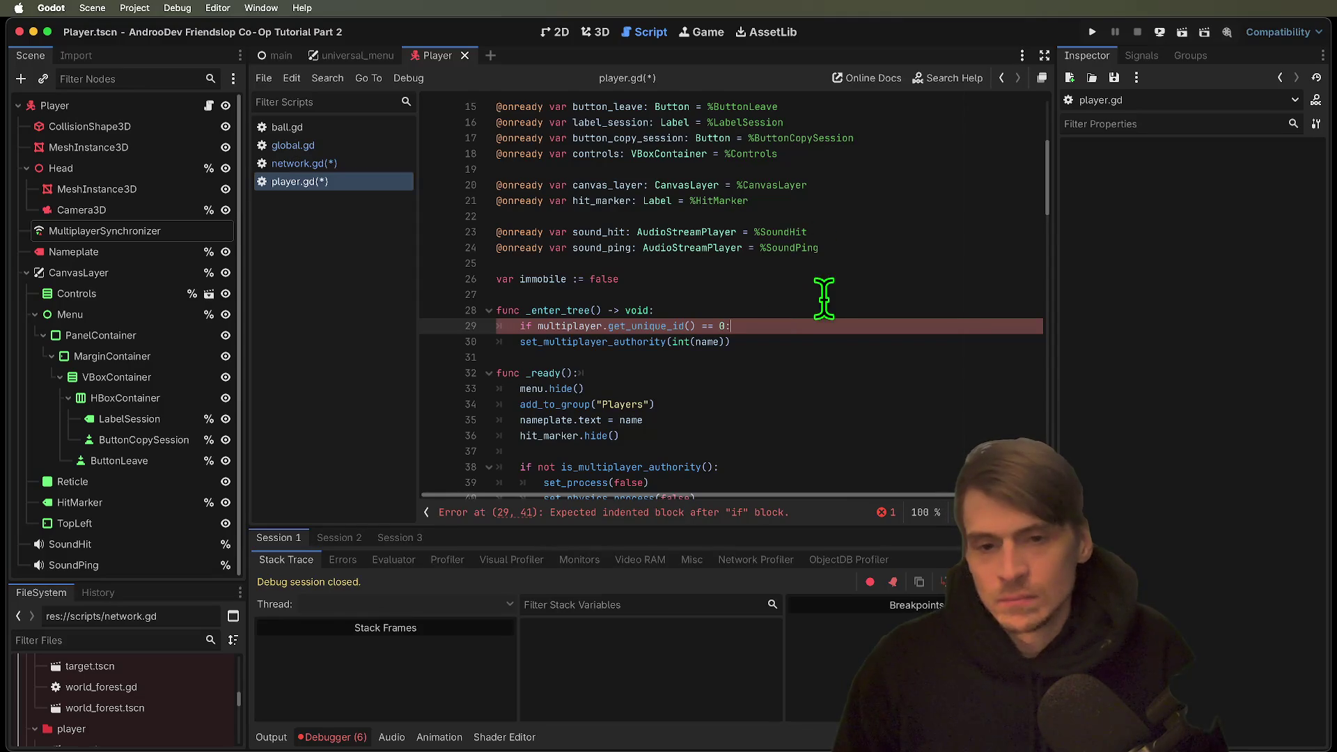
# Add an else branch with the set_multiplayer_authority(int(name)) call, indenting both branches.
pyautogui.tripleClick(822, 335)
pyautogui.hotkey('ctrl', 'c')
pyautogui.press('Tab')
pyautogui.write('else:')
pyautogui.press('Return')
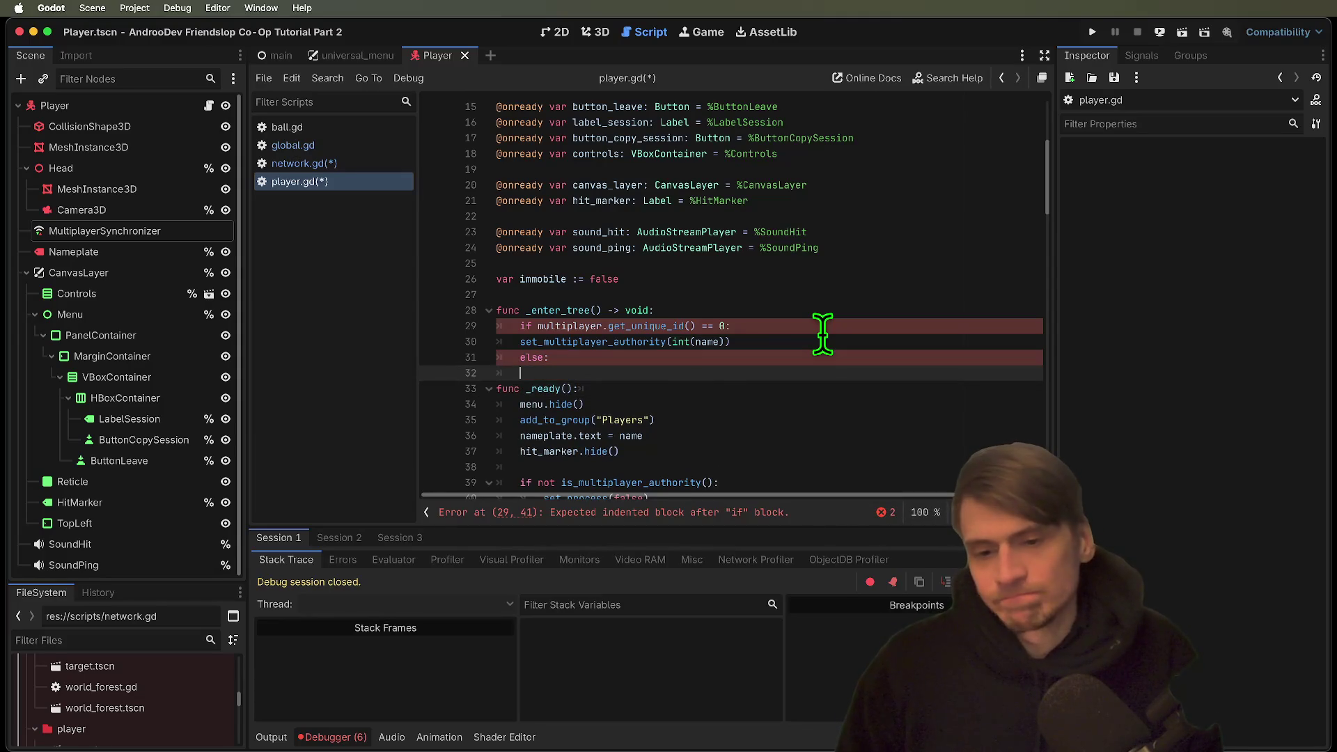
pyautogui.hotkey('ctrl', 'v')
pyautogui.press('Tab')
pyautogui.press('Up')
pyautogui.press('Up')
pyautogui.press('Tab')
pyautogui.press('Down')
# Change the if branch to set_multiplayer_authority(1) and save the scripts.
pyautogui.click(822, 336)
pyautogui.press('BackSpace')
pyautogui.press('BackSpace')
pyautogui.press('BackSpace')
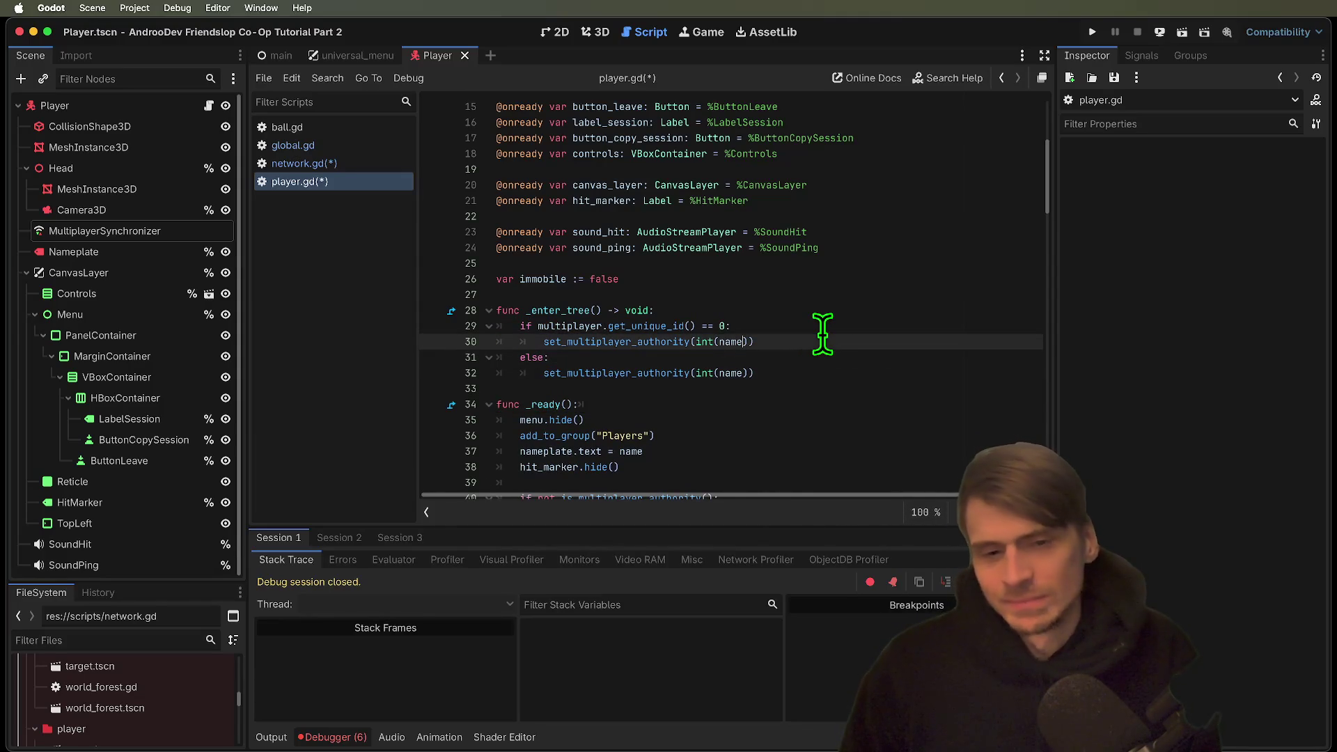
pyautogui.press('BackSpace')
pyautogui.press('BackSpace')
pyautogui.press('BackSpace')
pyautogui.write('(1)')
pyautogui.press('Down')
pyautogui.press('Down')
pyautogui.press('Down')
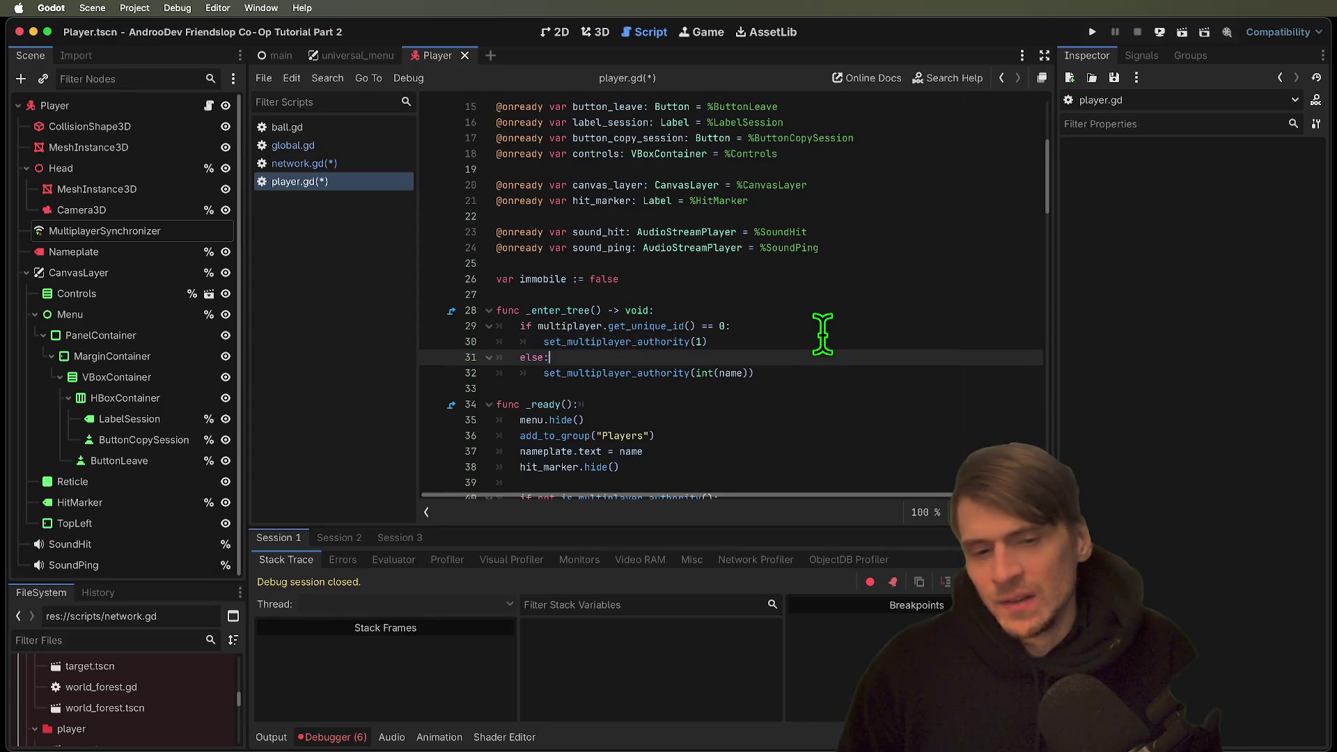
pyautogui.hotkey('ctrl', 's')
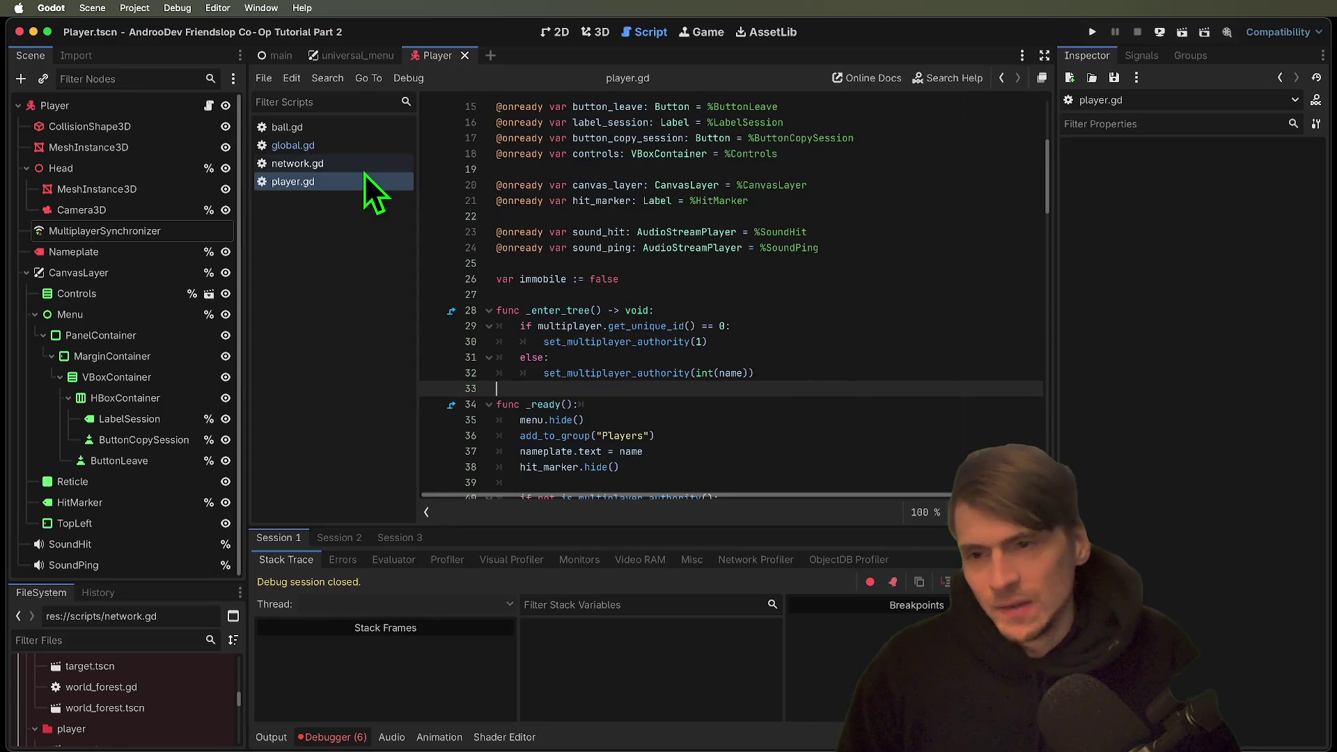
pyautogui.click(364, 168)
# Insert an 'if PEERS.EnetRelay:' line after host_function.call() in host().
pyautogui.click(814, 238)
pyautogui.press('Return')
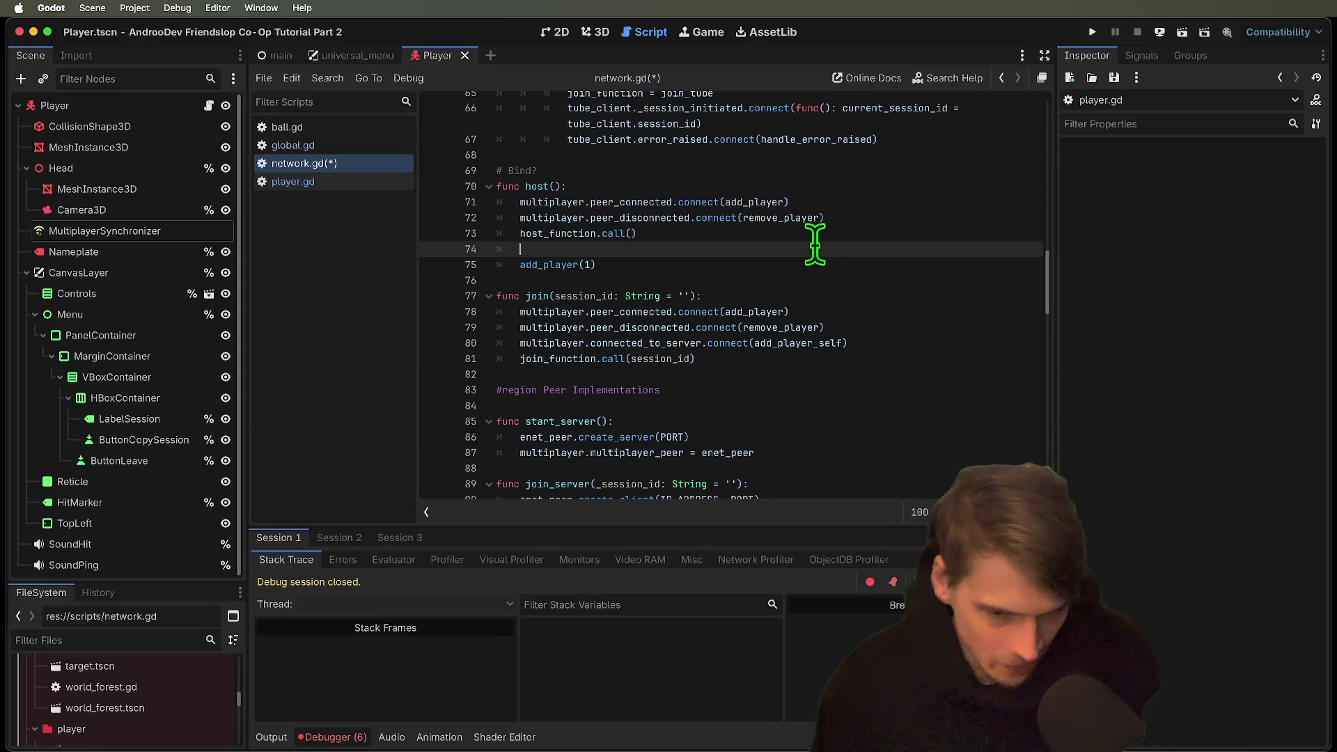
pyautogui.write('kif EN')
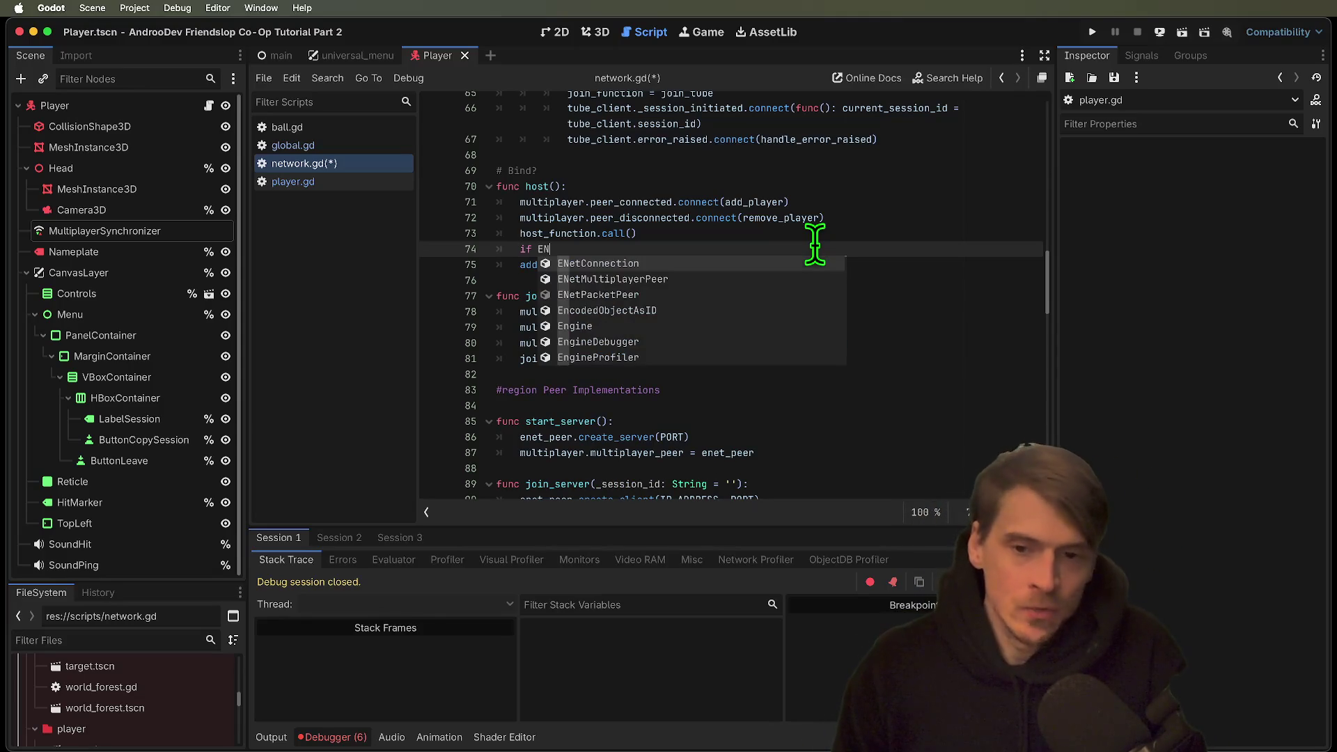
pyautogui.write('u')
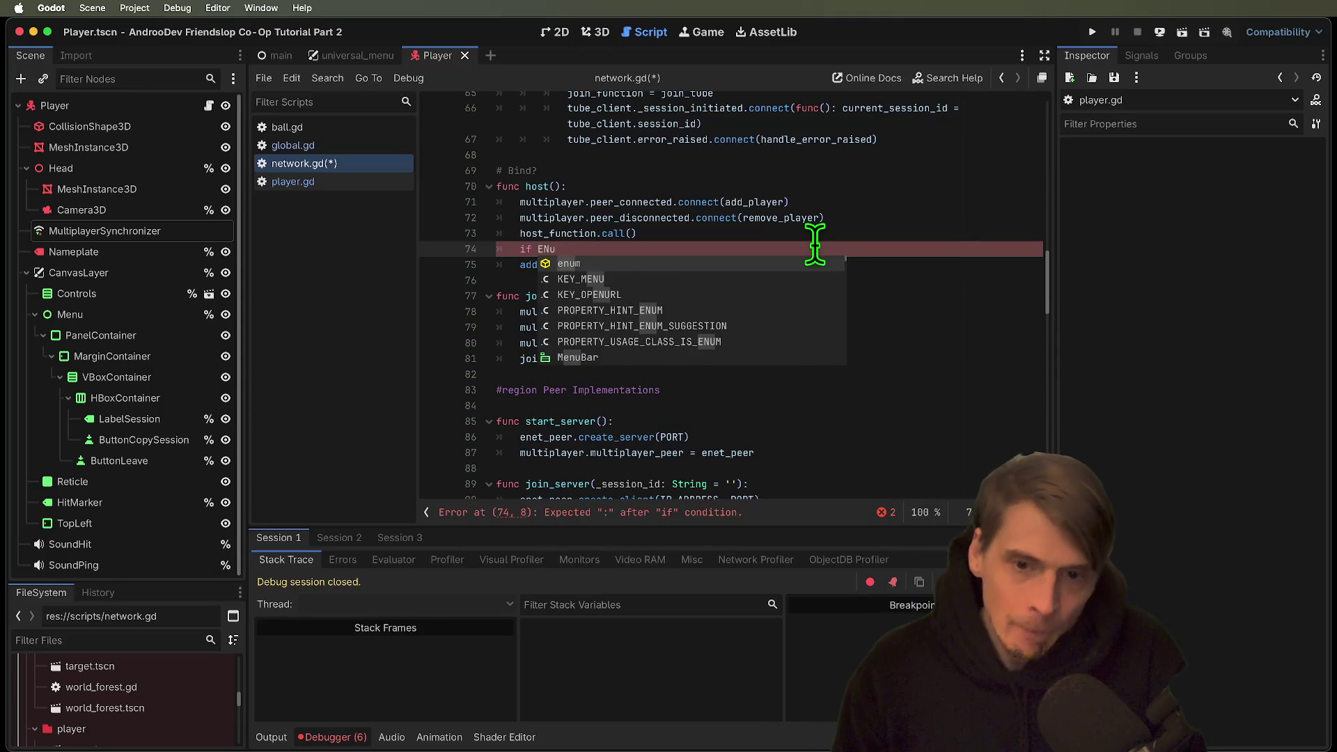
pyautogui.press('Escape')
pyautogui.press('BackSpace')
pyautogui.press('BackSpace')
pyautogui.press('BackSpace')
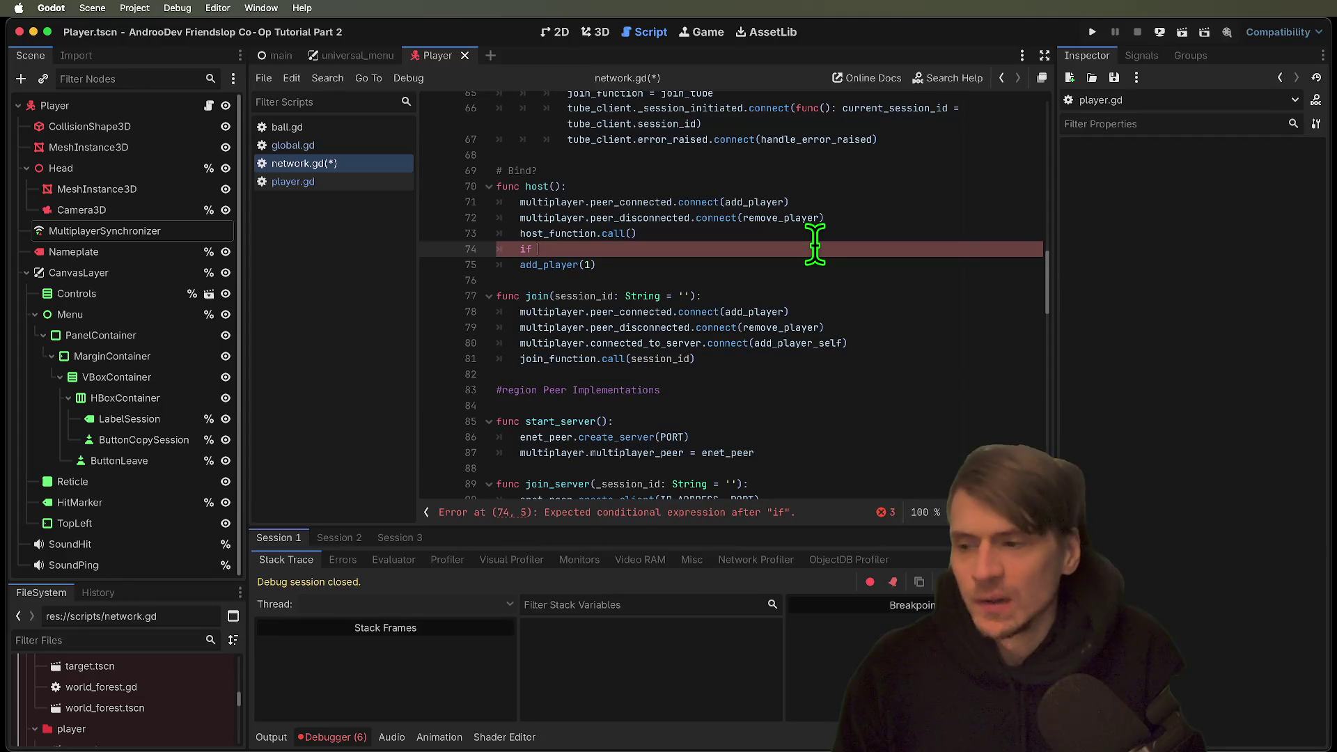
pyautogui.write('PEERS')
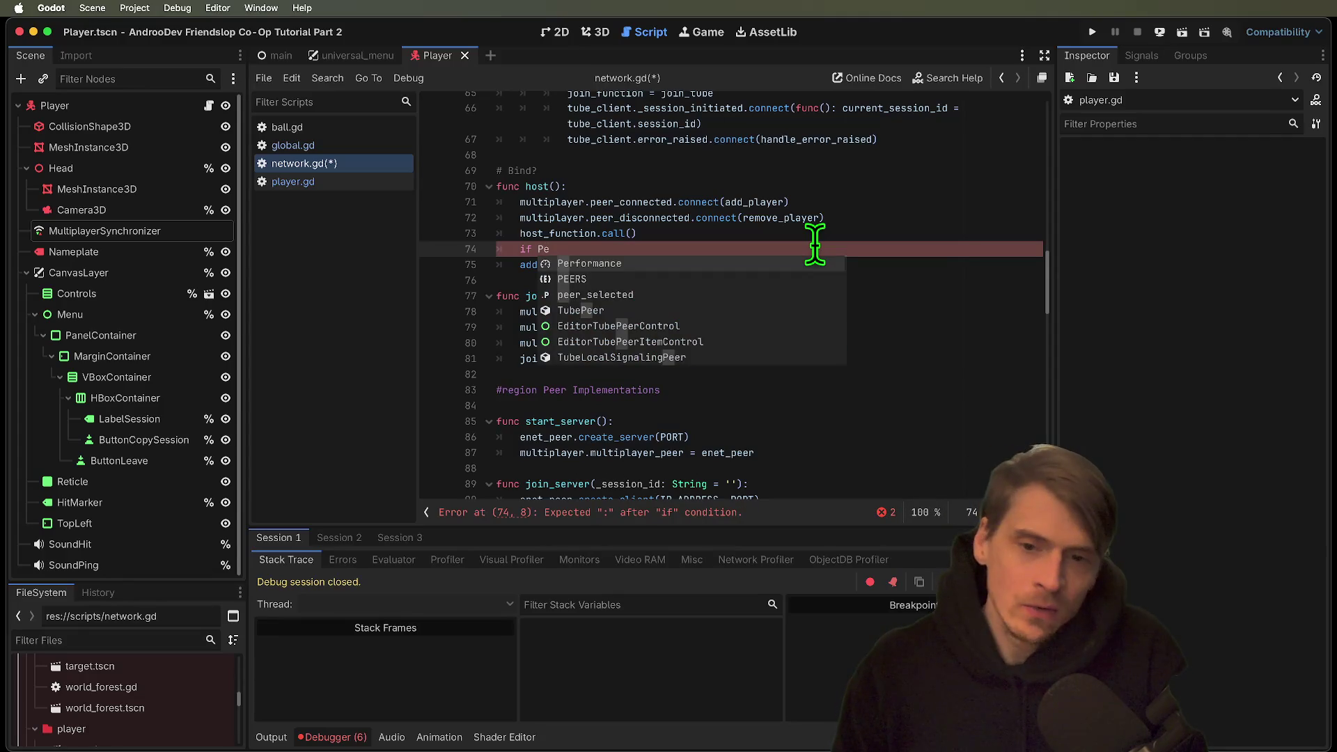
pyautogui.write('.')
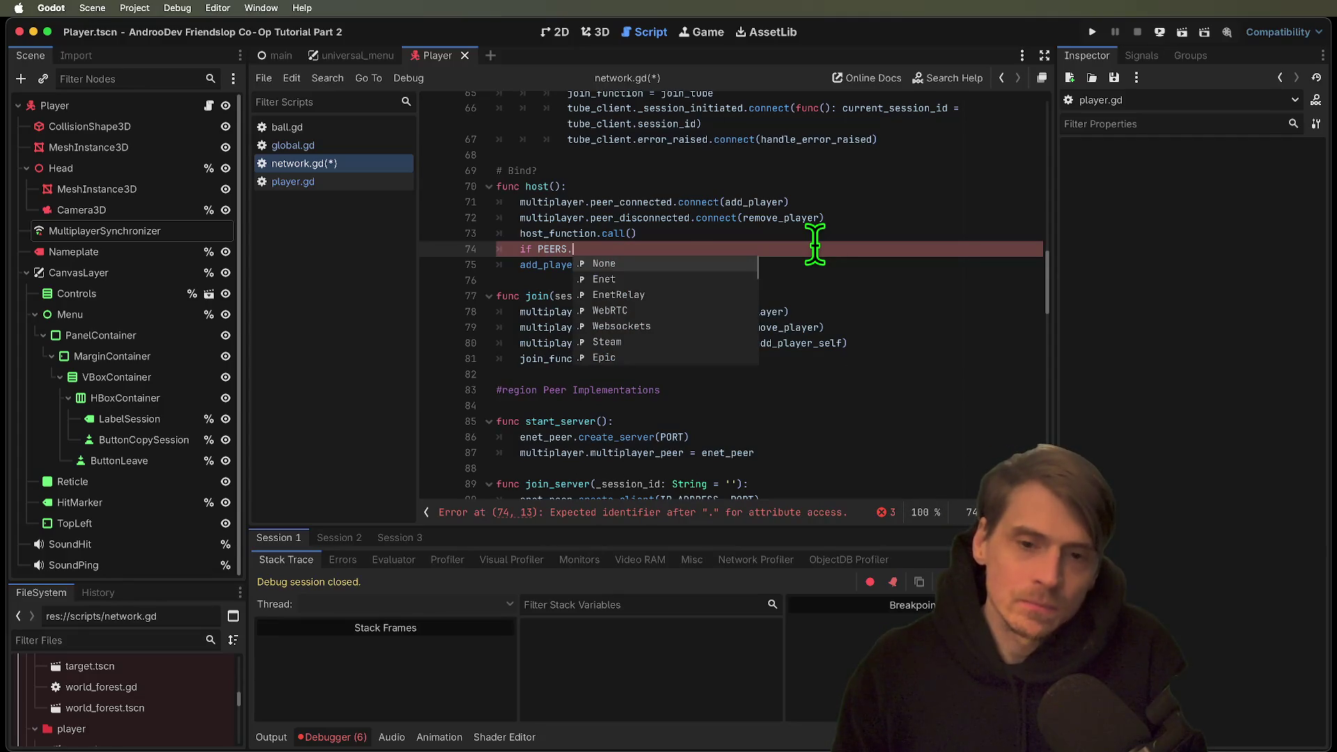
pyautogui.write('E')
pyautogui.press('Down')
pyautogui.press('Return')
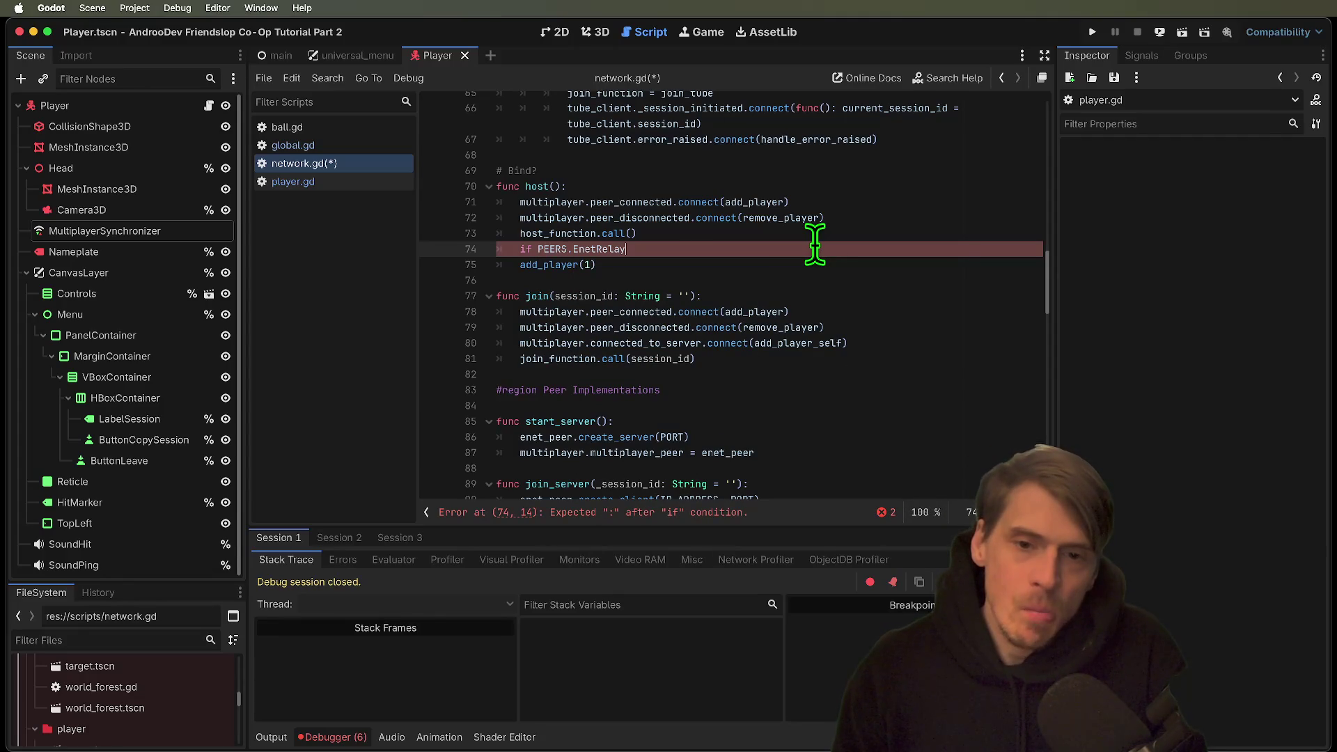
pyautogui.hotkey('alt', 'BackSpace')
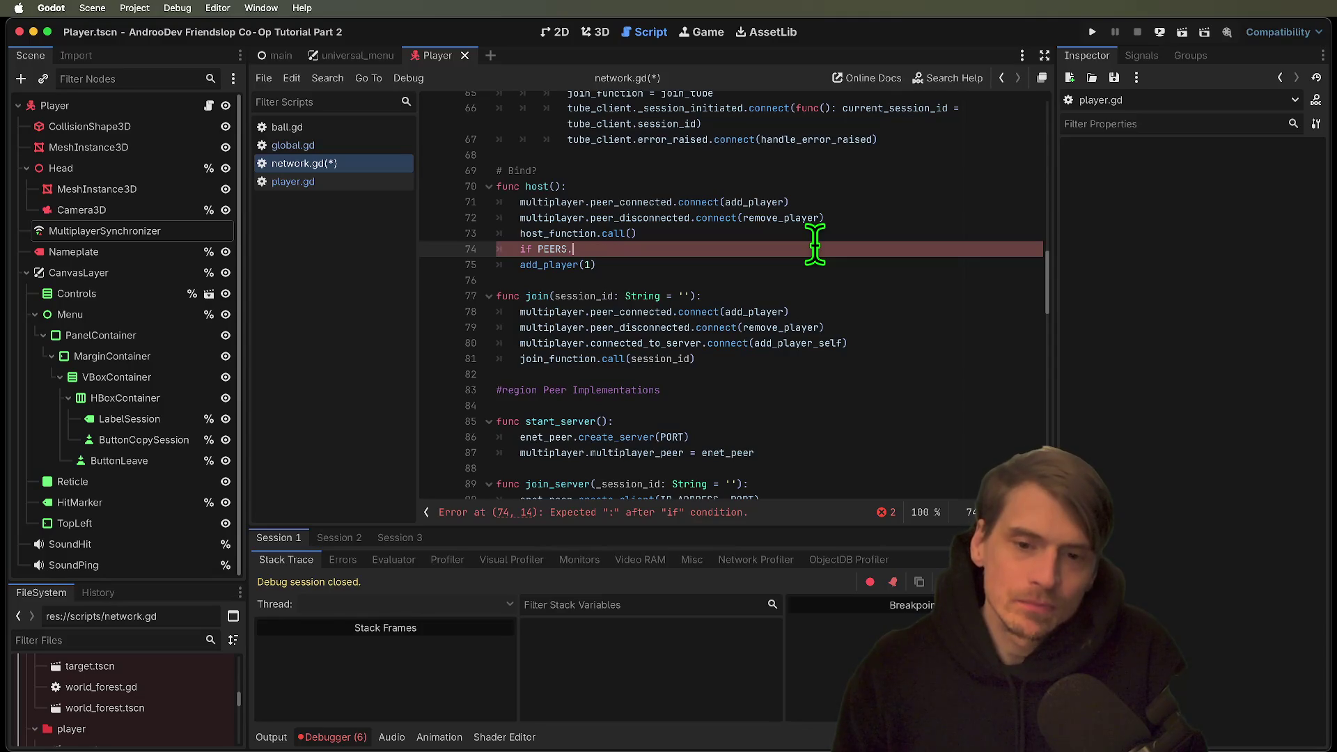
pyautogui.write('.')
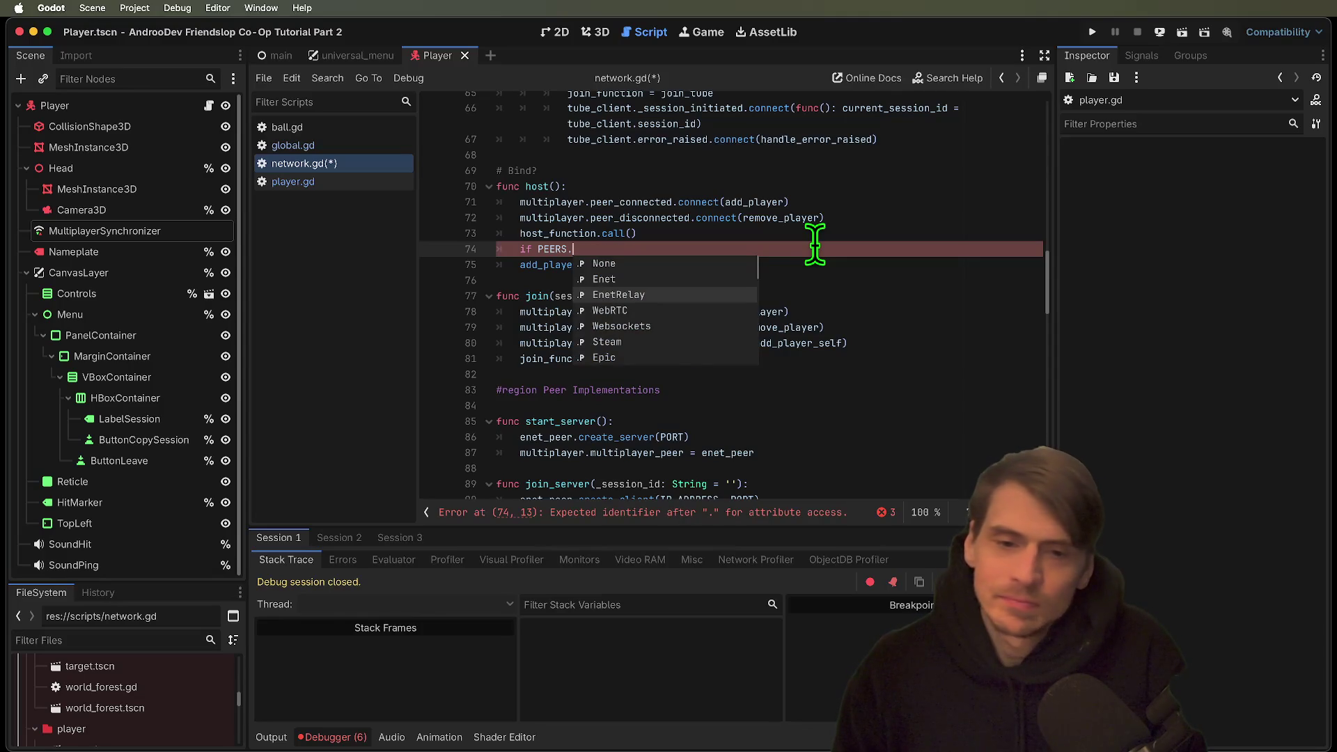
pyautogui.press('Return')
pyautogui.press('Down')
# Indent add_player(1) under the new EnetRelay condition.
pyautogui.press('Home')
pyautogui.press('Tab')
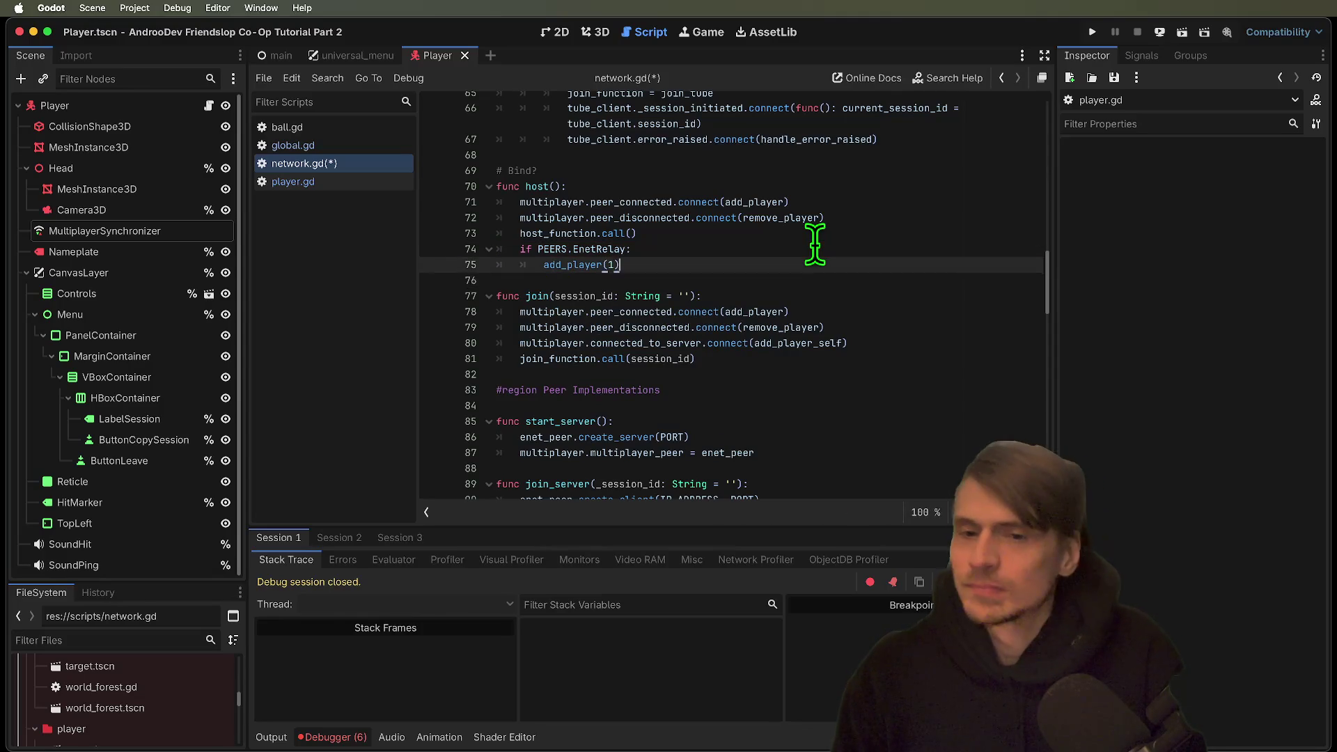
pyautogui.press('End')
pyautogui.press('Return')
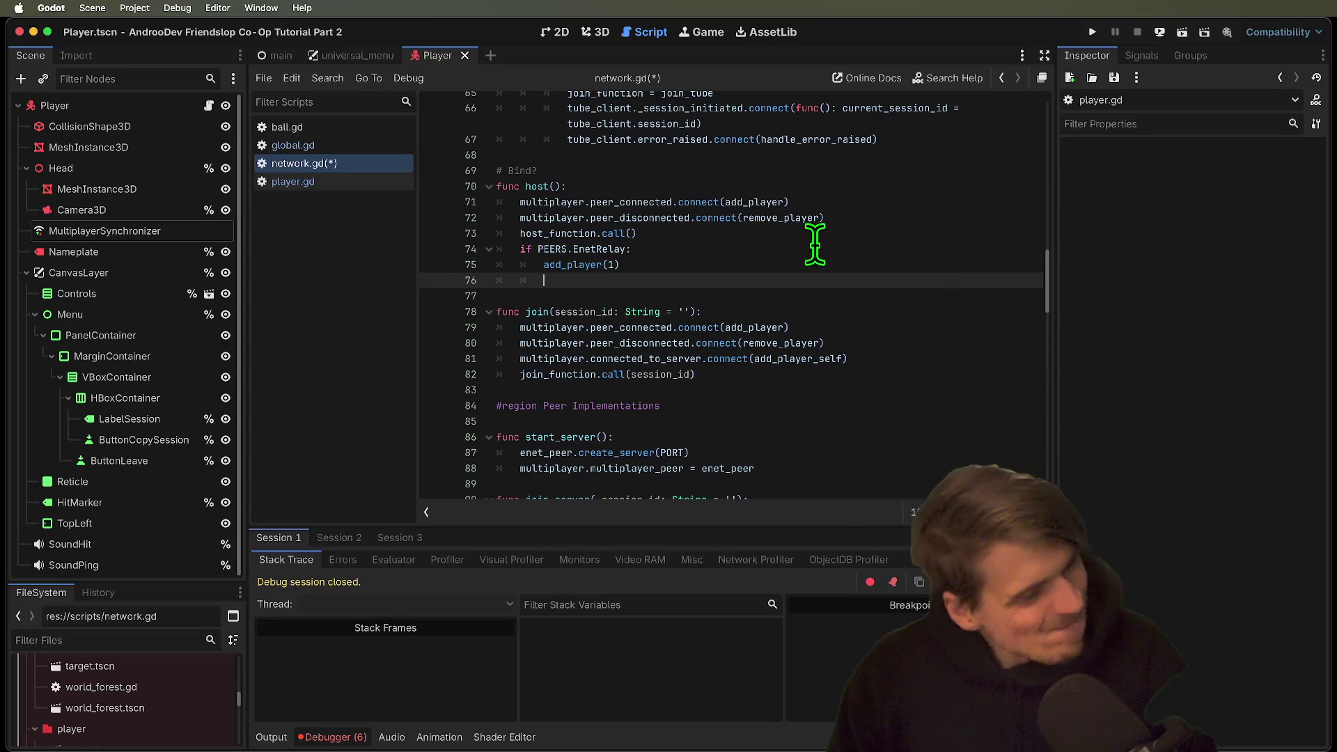
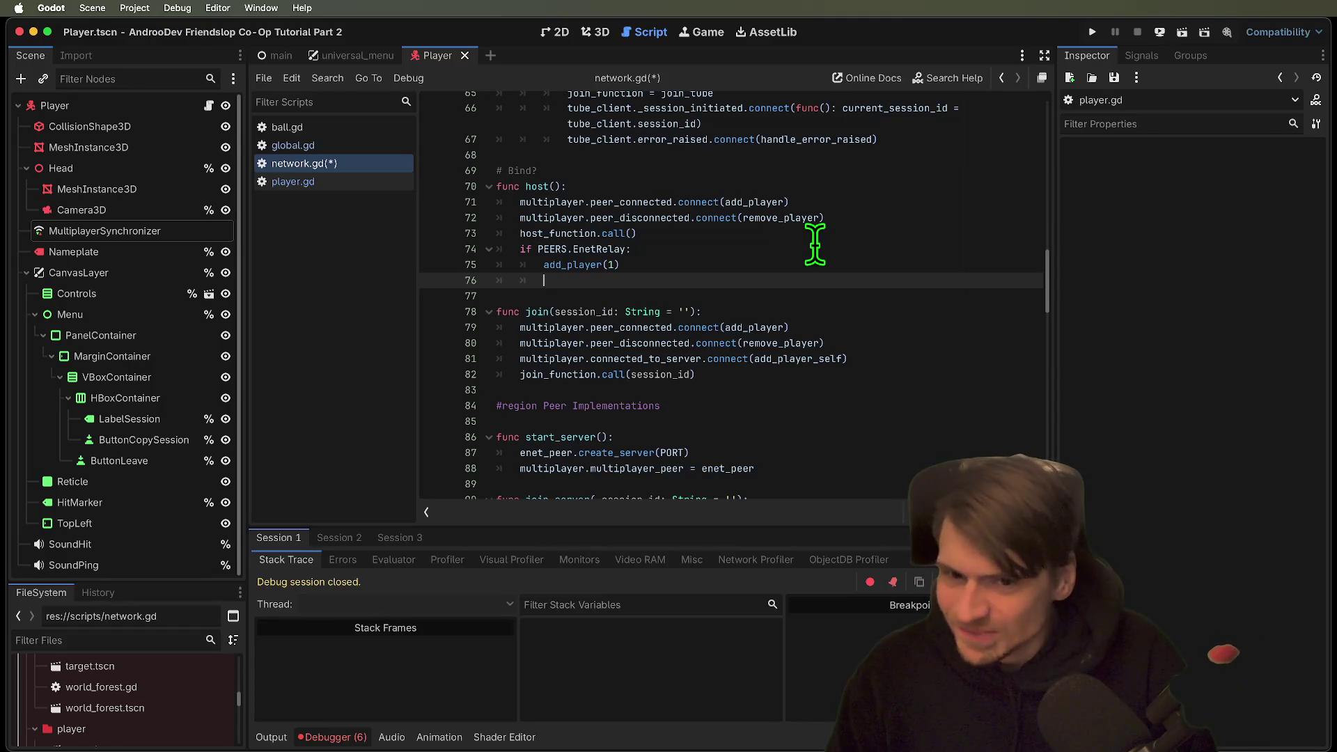
# Copy node_peer.room_connected onto a new indented line under host()'s EnetRelay check.
pyautogui.press('Up')
pyautogui.press('Up')
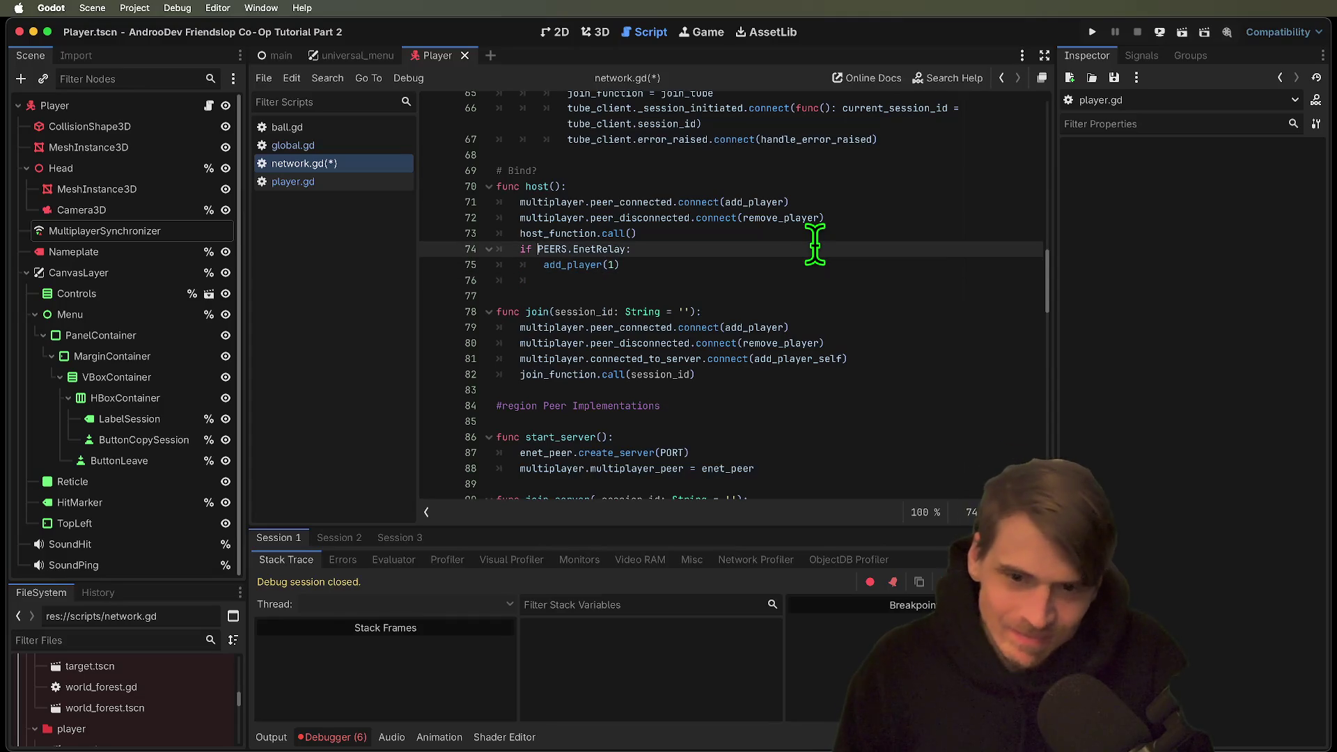
pyautogui.scroll(5, 822, 240)
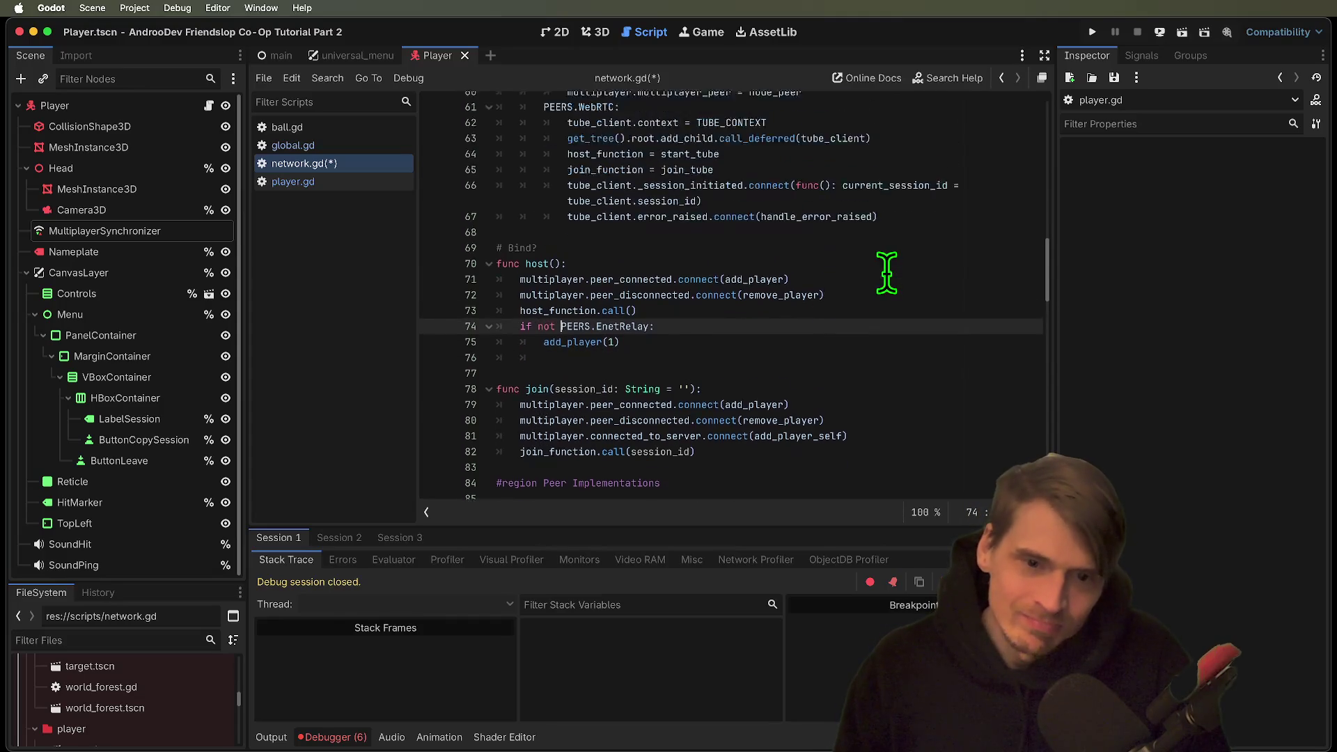
pyautogui.click(998, 139)
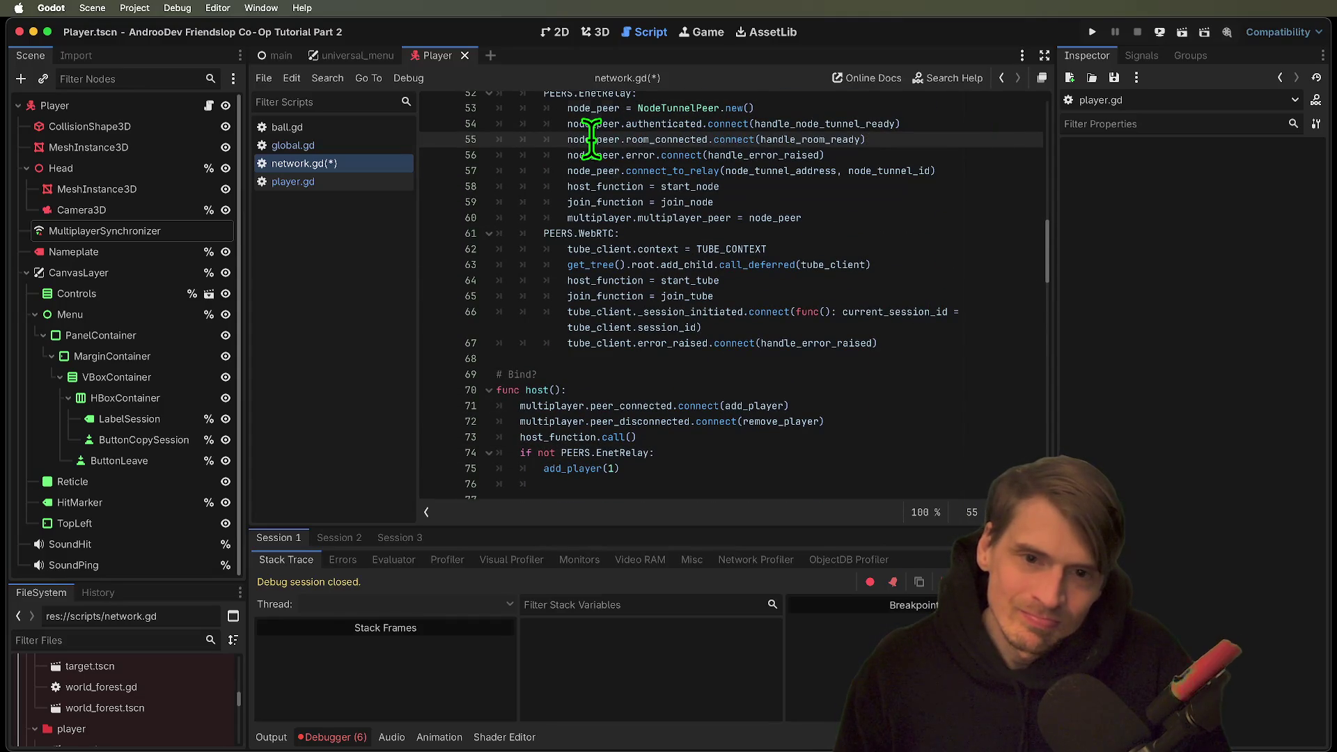
pyautogui.moveTo(566, 139); pyautogui.dragTo(708, 139)
pyautogui.click(789, 452)
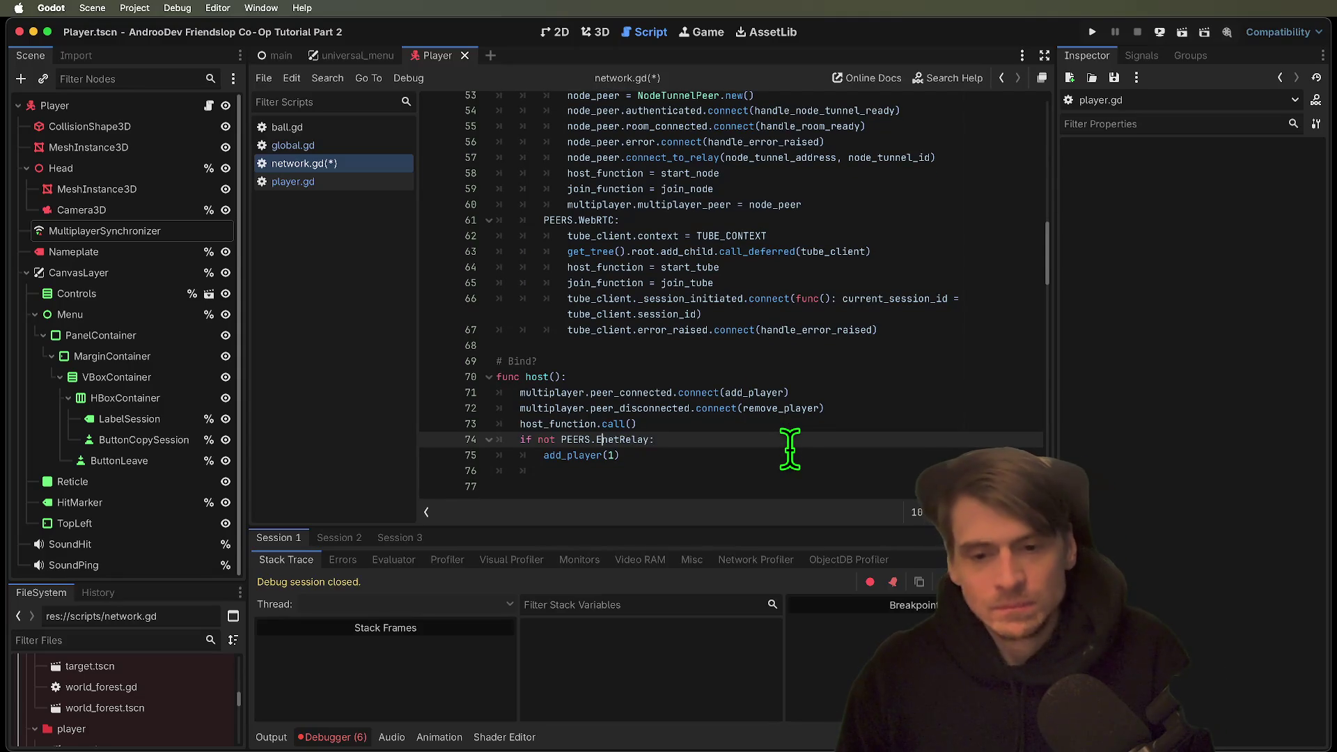
pyautogui.press('Down')
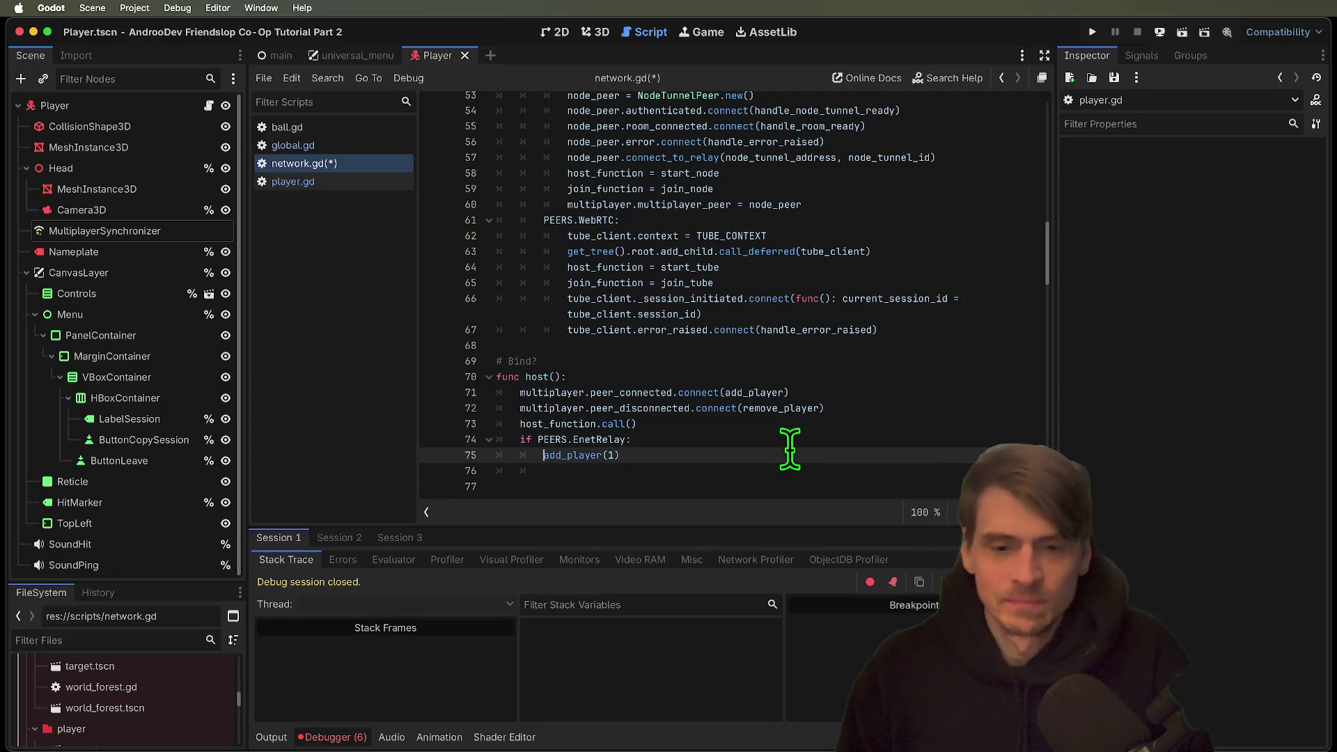
pyautogui.press('Down')
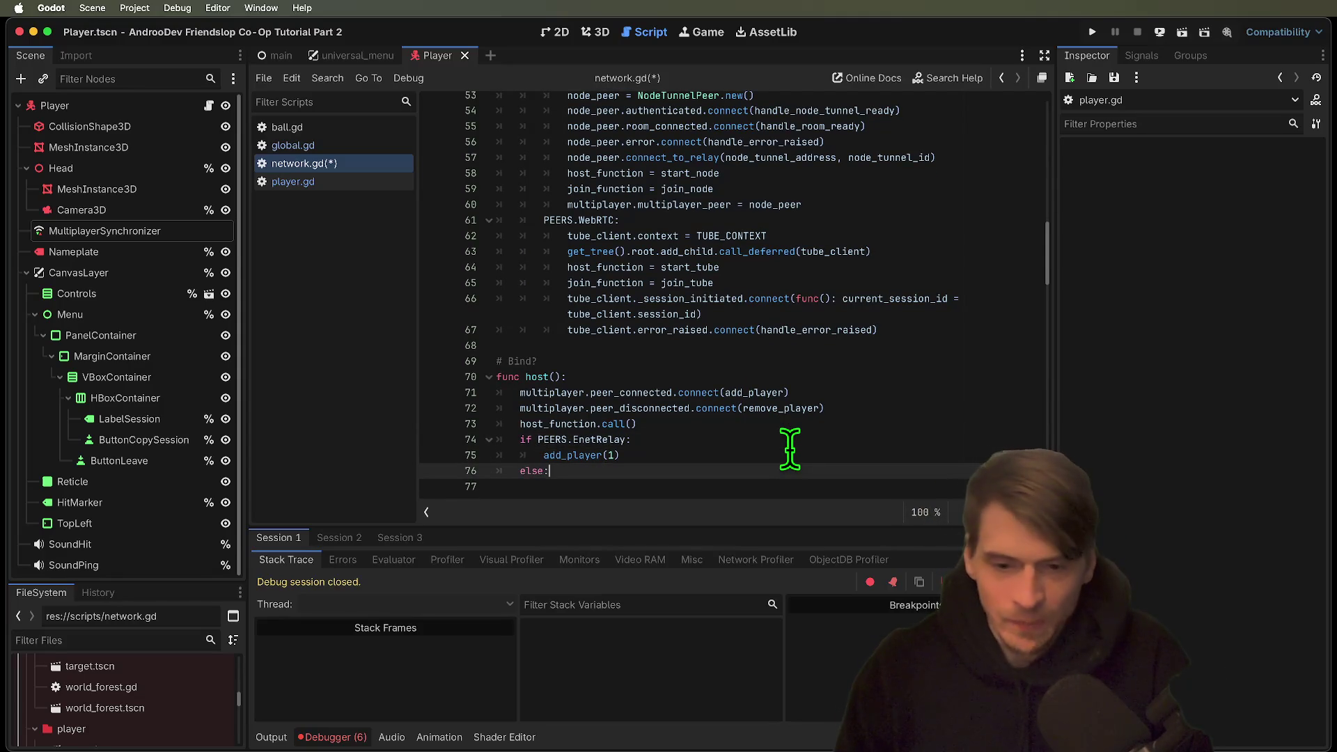
pyautogui.write(':')
pyautogui.press('Up')
pyautogui.press('Return')
pyautogui.press('Up')
pyautogui.press('Tab')
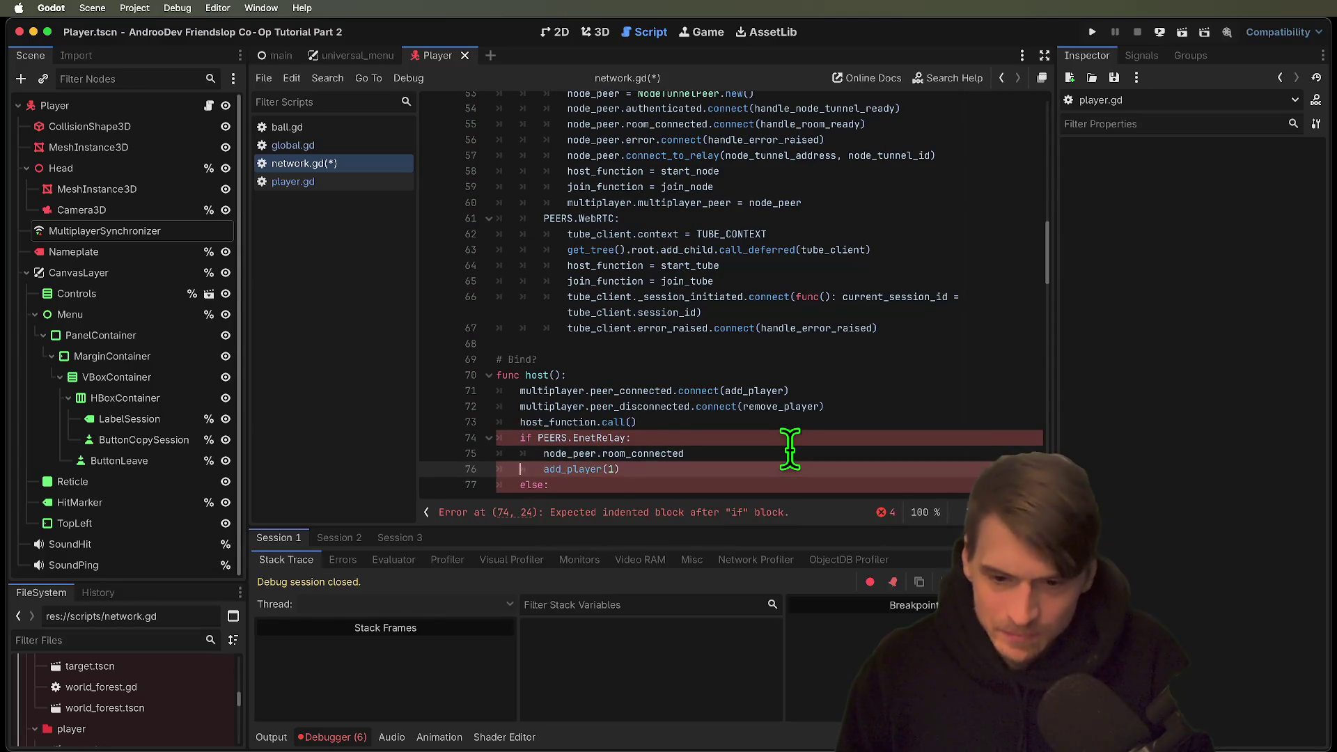
# Complete it as room_connected.connect(add_player_self) and move add_player(1) under an else branch.
pyautogui.write('dd_pl')
pyautogui.press('Return')
pyautogui.press('Down')
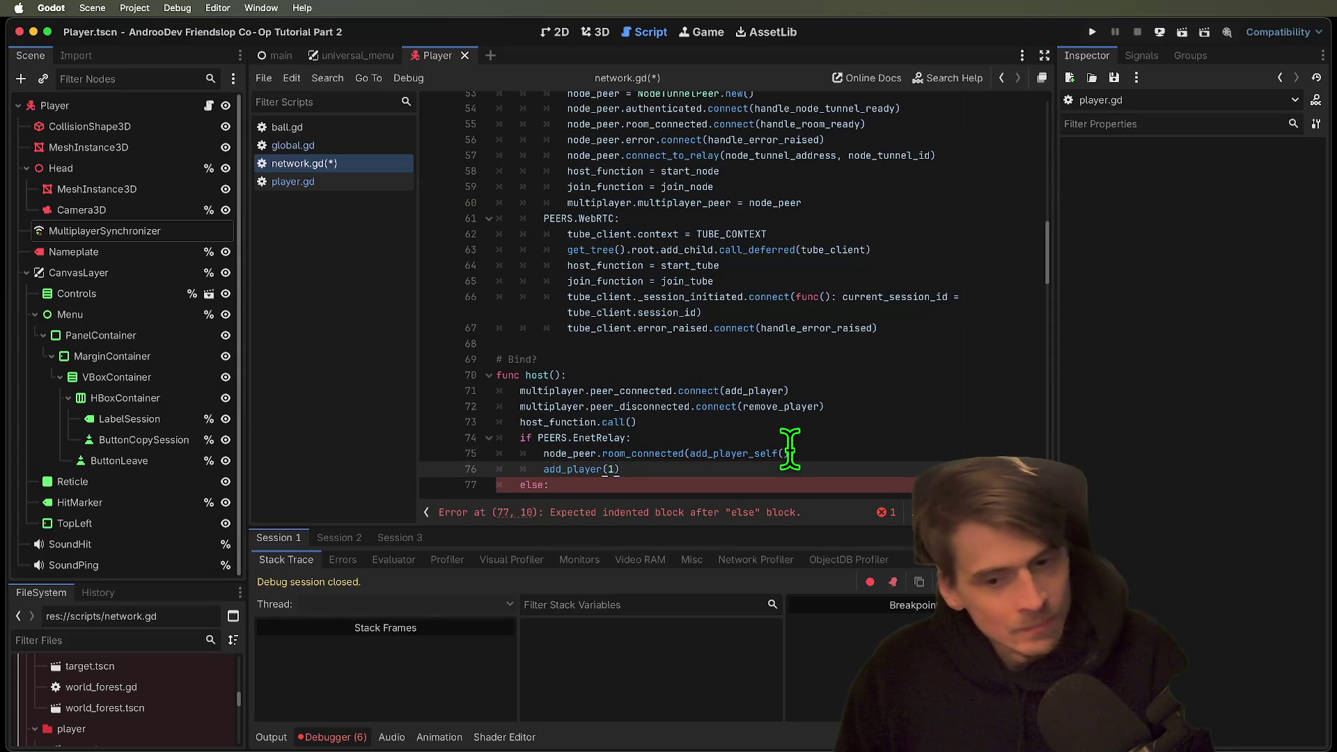
pyautogui.press('BackSpace')
pyautogui.hotkey('alt', 'Down')
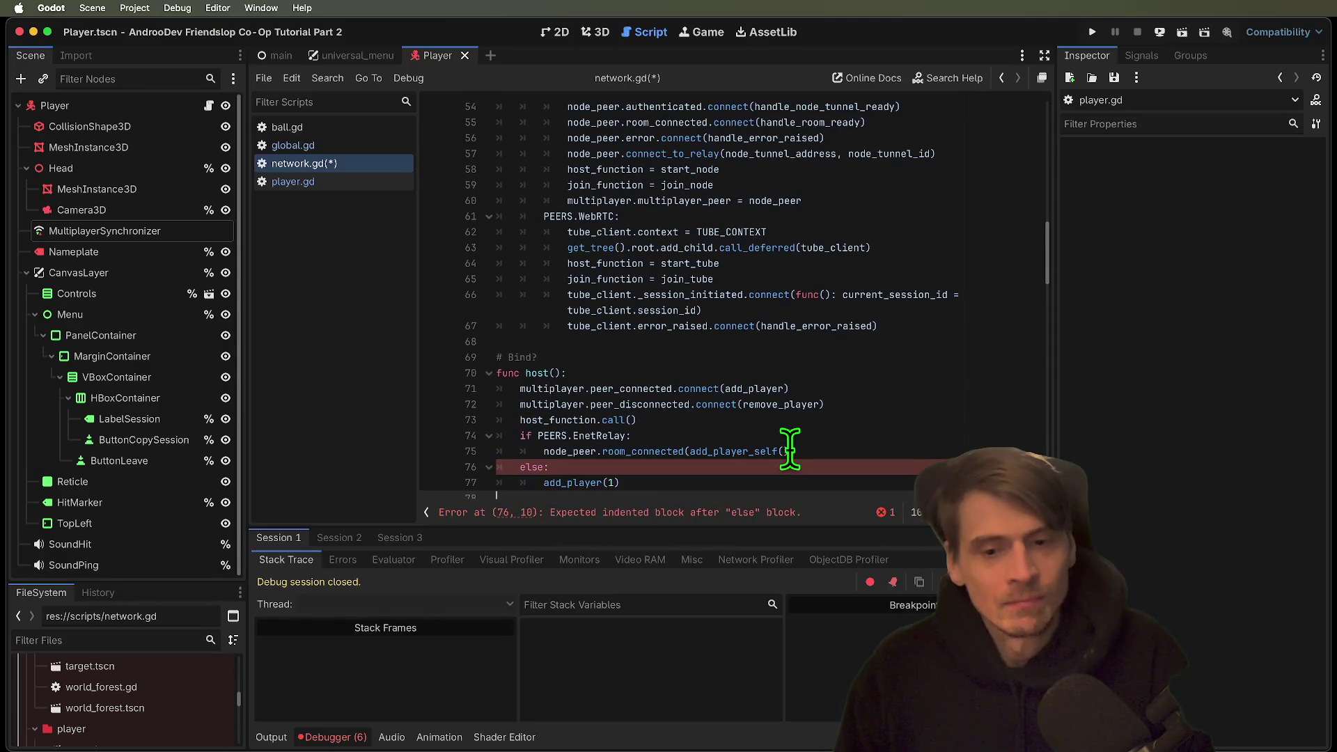
pyautogui.click(789, 449)
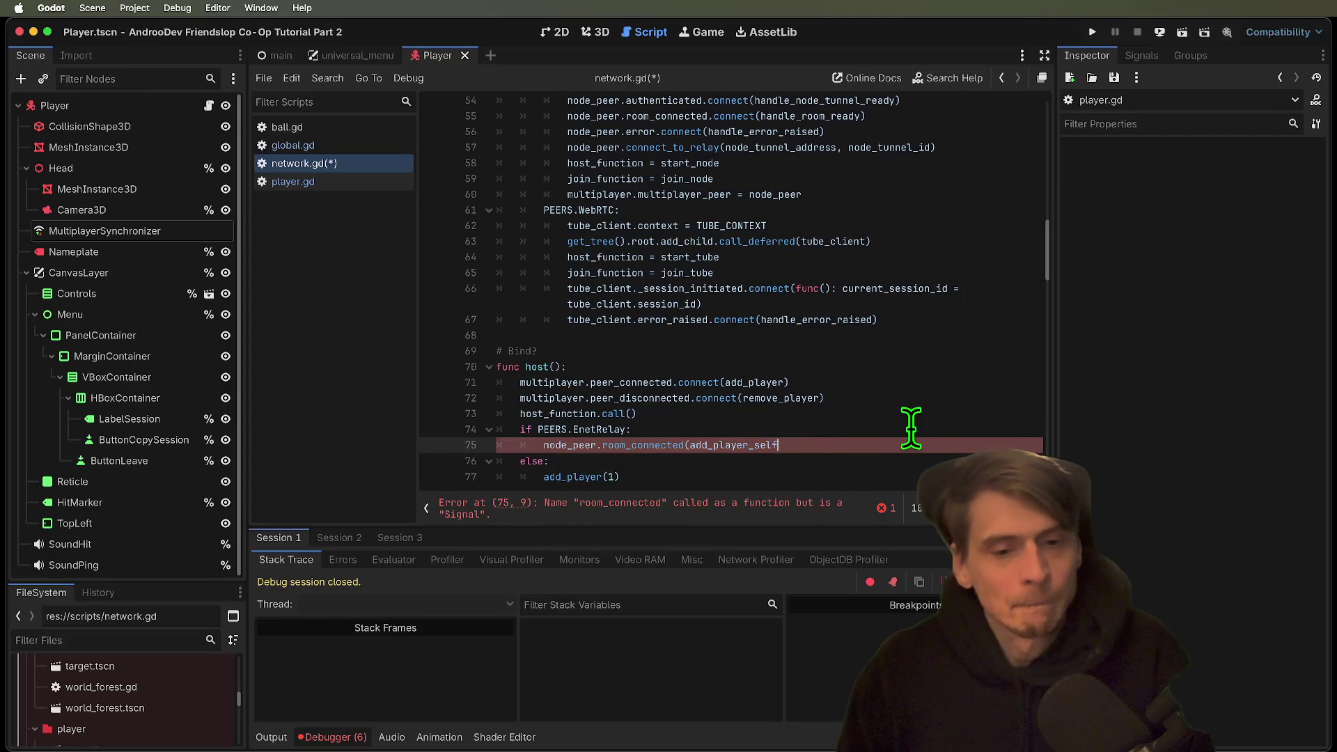
pyautogui.write(')')
pyautogui.scroll(-5, 898, 480)
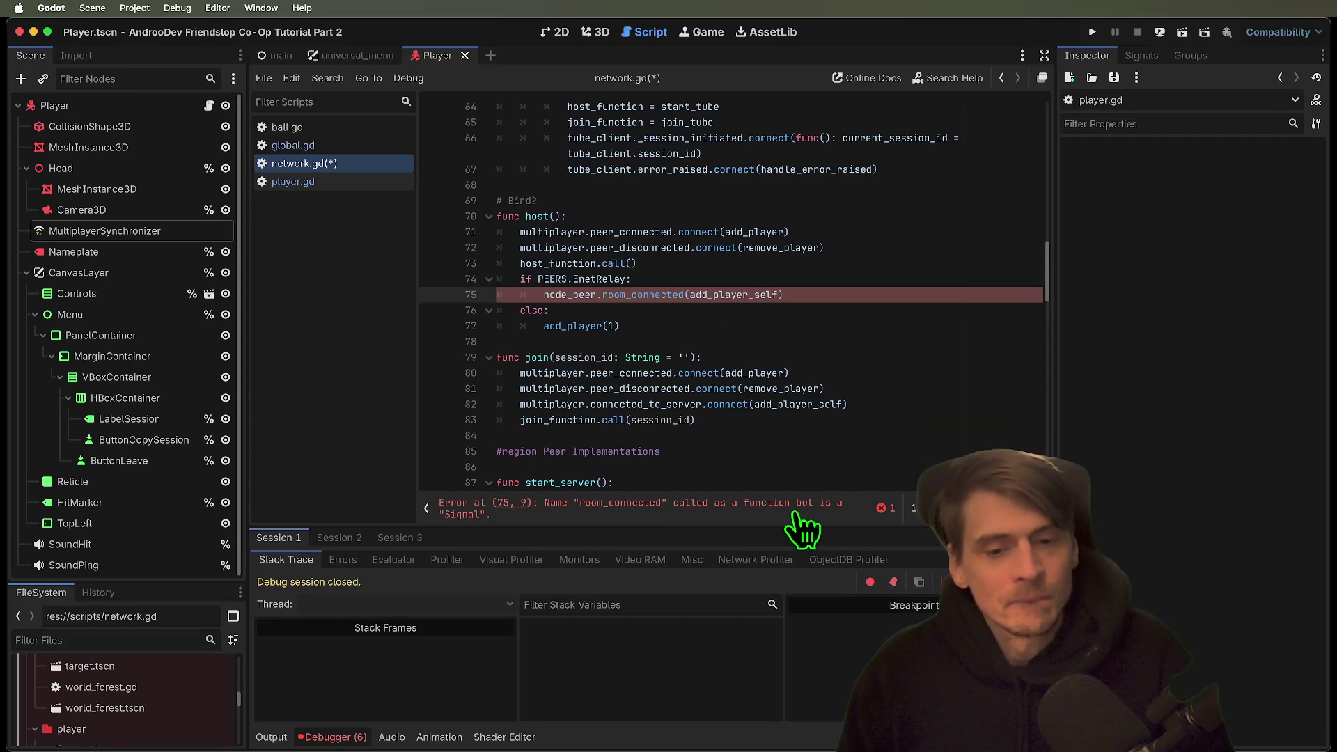
pyautogui.write('.c')
pyautogui.write('onnect')
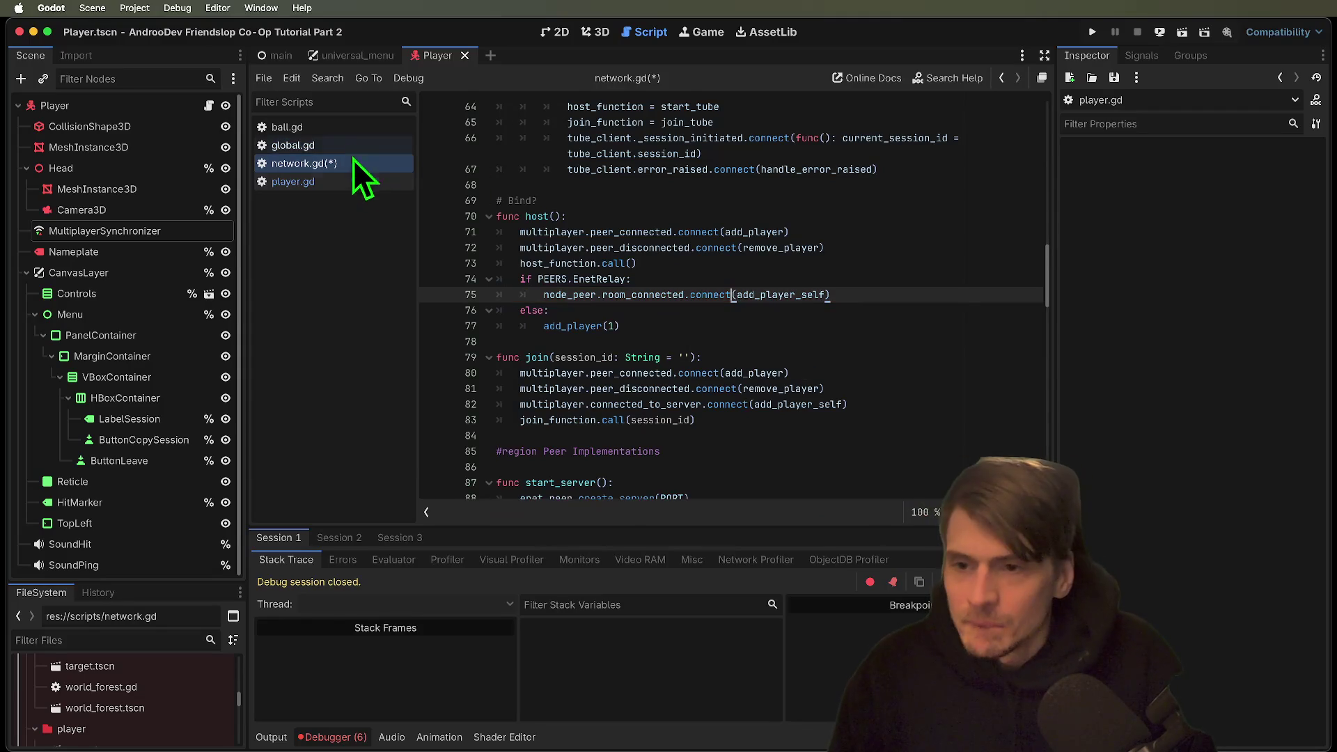
# Delete the if/else block from _enter_tree in player.gd.
pyautogui.click(352, 179)
pyautogui.moveTo(865, 313); pyautogui.dragTo(883, 346)
pyautogui.press('BackSpace')
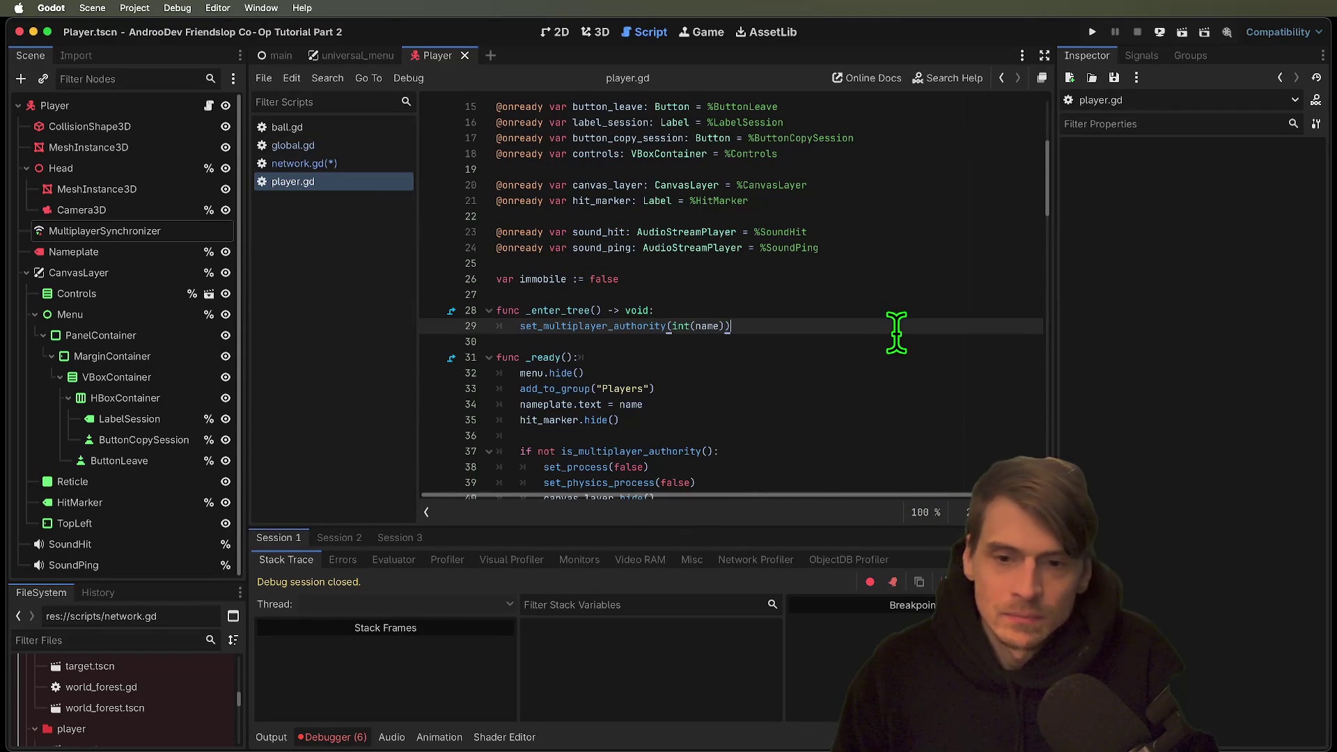
# Return to network.gd and run the project with Cmd+B.
pyautogui.click(292, 164)
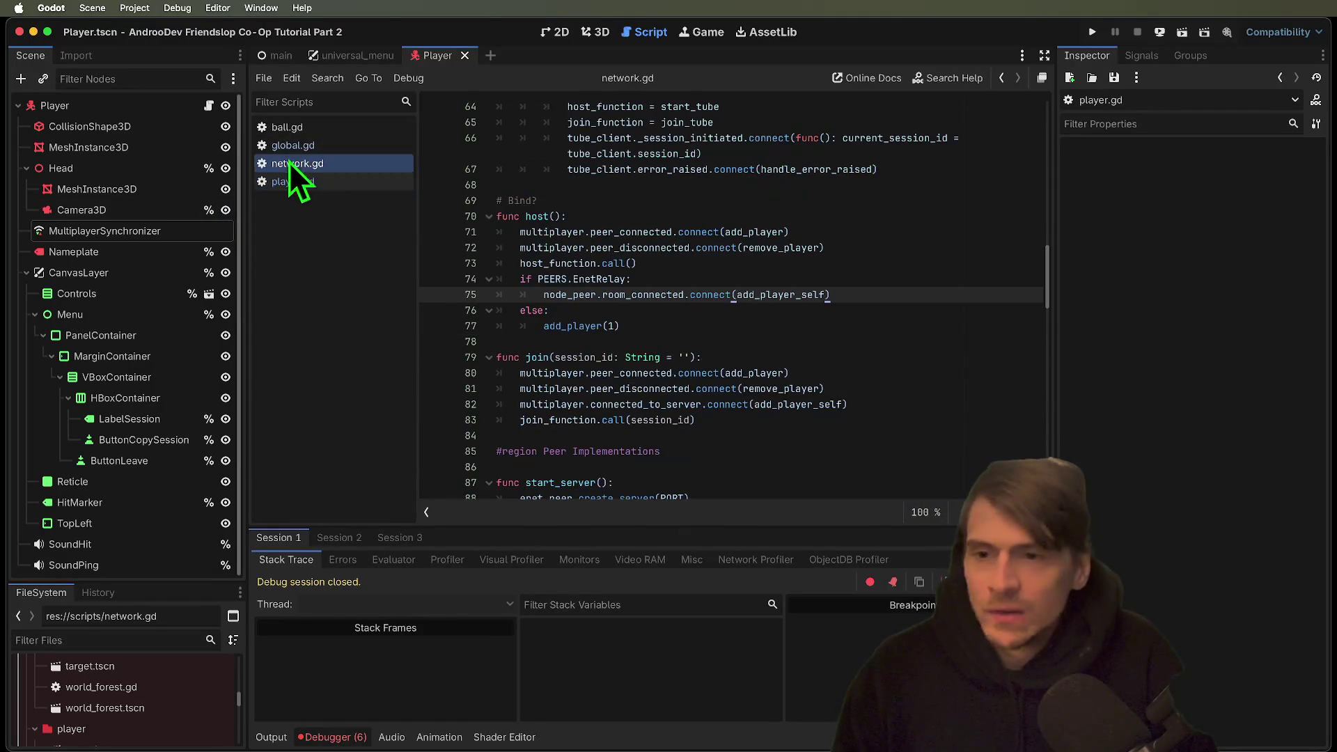
pyautogui.click(939, 342)
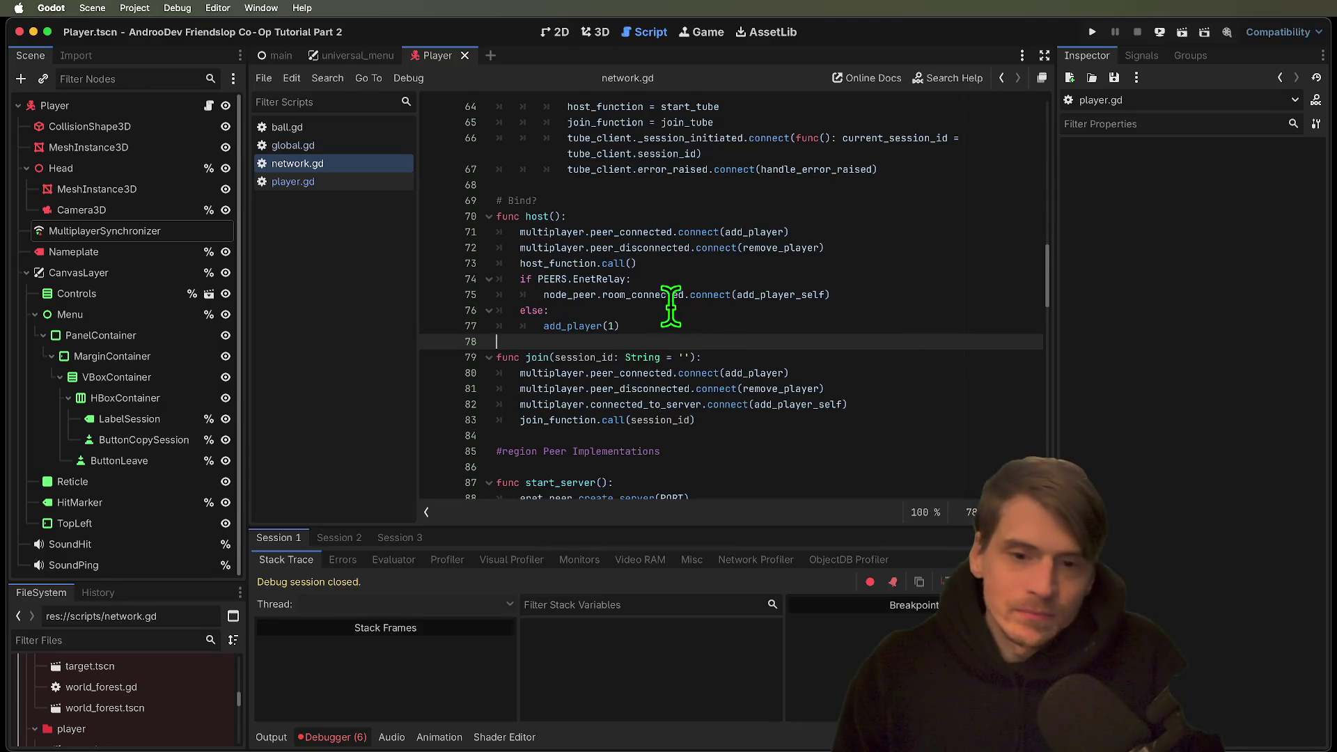
pyautogui.press('super+b')
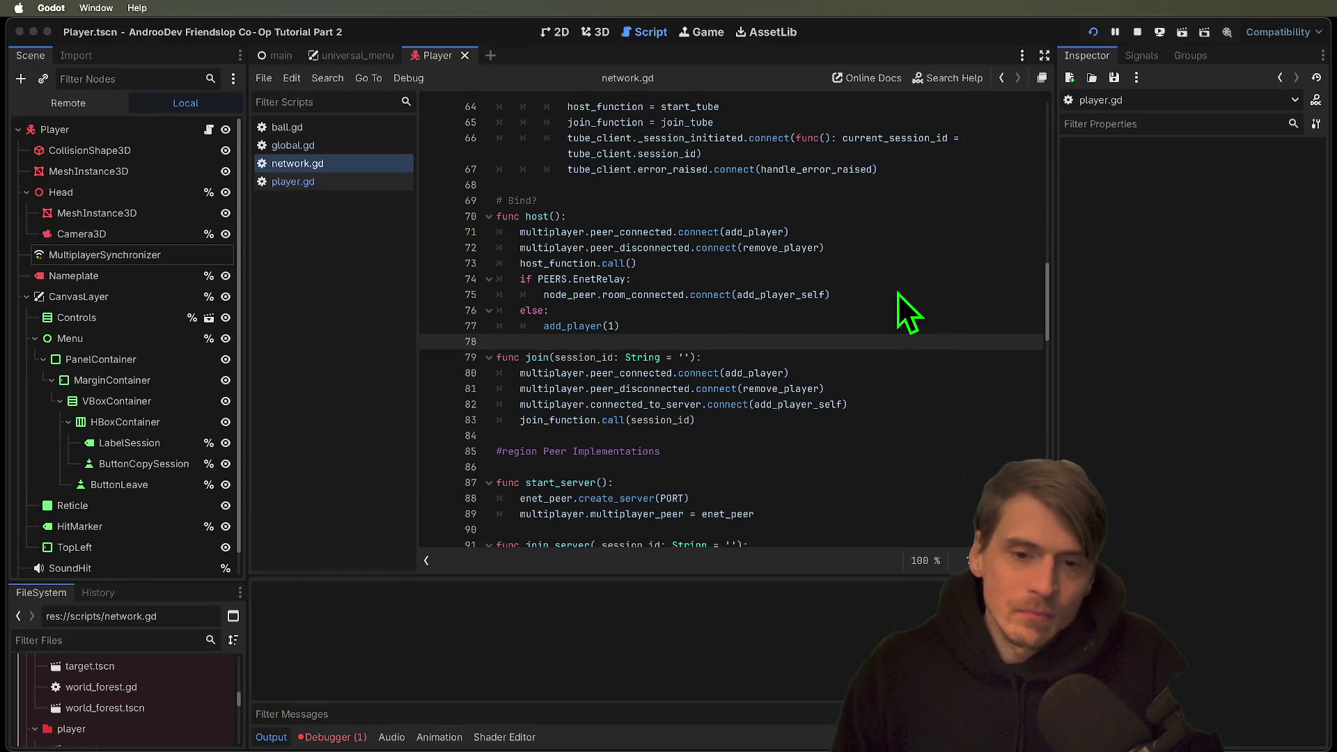
# Stop the game and change the host() condition to peer_selected == PEERS.EnetRelay.
pyautogui.click(1137, 32)
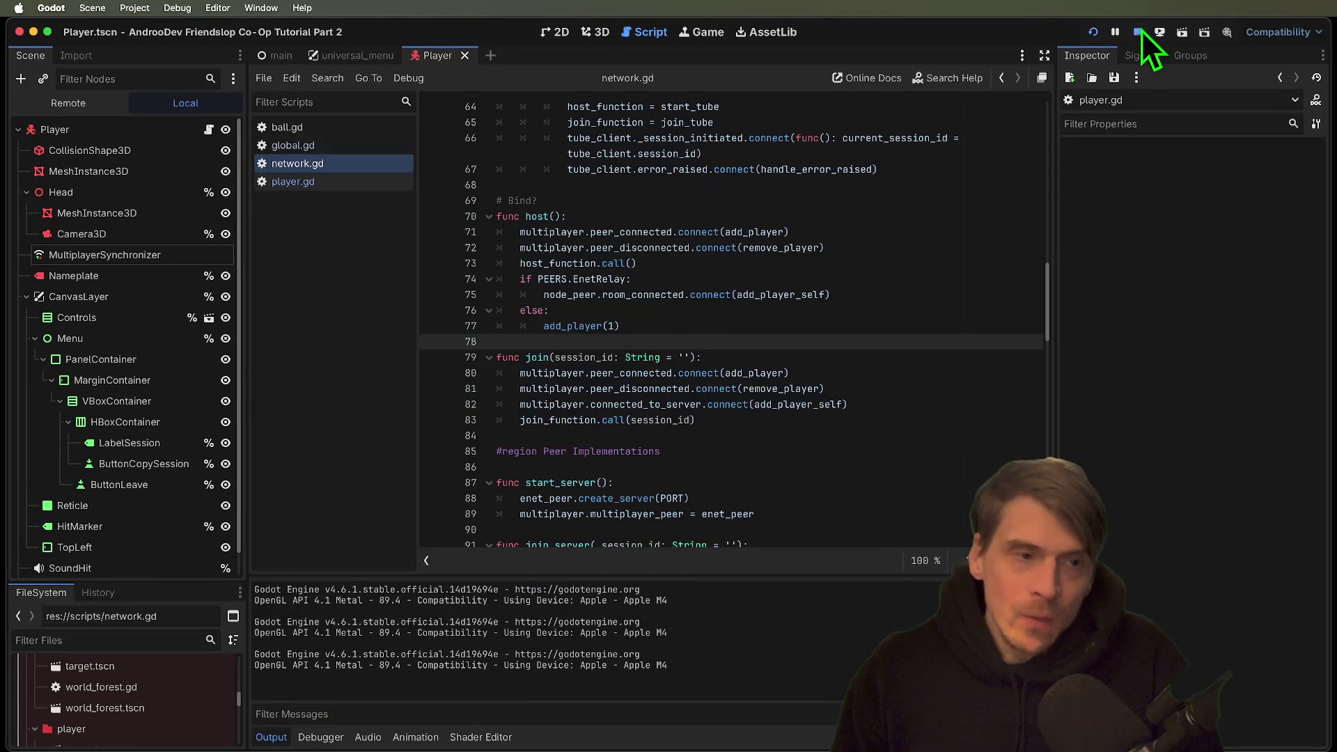
pyautogui.click(537, 278)
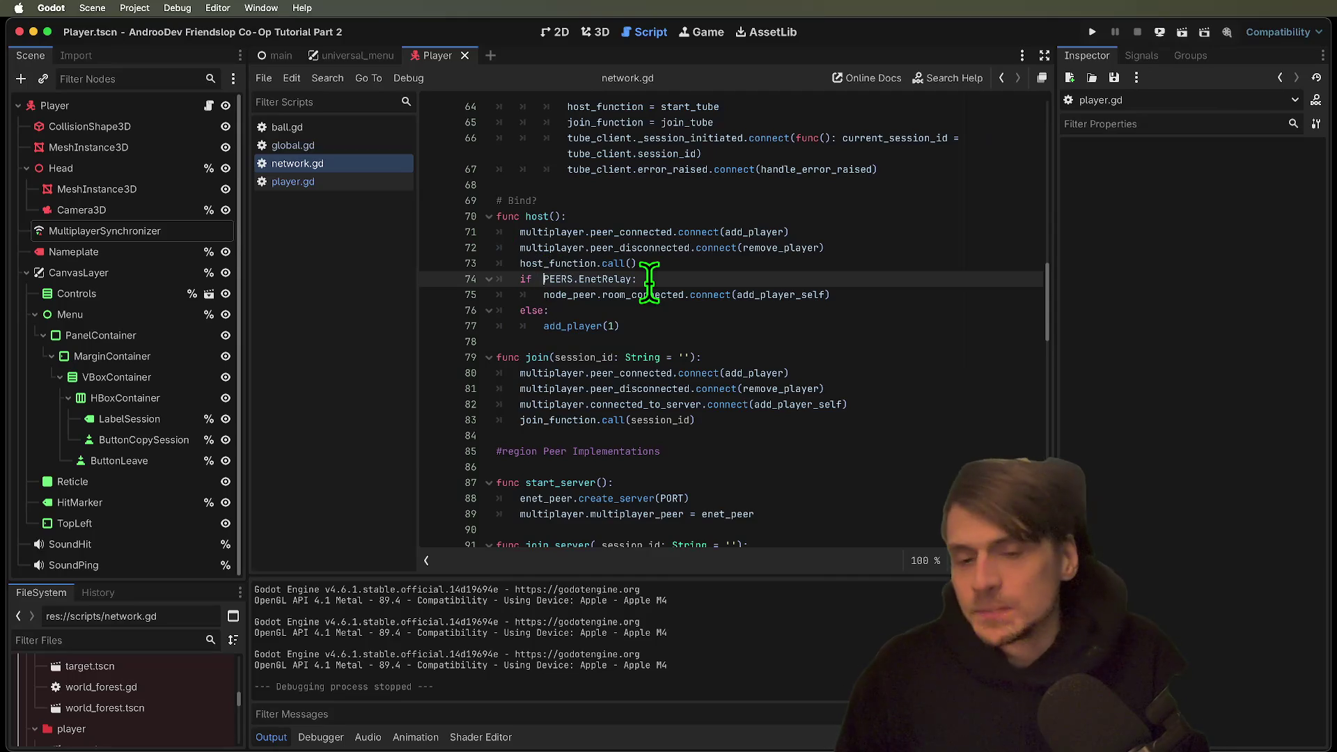
pyautogui.write('sele')
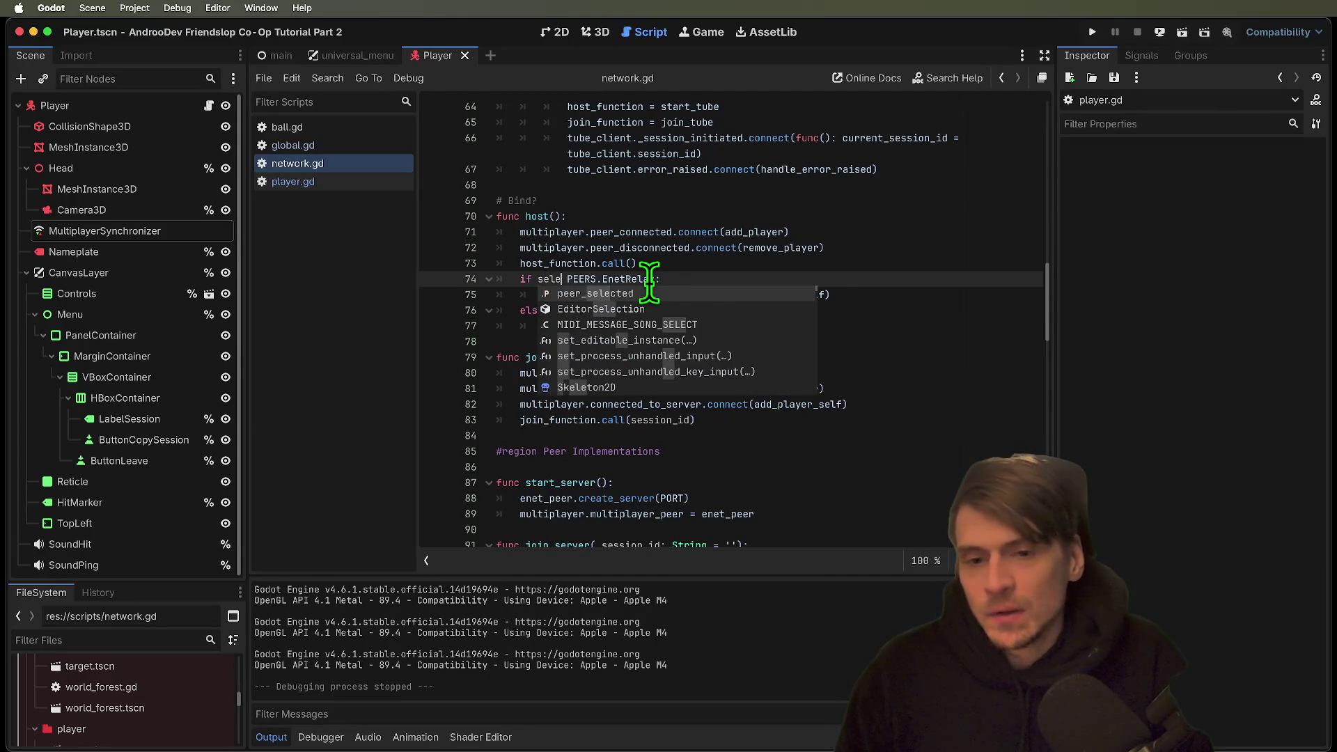
pyautogui.press('BackSpace')
pyautogui.write('p')
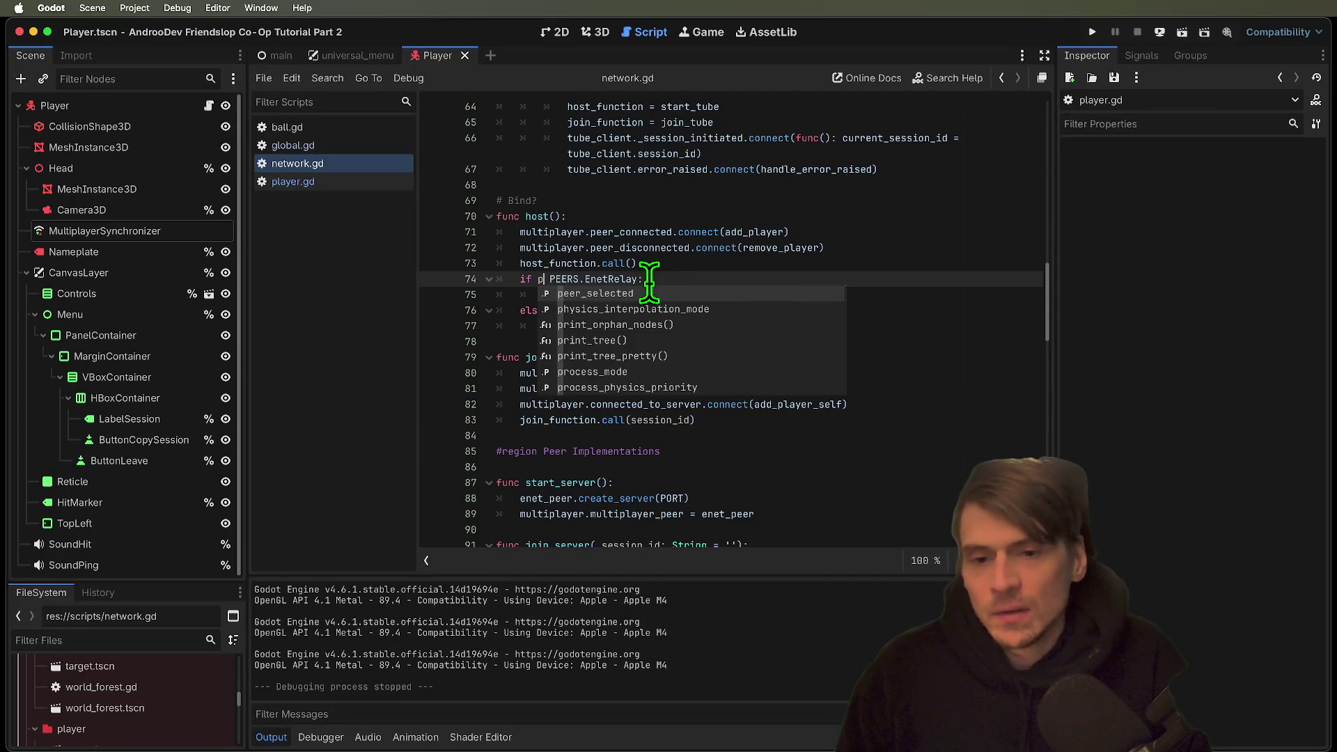
pyautogui.press('Return')
# Run the project, host an EnetRelay game in the first instance, then stop all instances.
pyautogui.press('super+b')
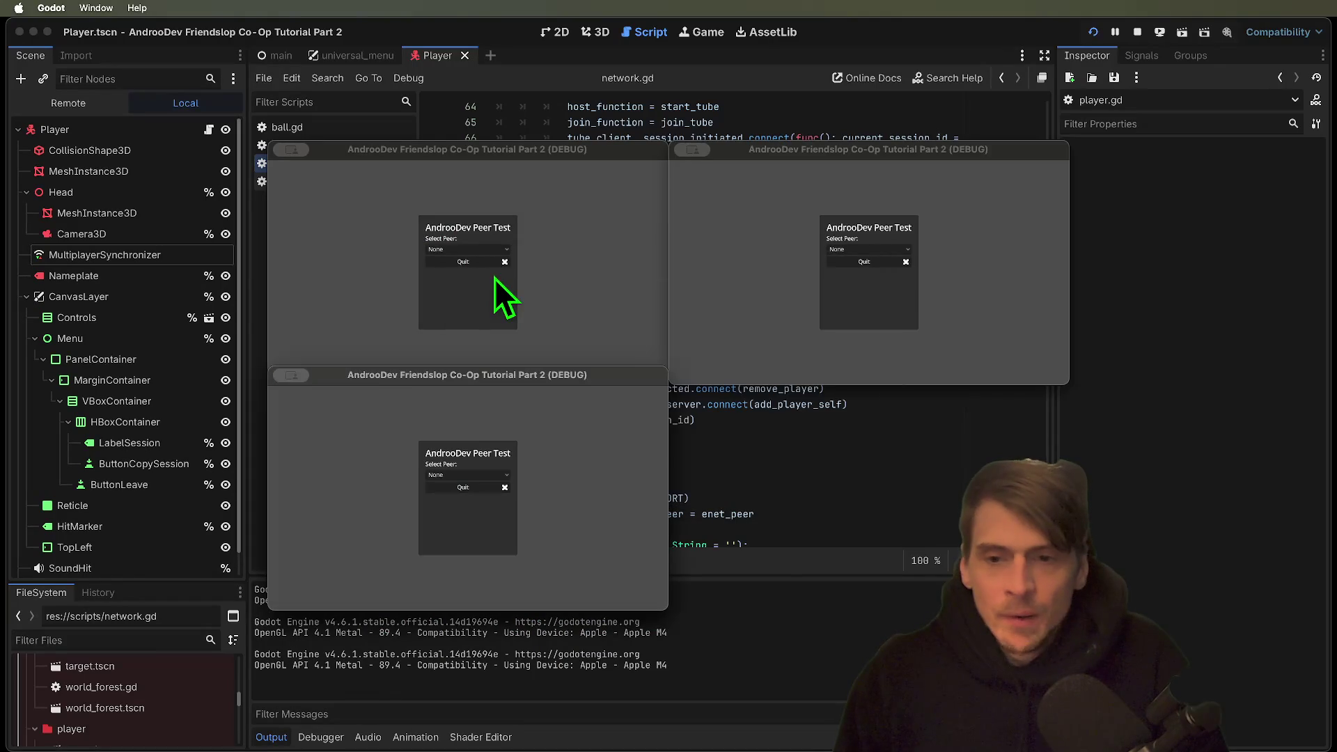
pyautogui.click(497, 252)
pyautogui.click(491, 282)
pyautogui.click(474, 319)
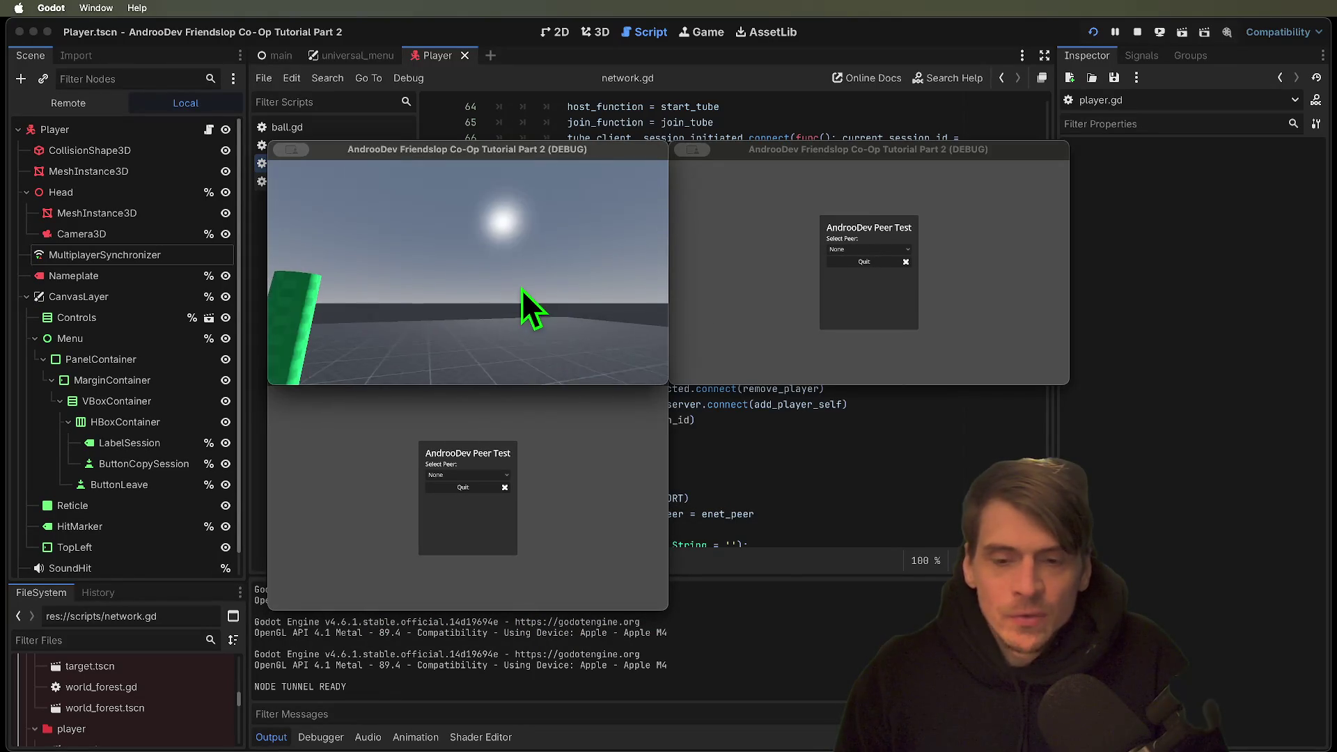
pyautogui.click(504, 524)
pyautogui.press('super+period')
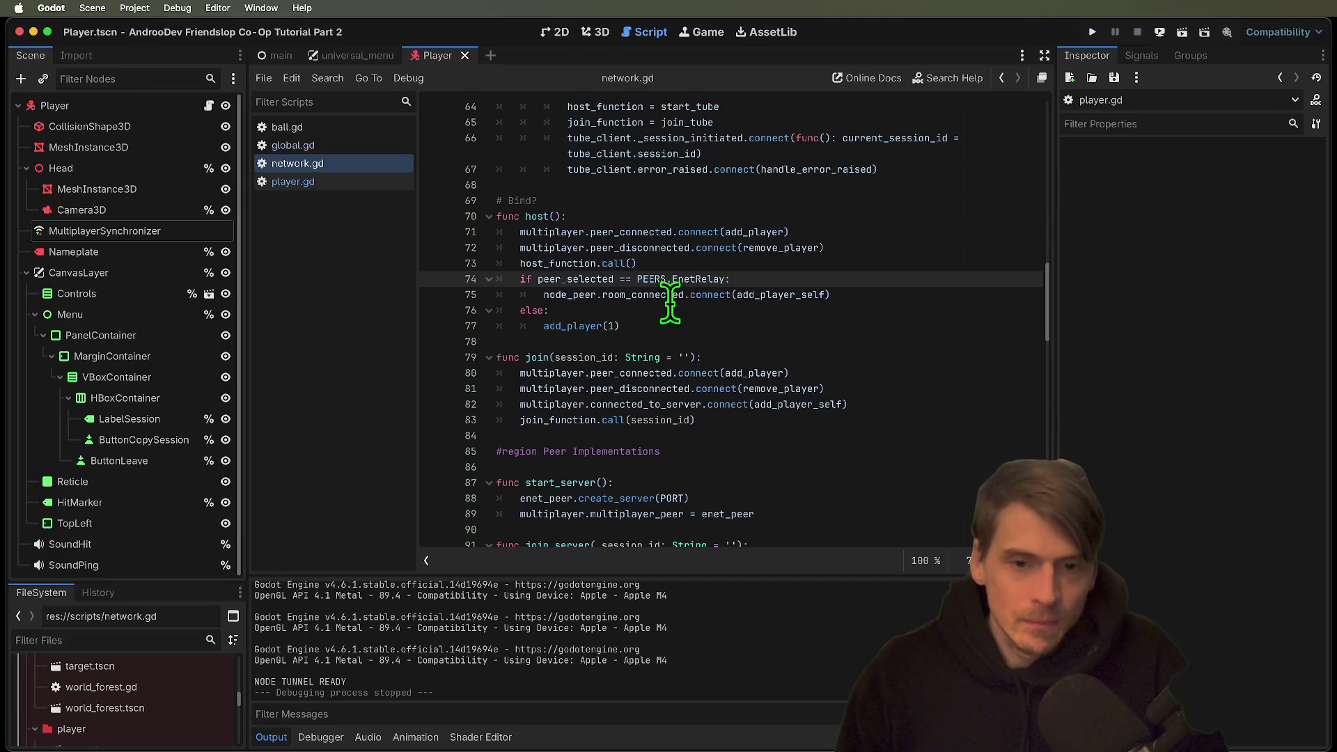
# Replace the add_player_self argument with 1, run, and stop the failing run.
pyautogui.click(821, 299)
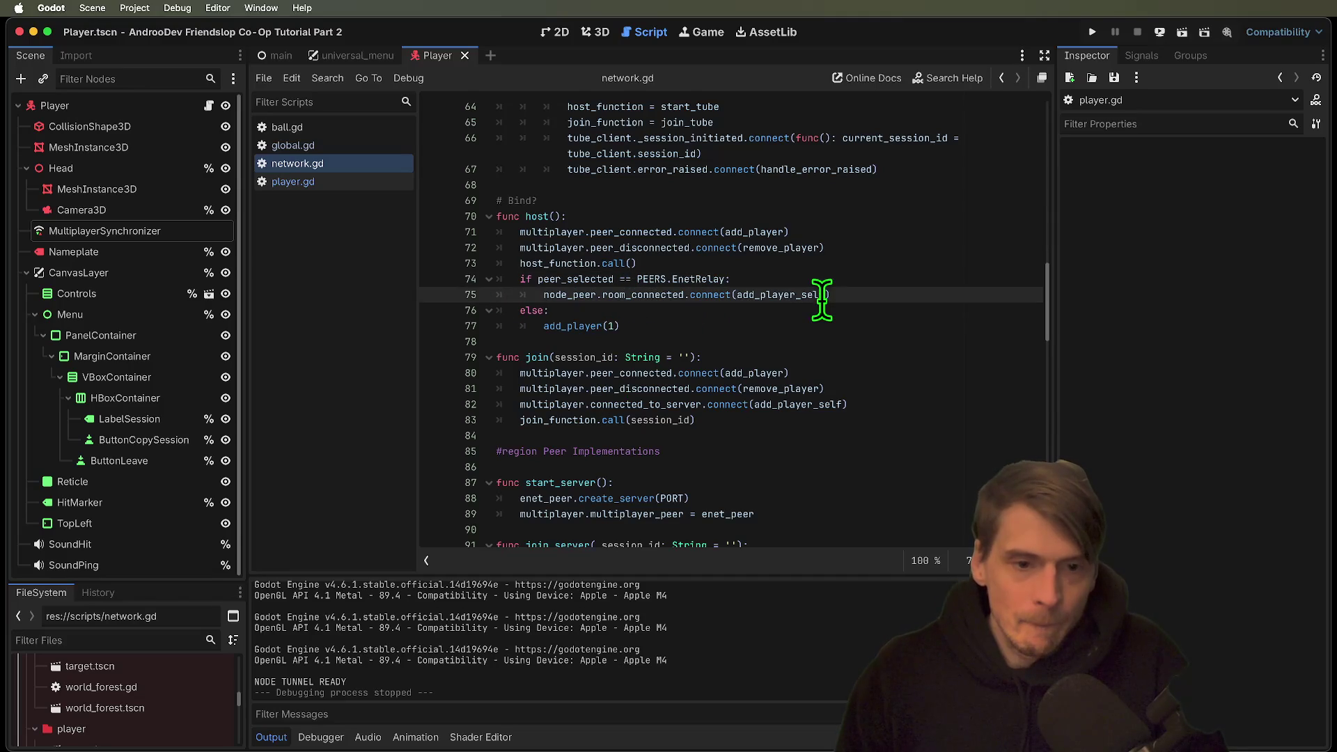
pyautogui.doubleClick(763, 294)
pyautogui.write('1')
pyautogui.press('super+b')
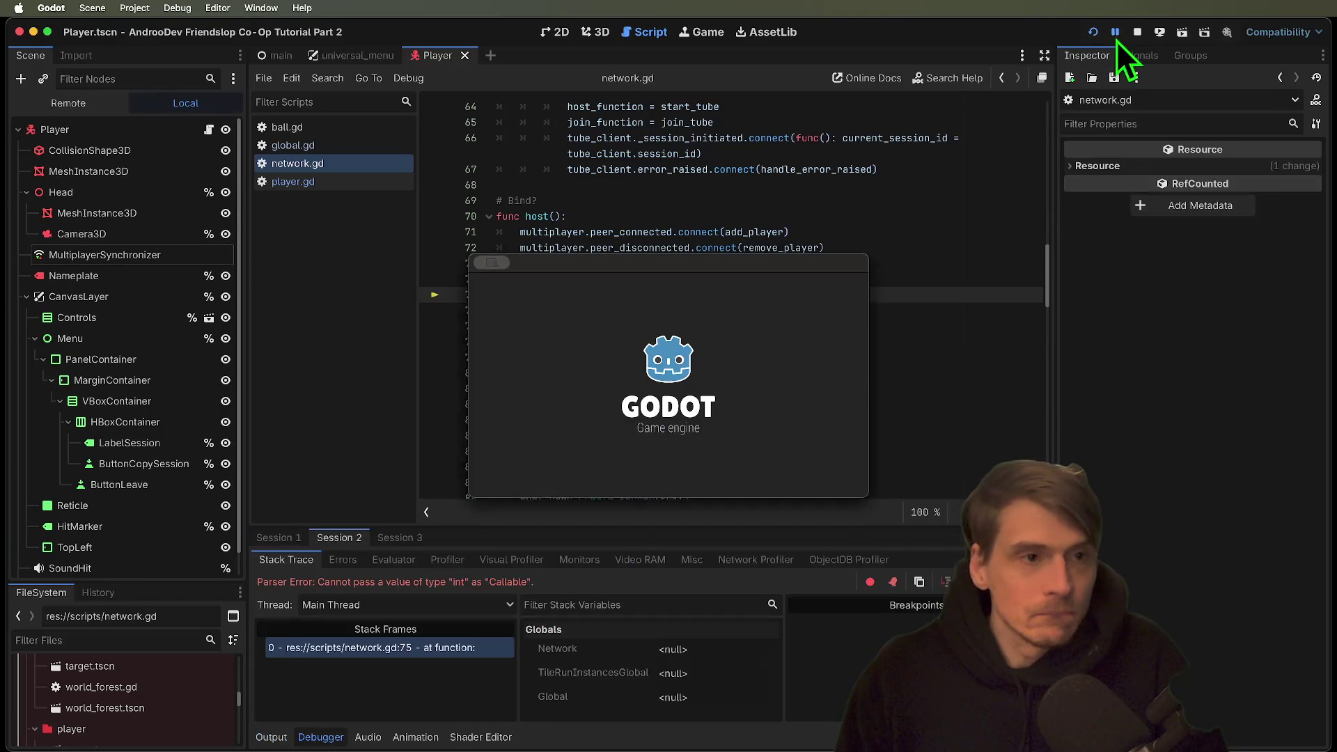
pyautogui.click(1135, 35)
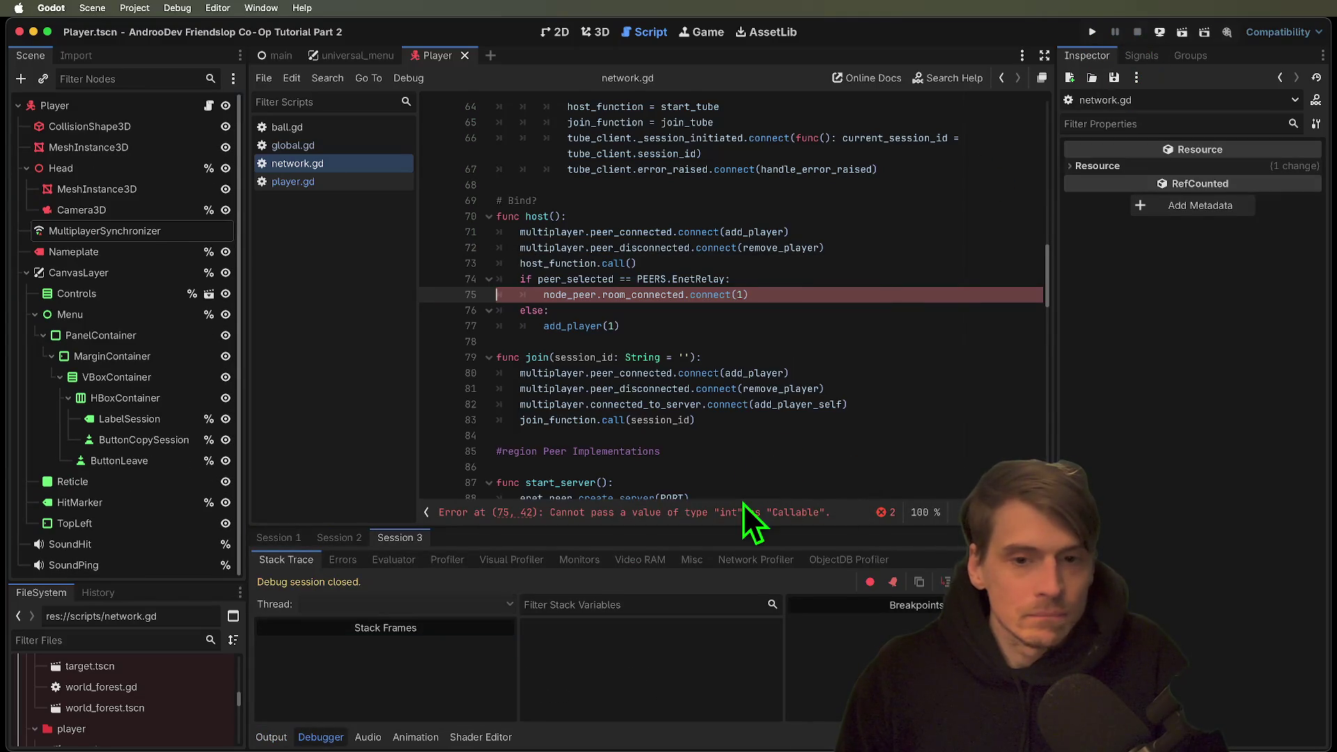
# Make line 75 connect room_connected to func(): add_player(1), save network.gd, and run it.
pyautogui.press('super+z')
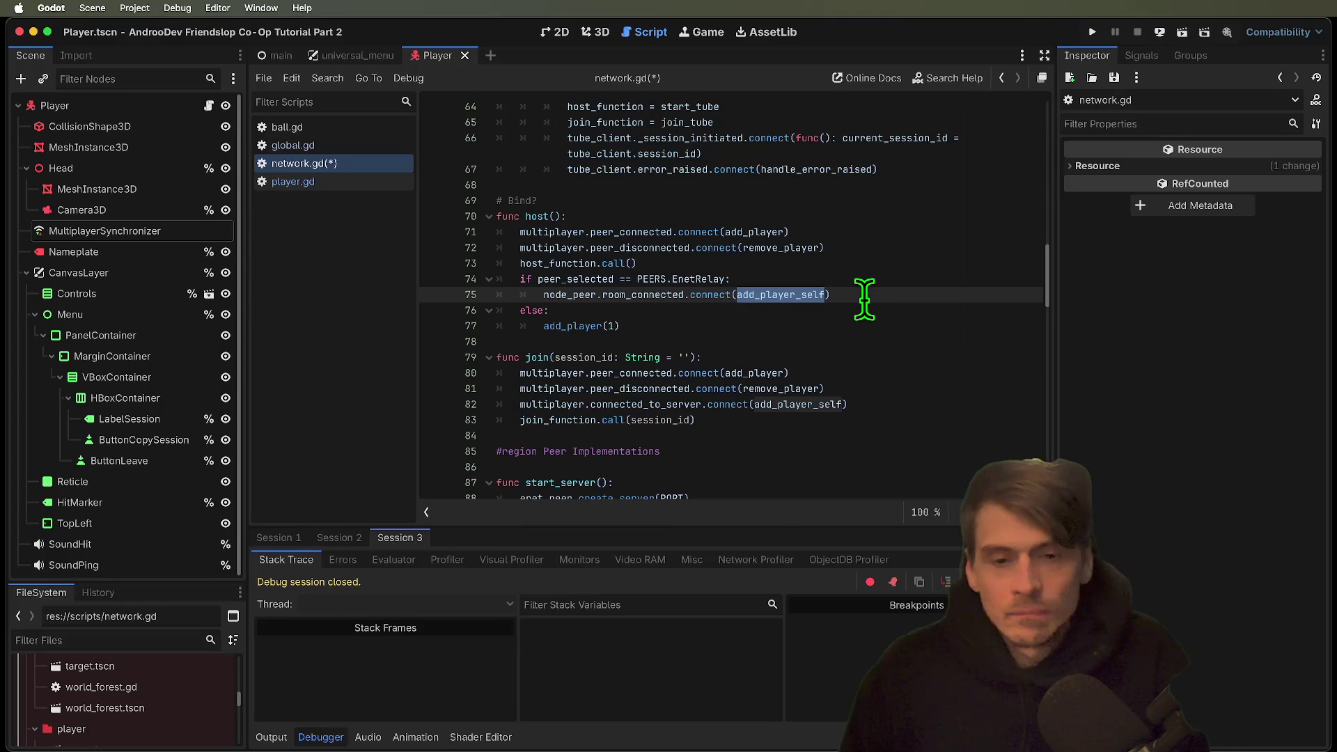
pyautogui.write('func(')
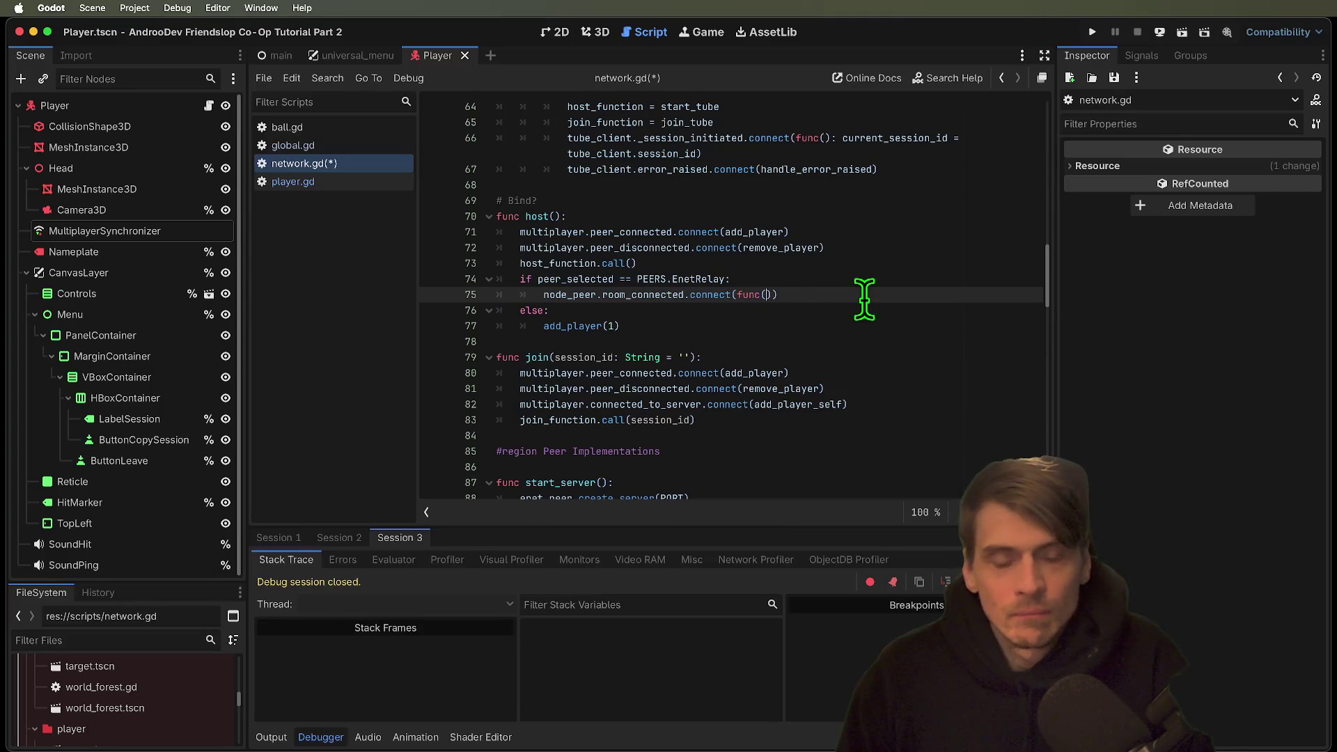
pyautogui.write('): ')
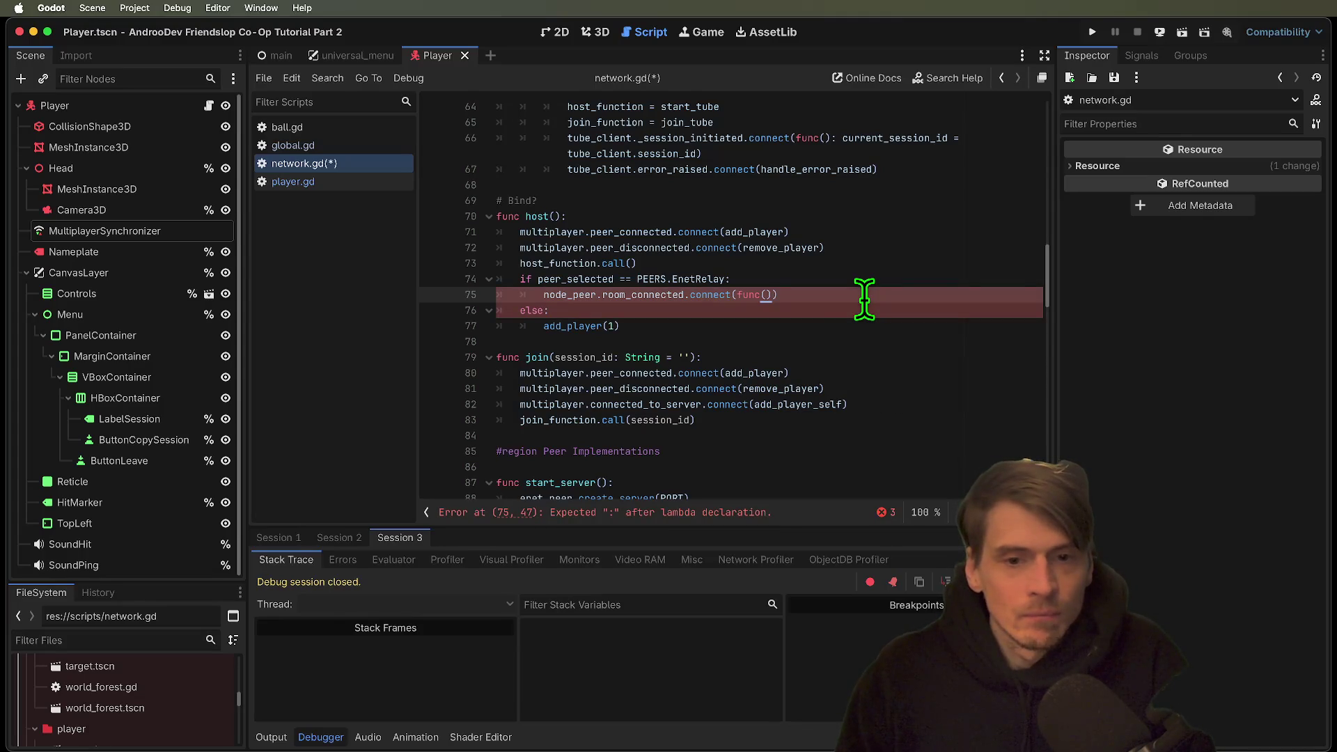
pyautogui.write('add_')
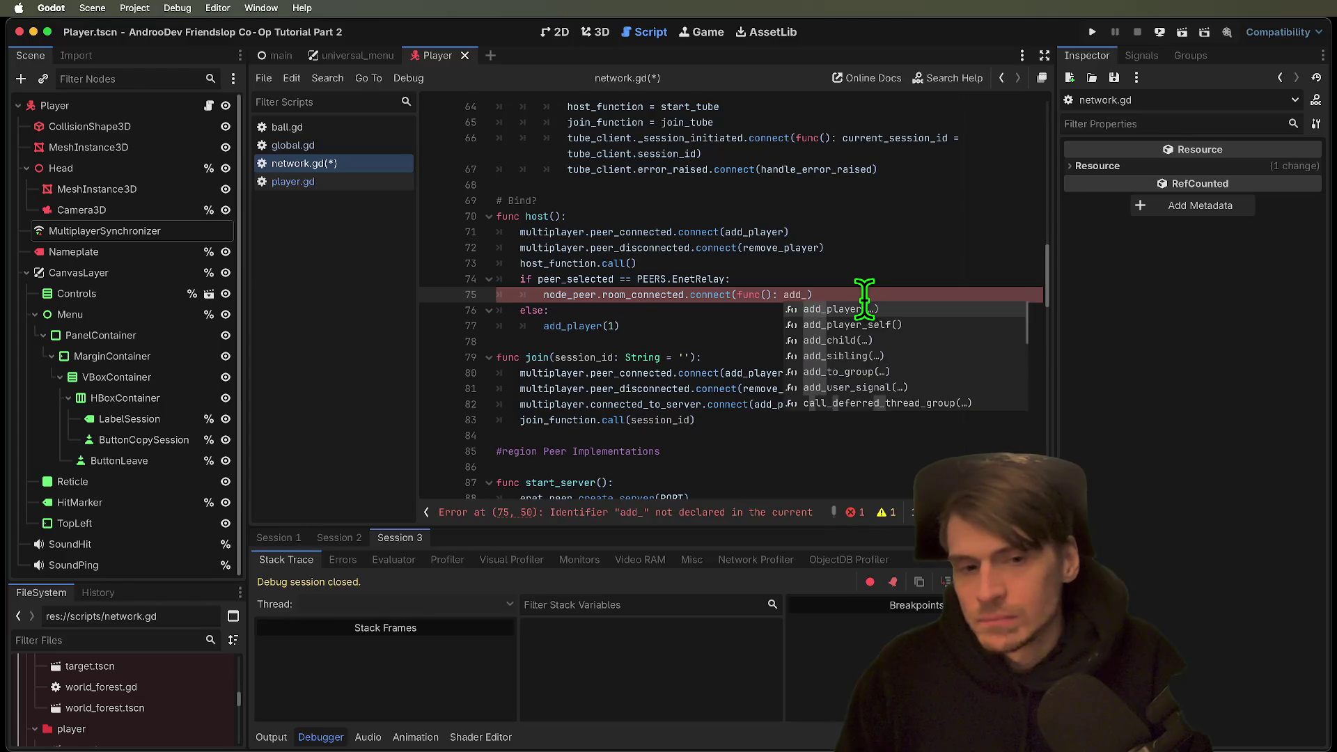
pyautogui.press('Return')
pyautogui.write('1')
pyautogui.press('super+s')
pyautogui.press('super+b')
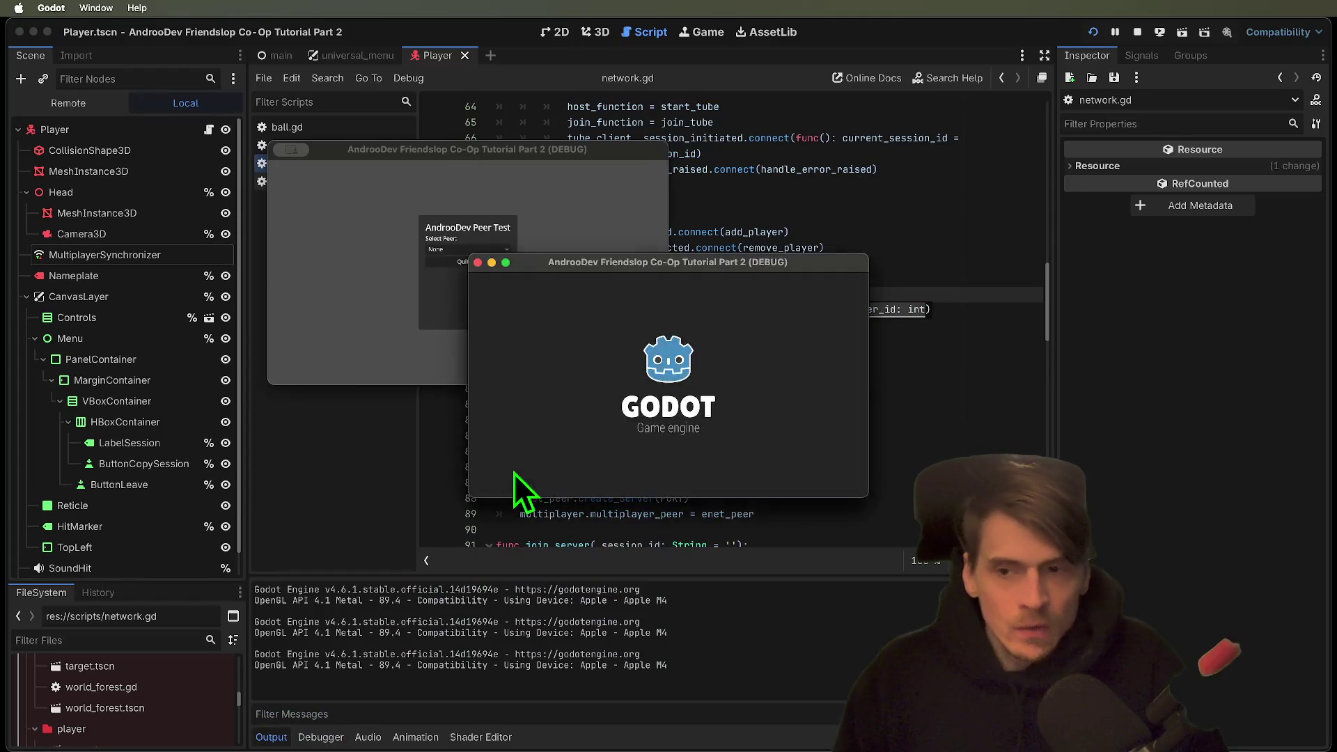
# Create an EnetRelay session in the first debug window and join it from the bottom window.
pyautogui.click(495, 253)
pyautogui.click(494, 252)
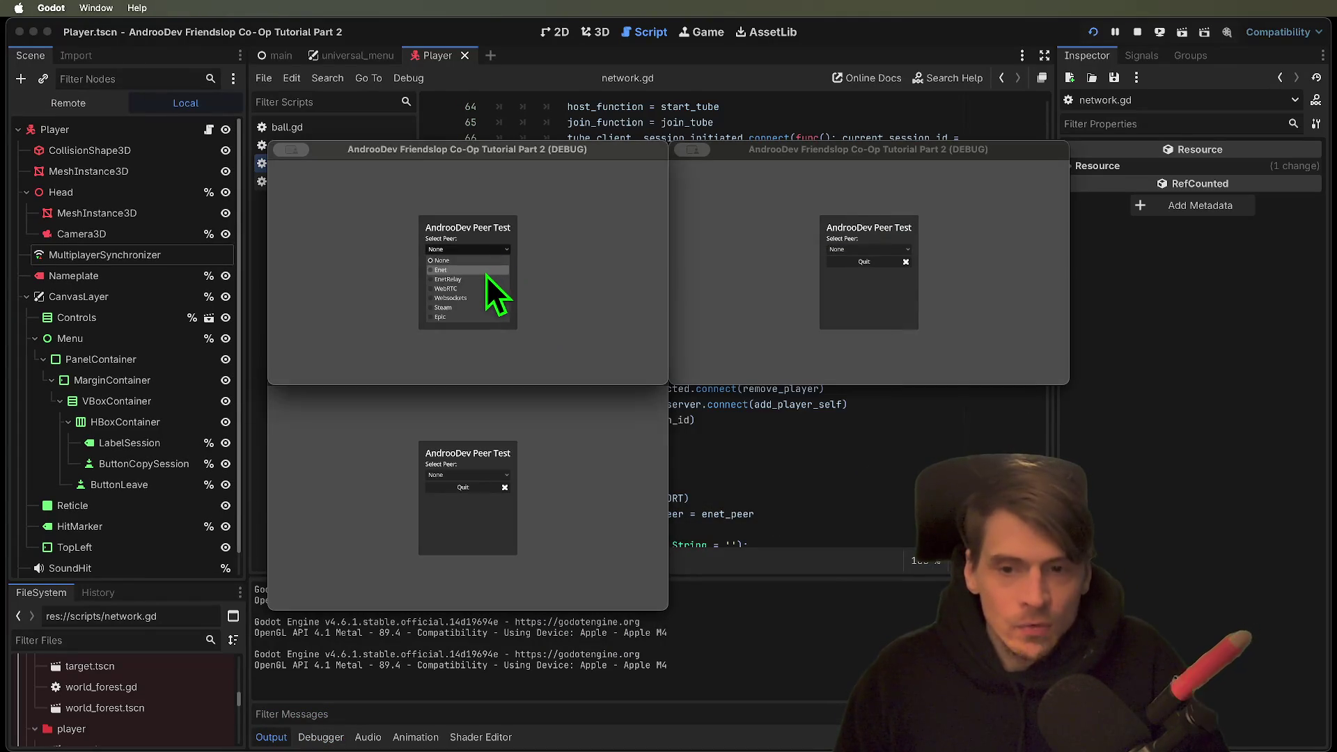
pyautogui.click(479, 279)
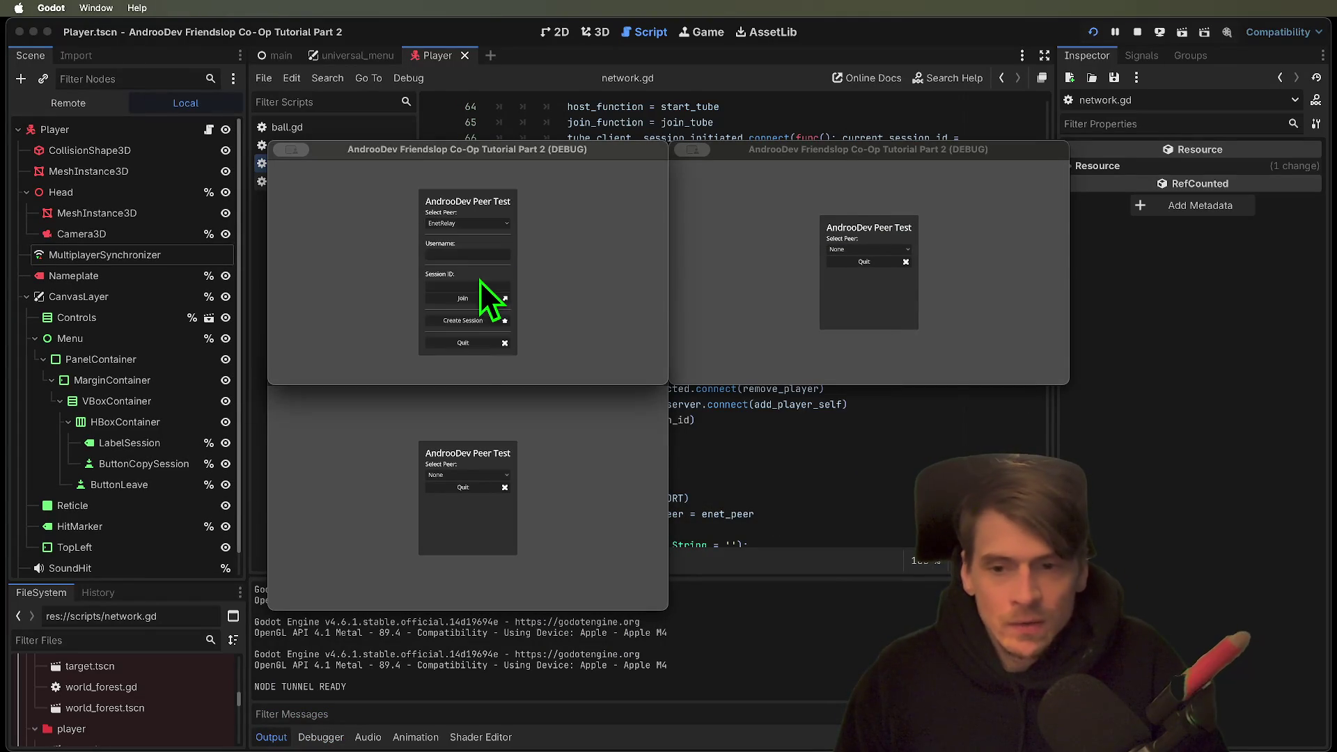
pyautogui.click(468, 320)
pyautogui.click(458, 498)
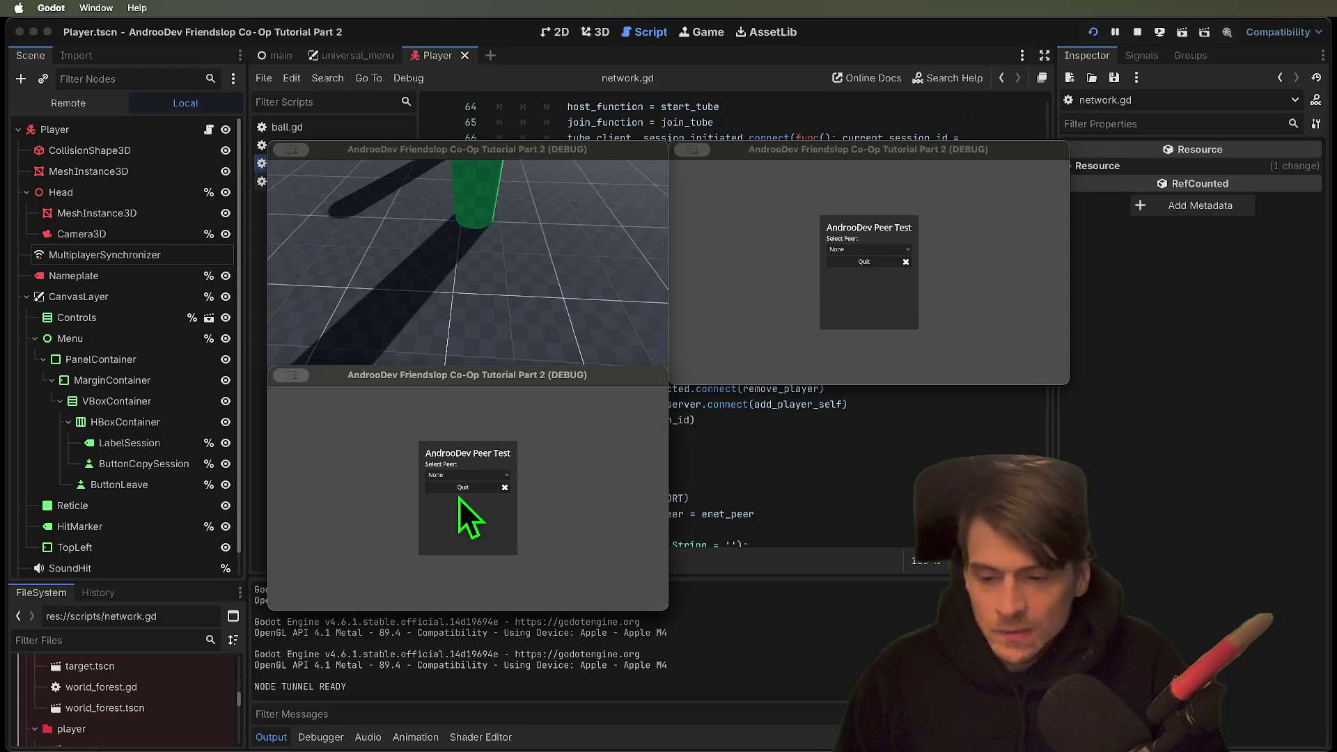
pyautogui.click(463, 475)
pyautogui.click(461, 507)
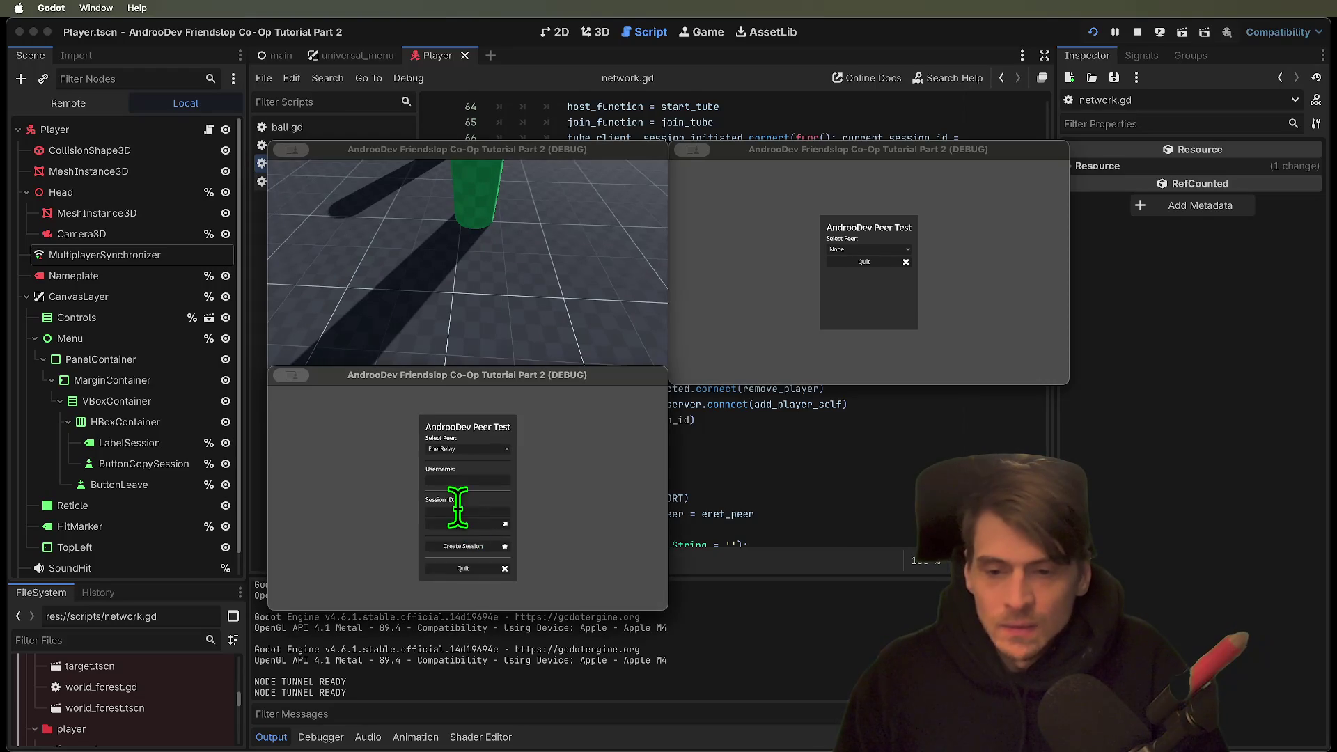
pyautogui.click(466, 524)
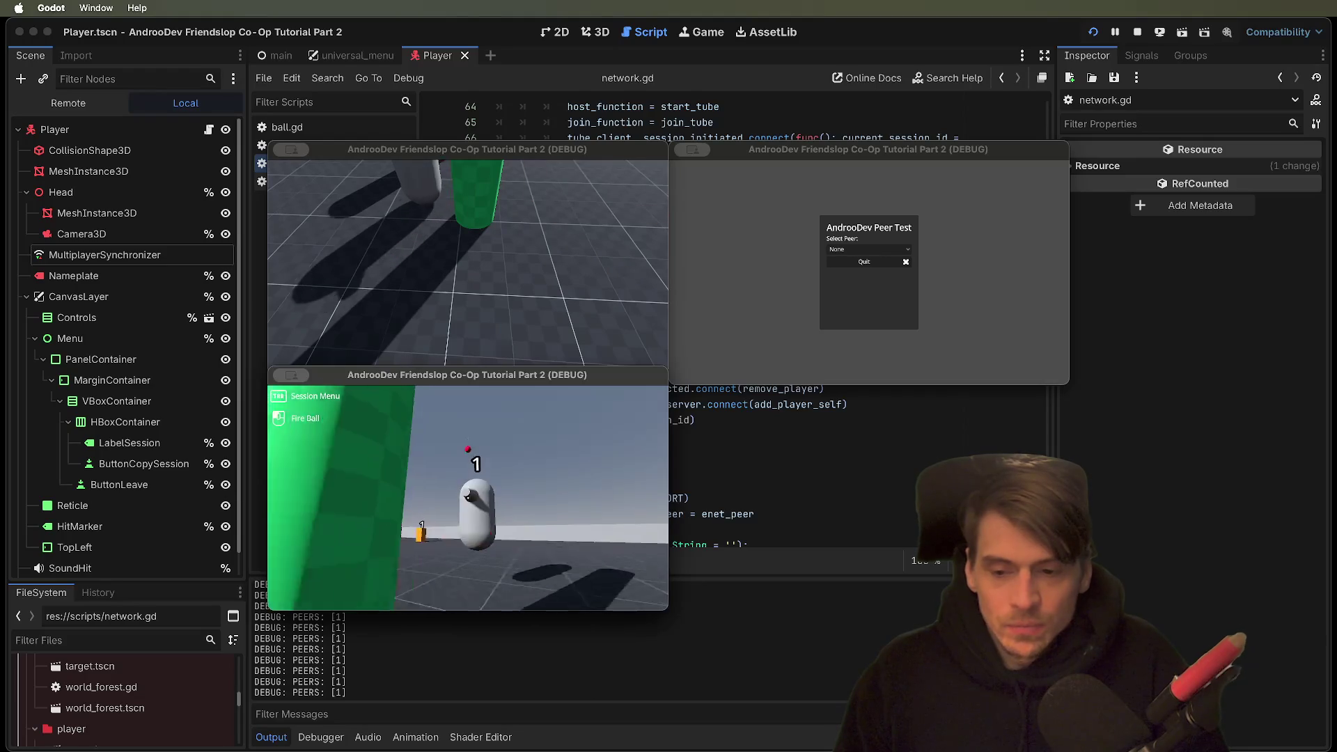
# Bring up the in-game leave menu, quit all game instances, and return to network.gd.
pyautogui.press('Tab')
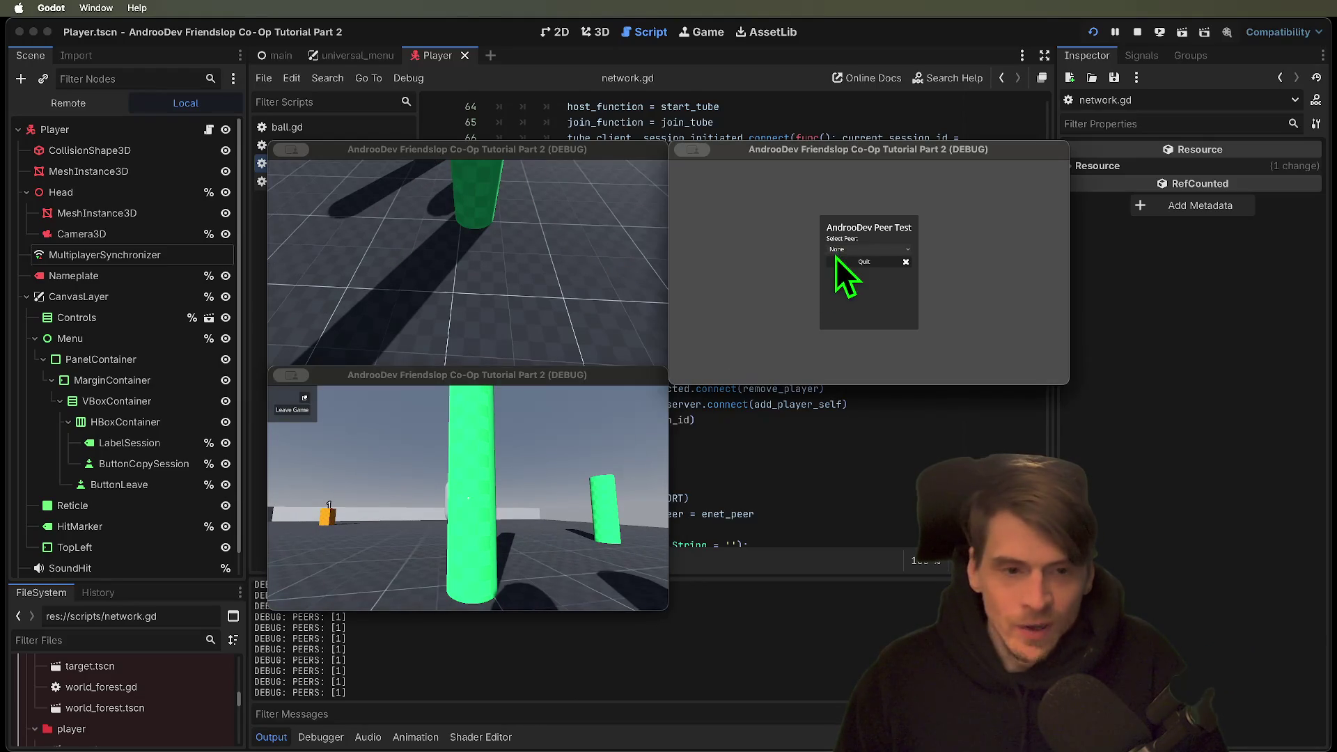
pyautogui.click(497, 288)
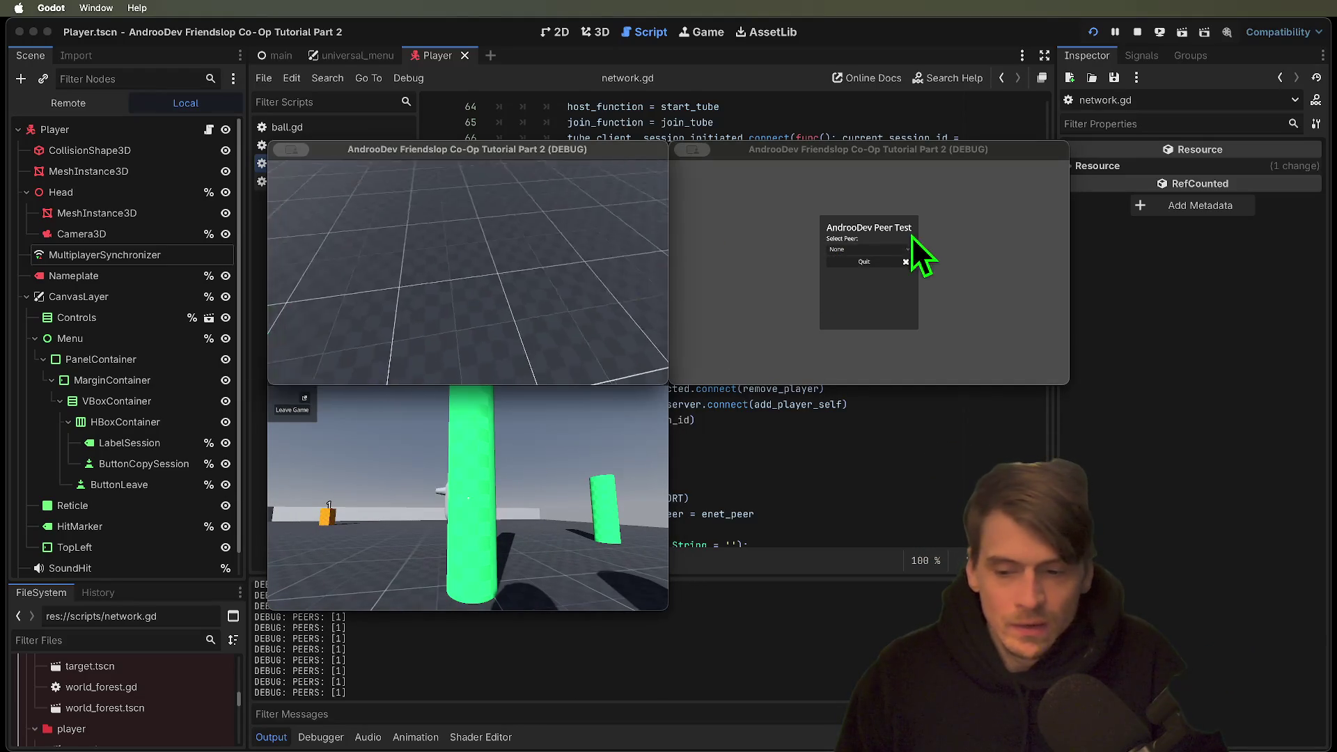
pyautogui.press('super+q')
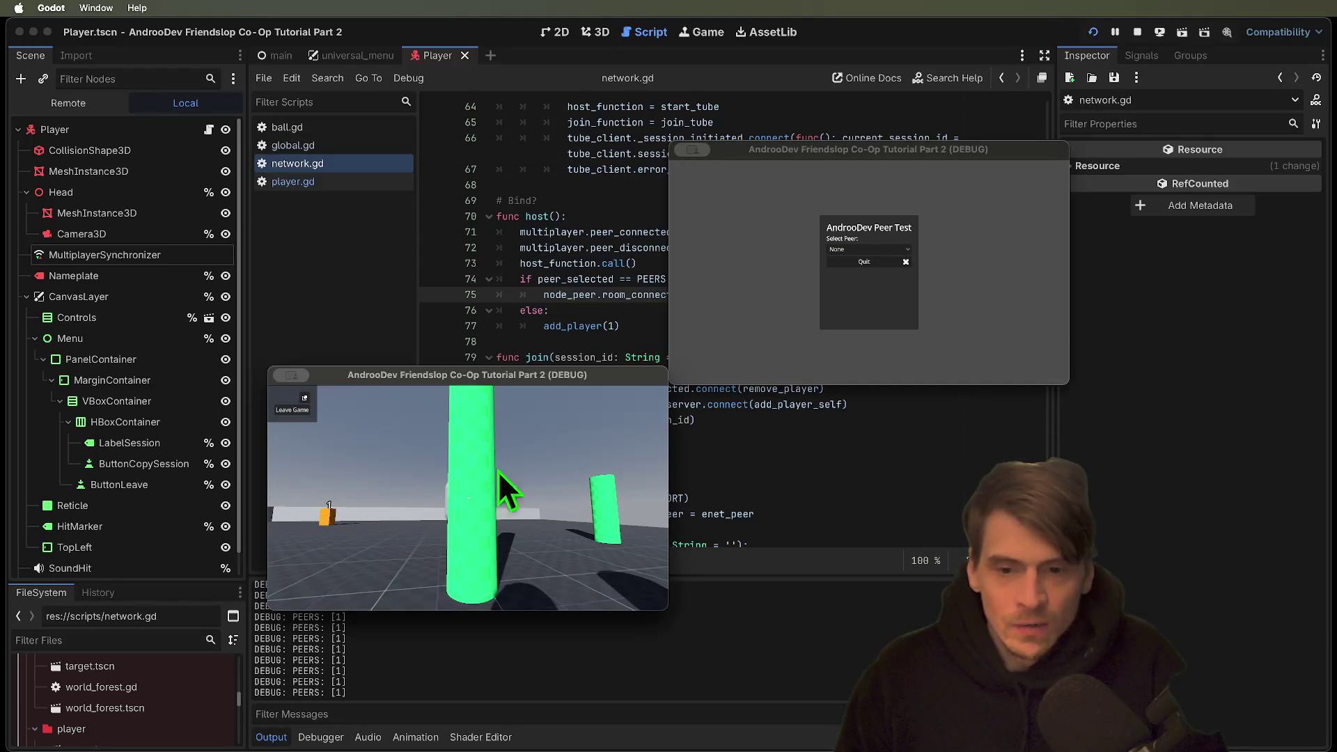
pyautogui.press('super+q')
pyautogui.press('super+q')
pyautogui.click(706, 326)
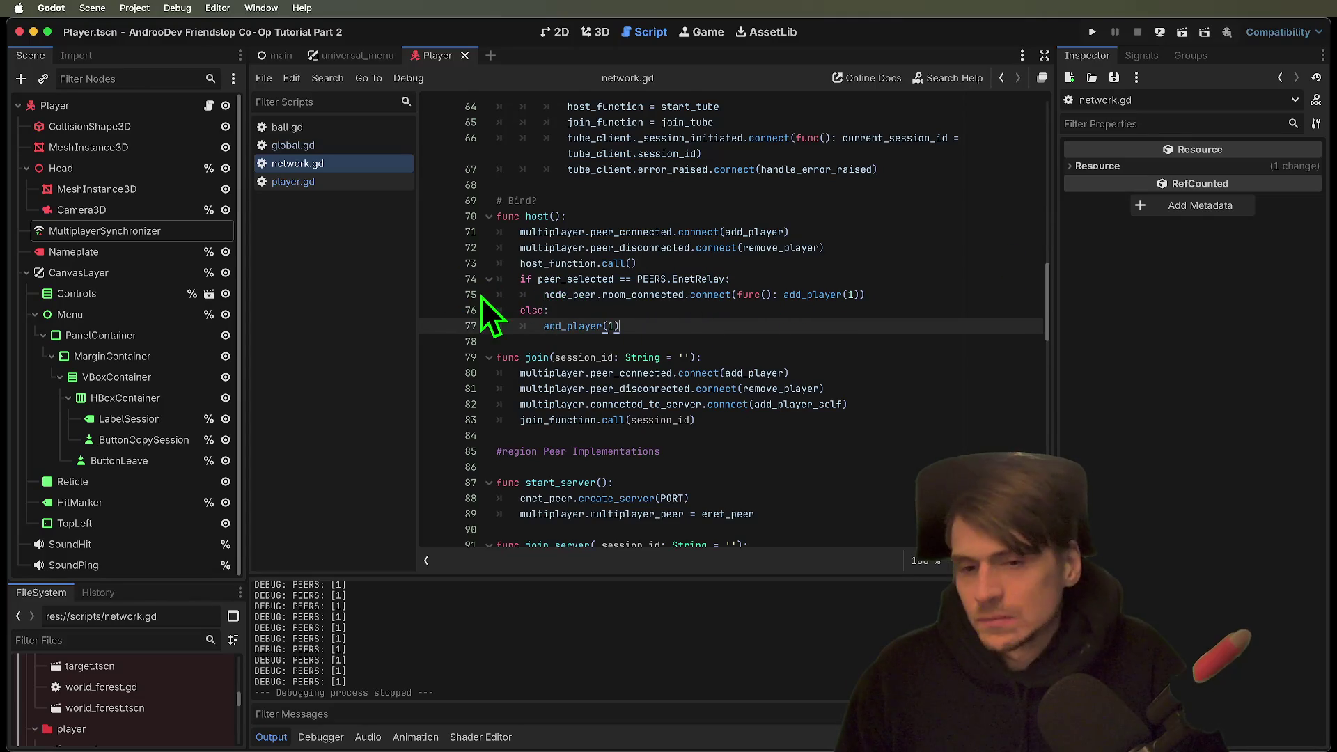
# Move host()'s EnetRelay if/else block to sit above host_function.call().
pyautogui.doubleClick(546, 296)
pyautogui.scroll(7, 658, 306)
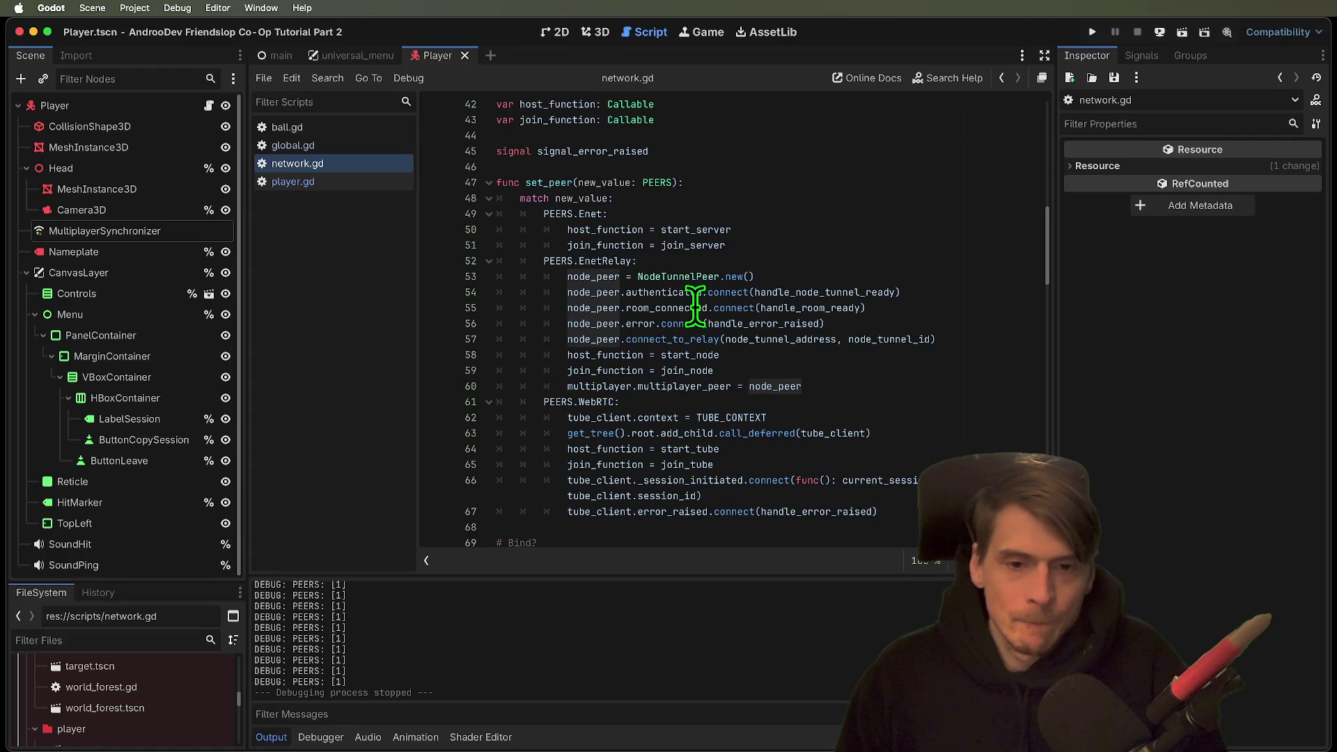
pyautogui.doubleClick(835, 309)
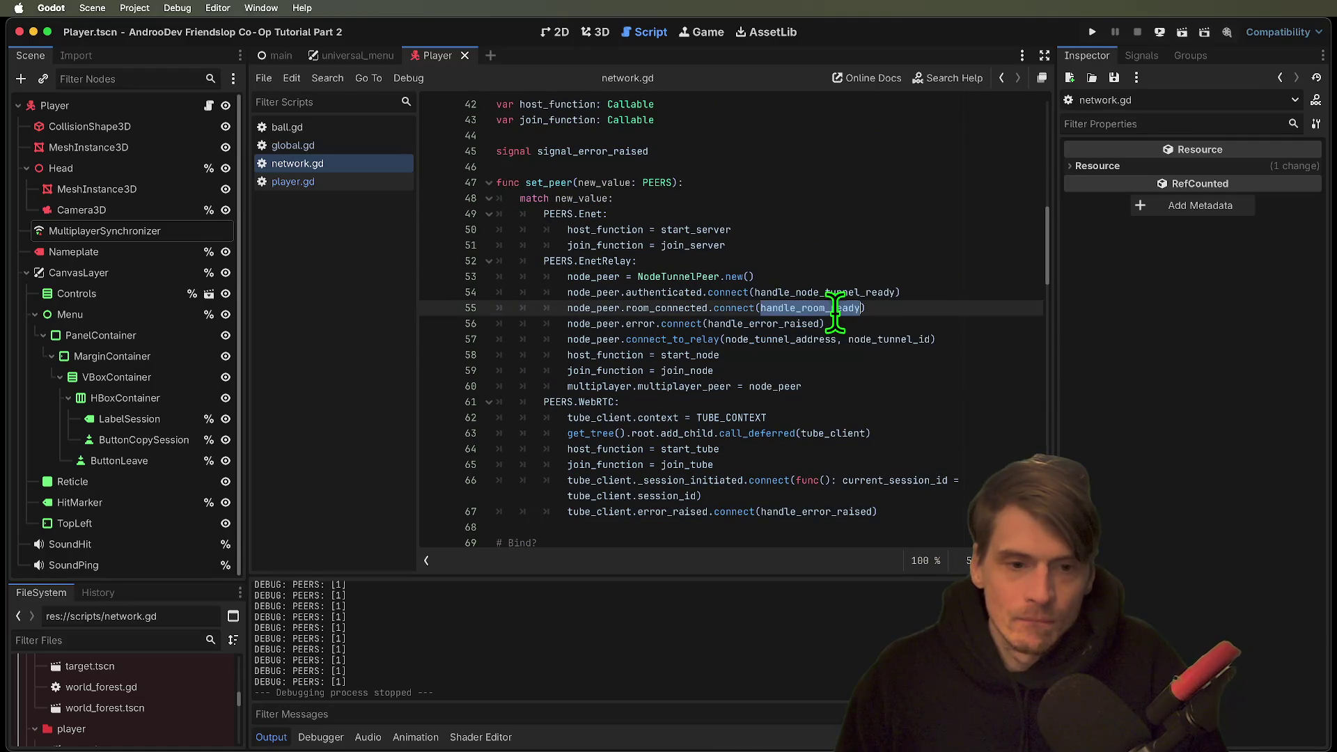
pyautogui.scroll(-5, 835, 308)
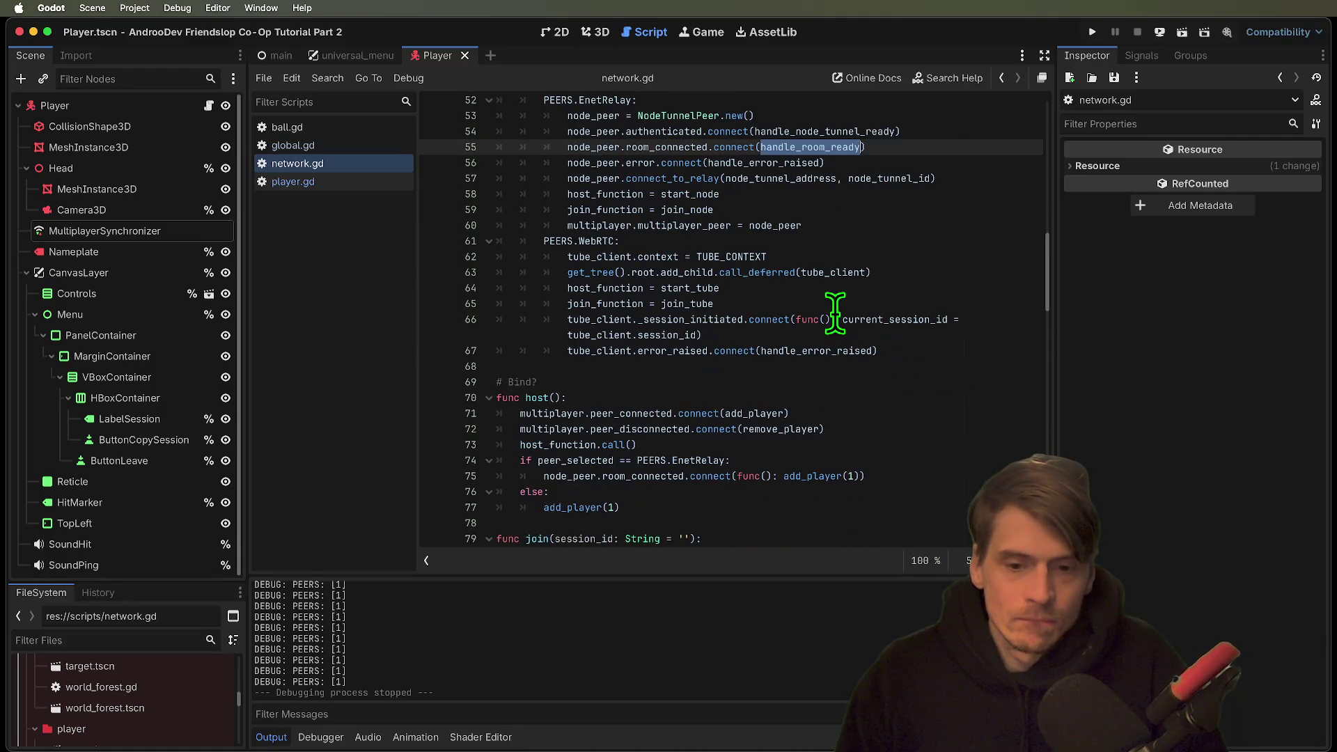
pyautogui.moveTo(738, 452); pyautogui.dragTo(382, 409)
pyautogui.hotkey('ctrl', 'c')
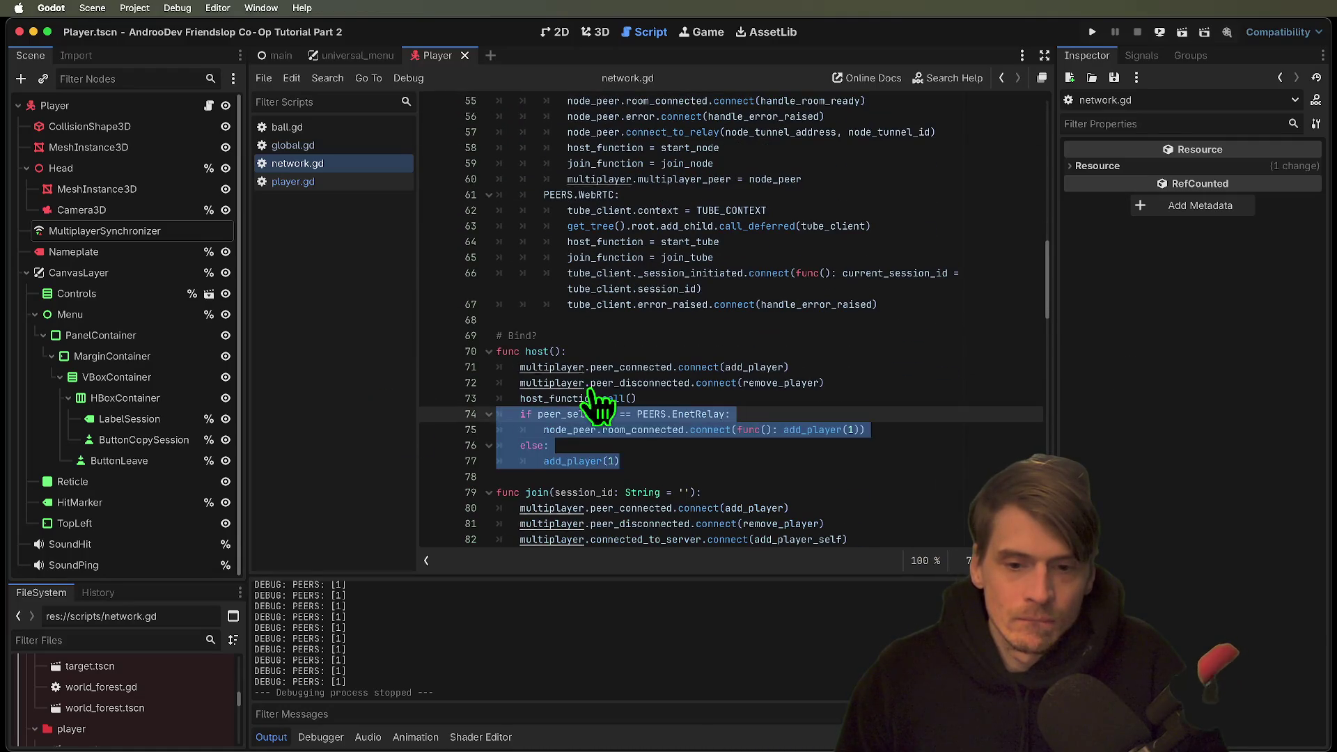
pyautogui.press('BackSpace')
pyautogui.click(637, 417)
pyautogui.hotkey('ctrl', 'v')
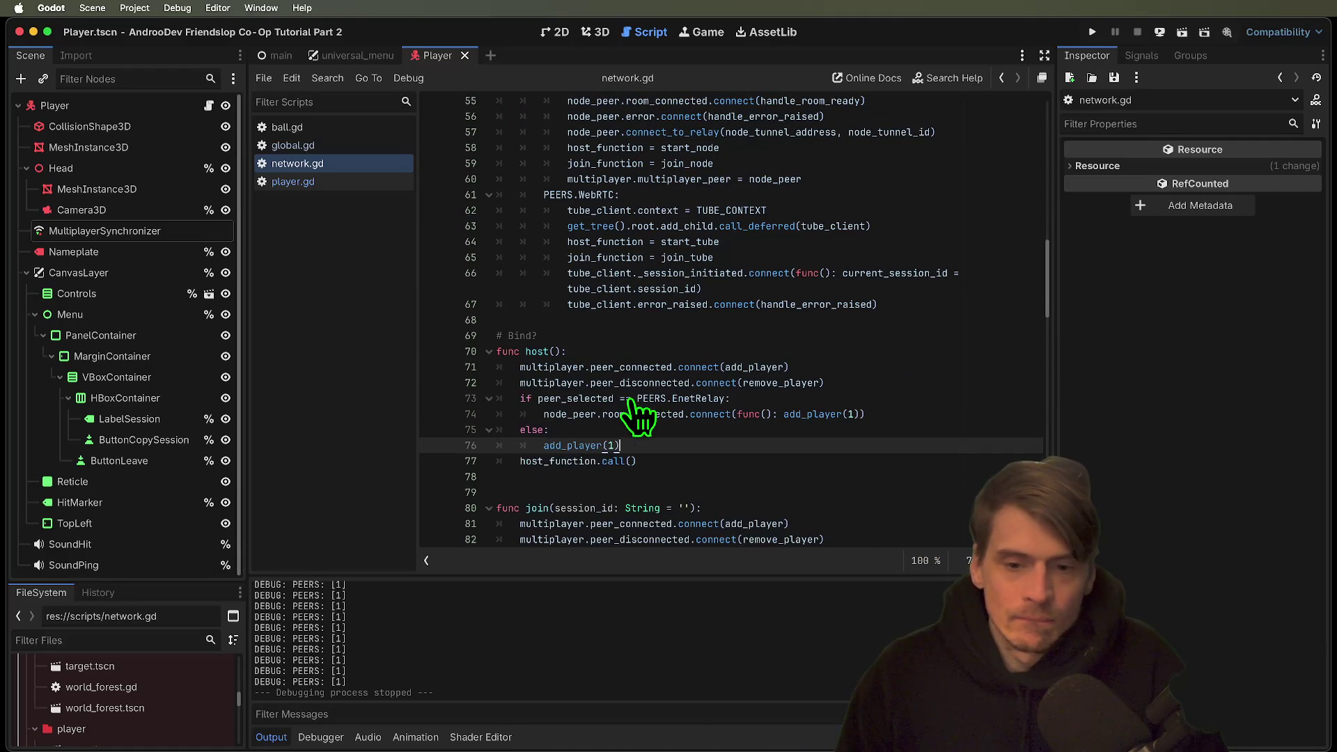
# Add a blank line before host_function.call(), run, and host an Enet session in the first window.
pyautogui.press('Return')
pyautogui.press('super+b')
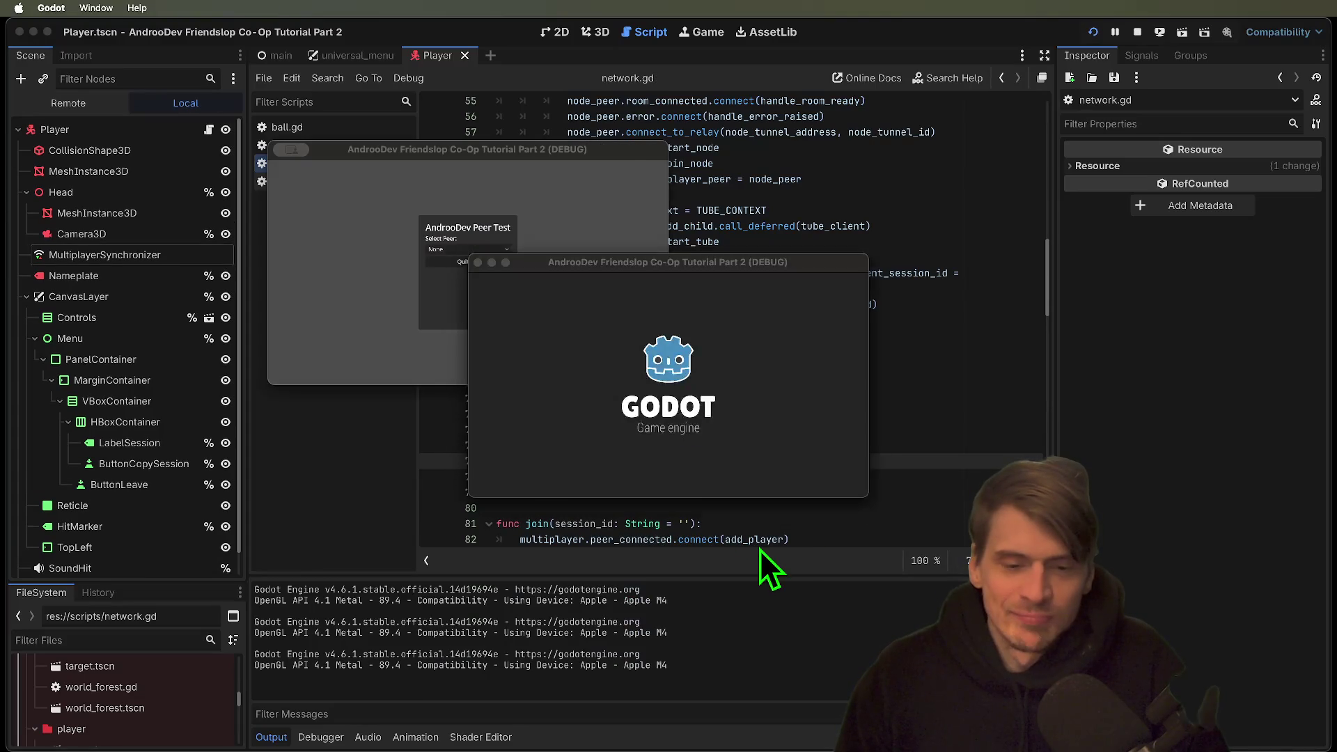
pyautogui.click(469, 248)
pyautogui.click(464, 274)
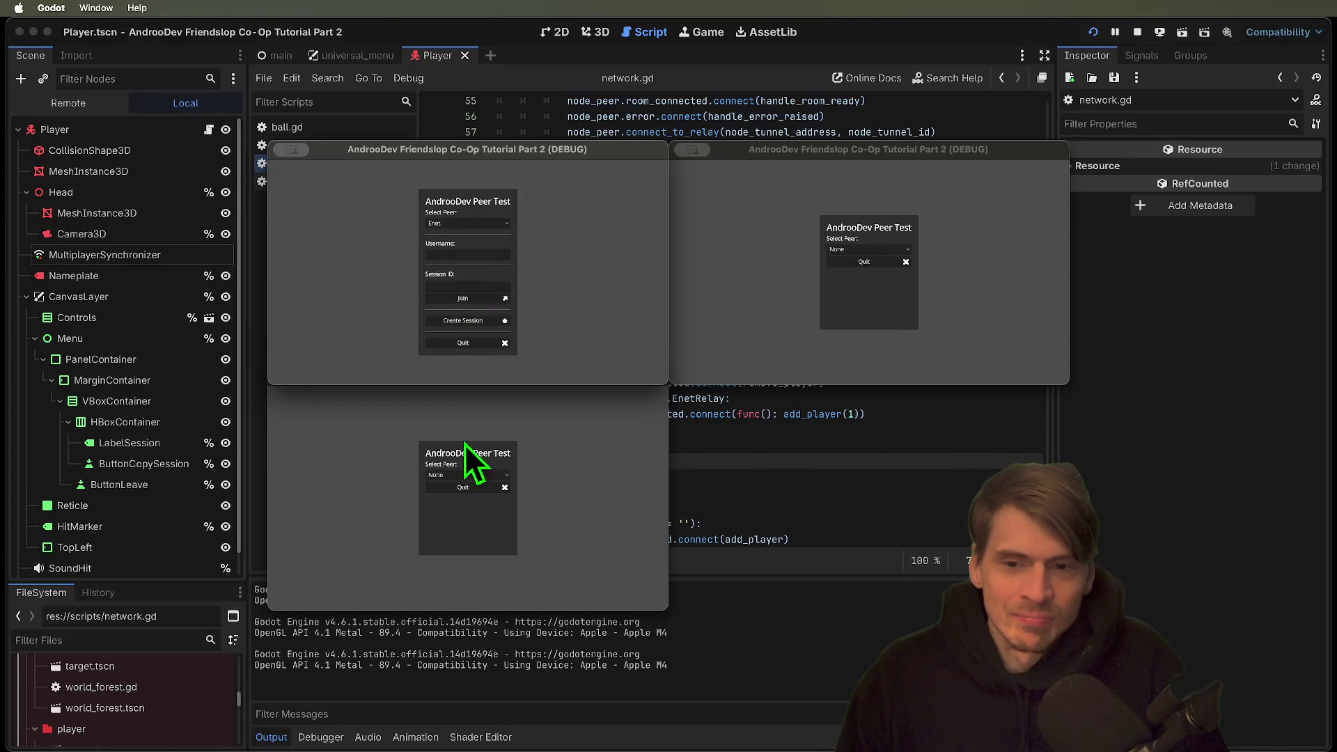
pyautogui.click(480, 321)
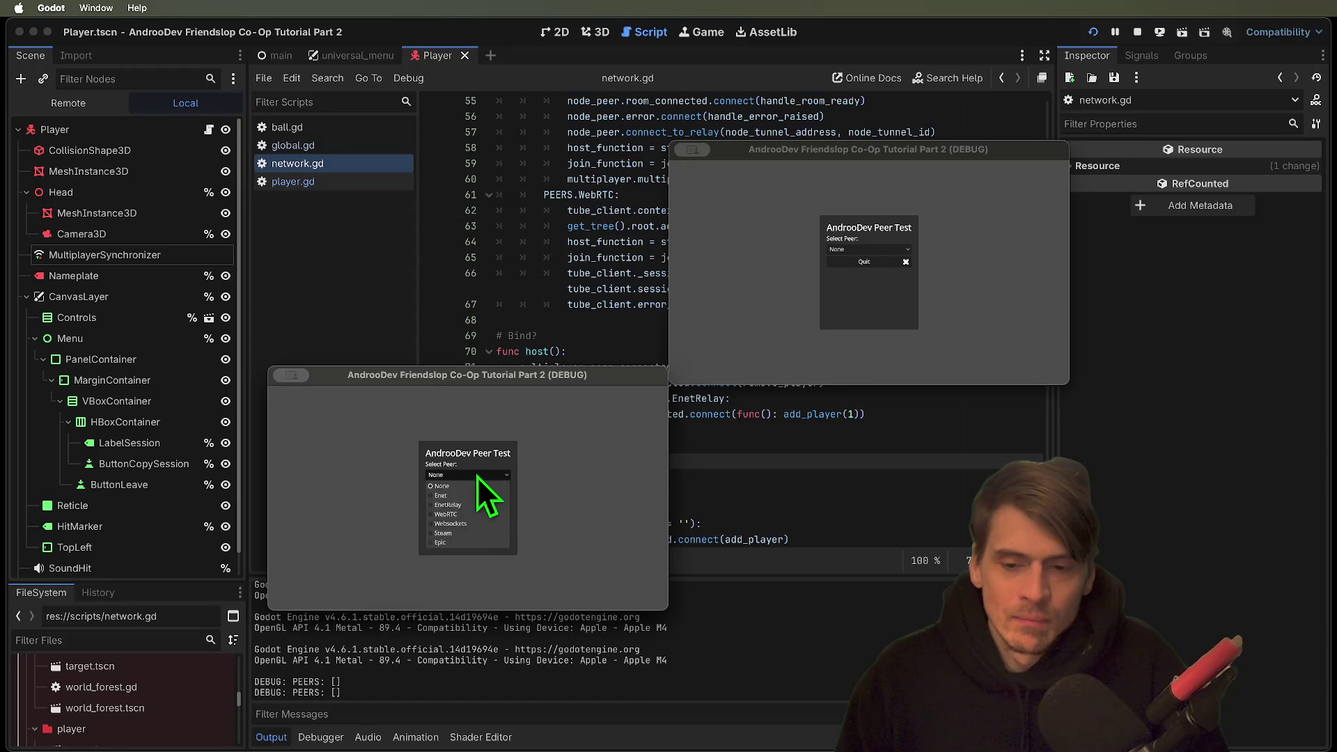
# Start WebRTC in the other two windows, stop the game, and select host()'s EnetRelay if/else block.
pyautogui.click(478, 475)
pyautogui.click(469, 517)
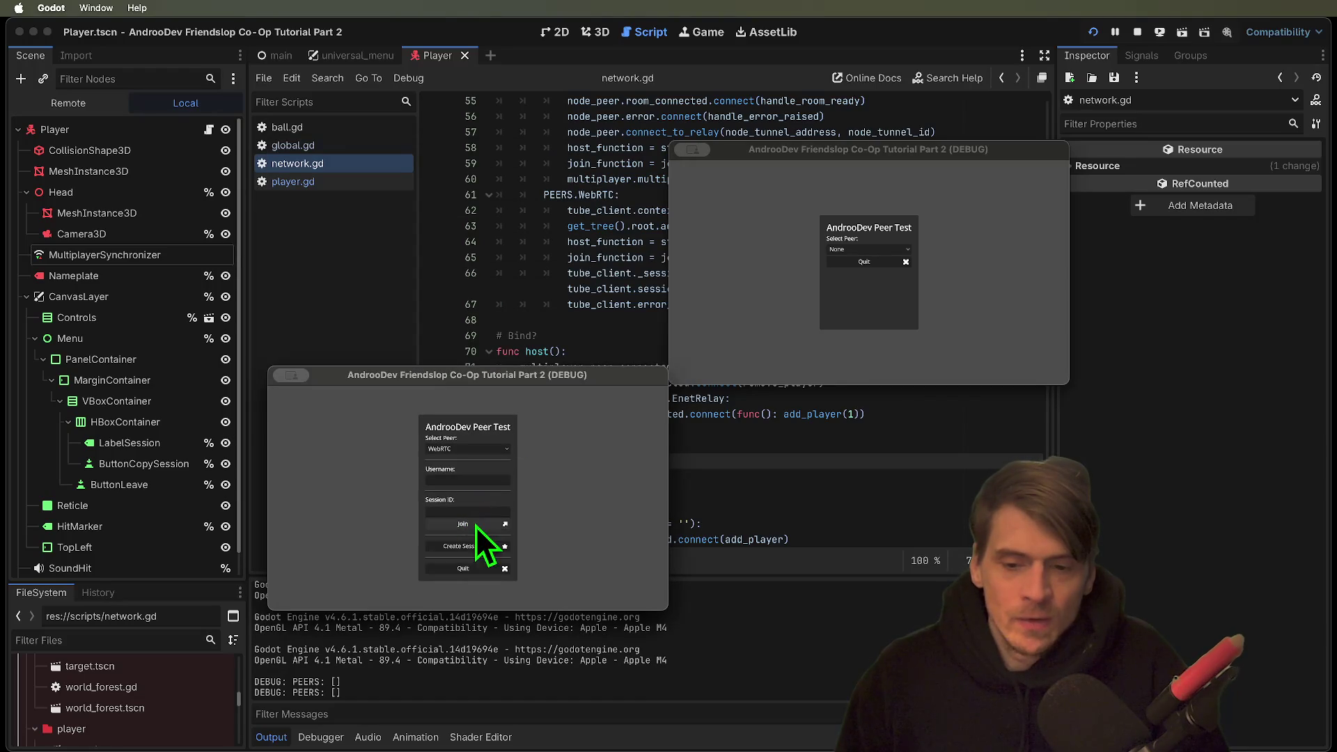
pyautogui.click(463, 546)
pyautogui.click(816, 245)
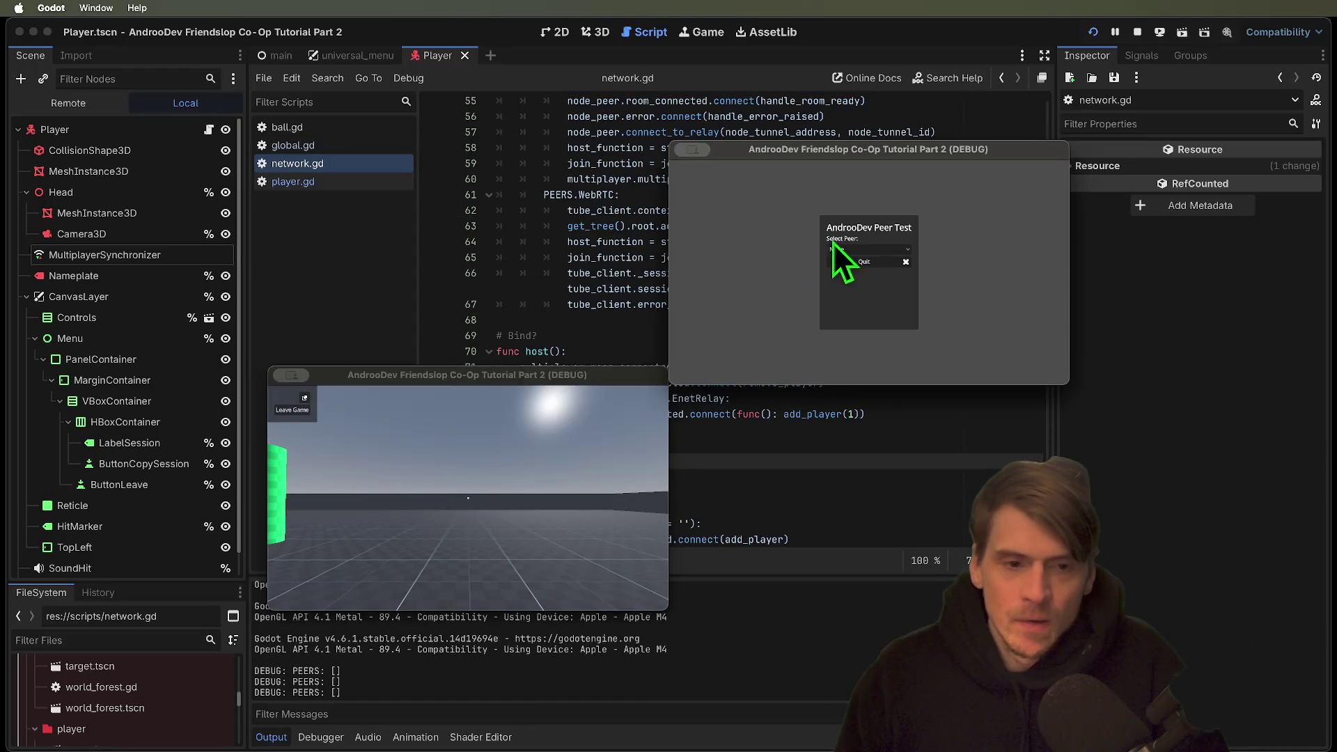
pyautogui.click(859, 249)
pyautogui.click(870, 294)
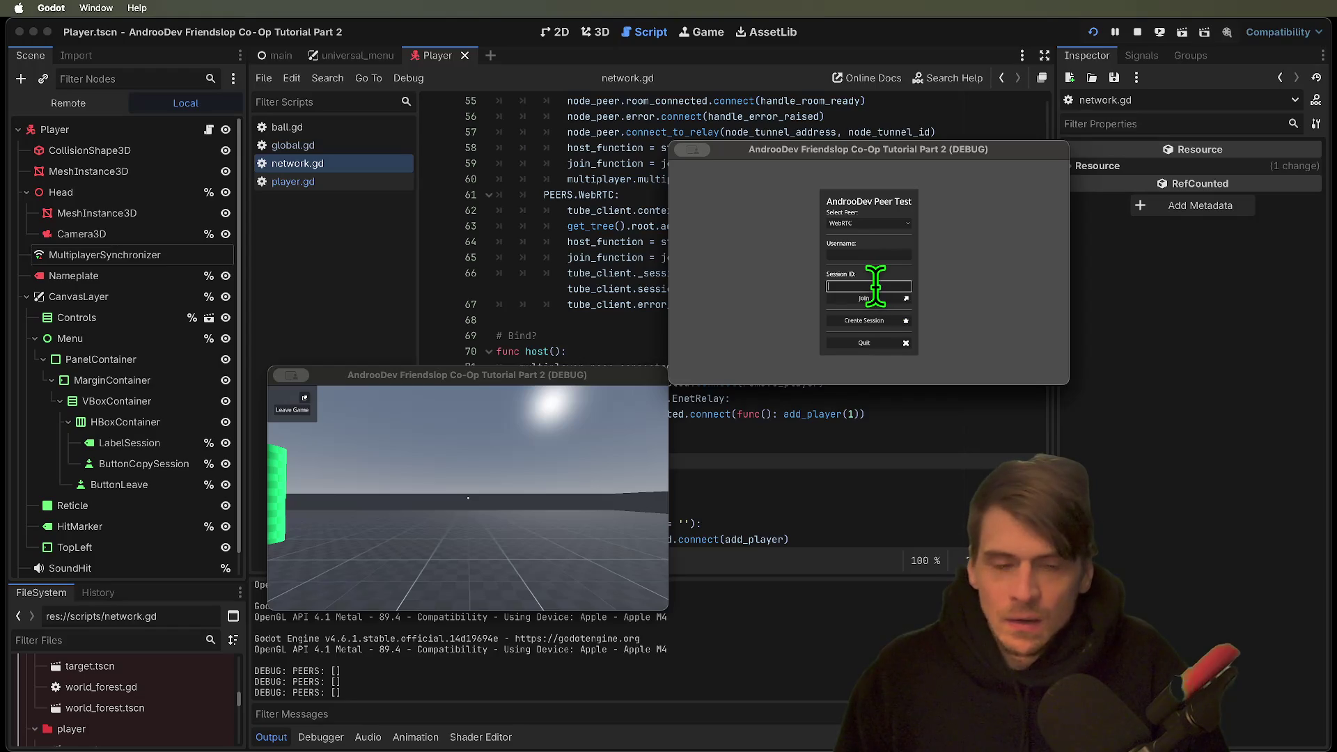
pyautogui.click(616, 425)
pyautogui.press('super+q')
pyautogui.press('super+q')
pyautogui.moveTo(669, 446)
pyautogui.mouseDown()
pyautogui.moveTo(386, 376)
pyautogui.moveTo(405, 394)
pyautogui.mouseUp()
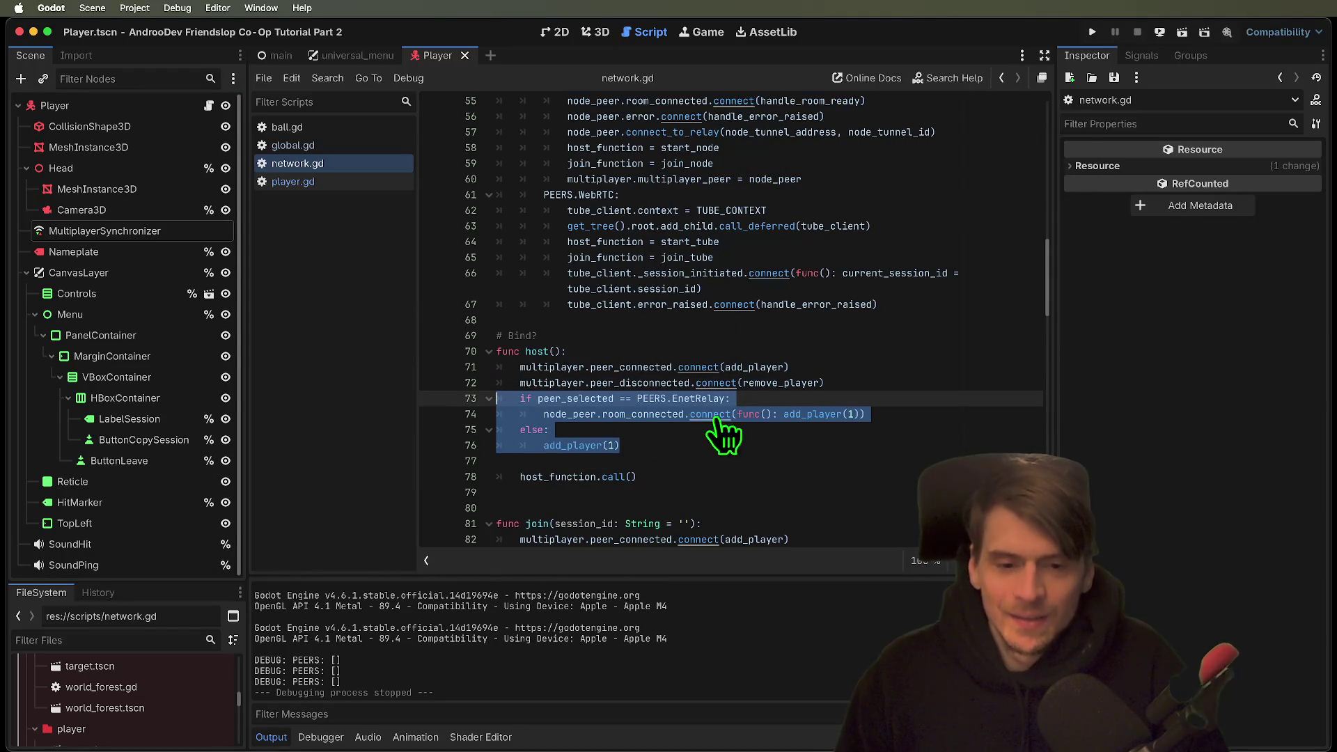
# Run the project, pick EnetRelay in two windows, and create a session in the first.
pyautogui.press('super+b')
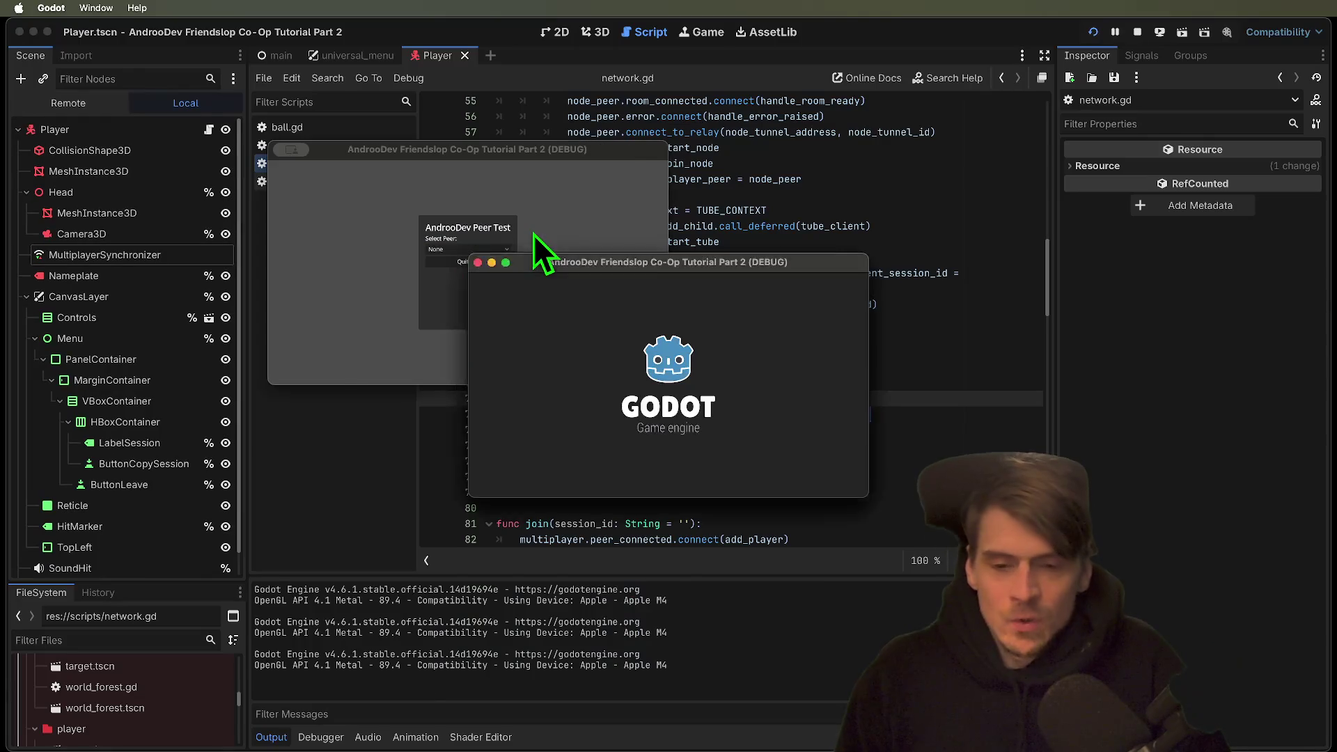
pyautogui.click(470, 248)
pyautogui.click(477, 285)
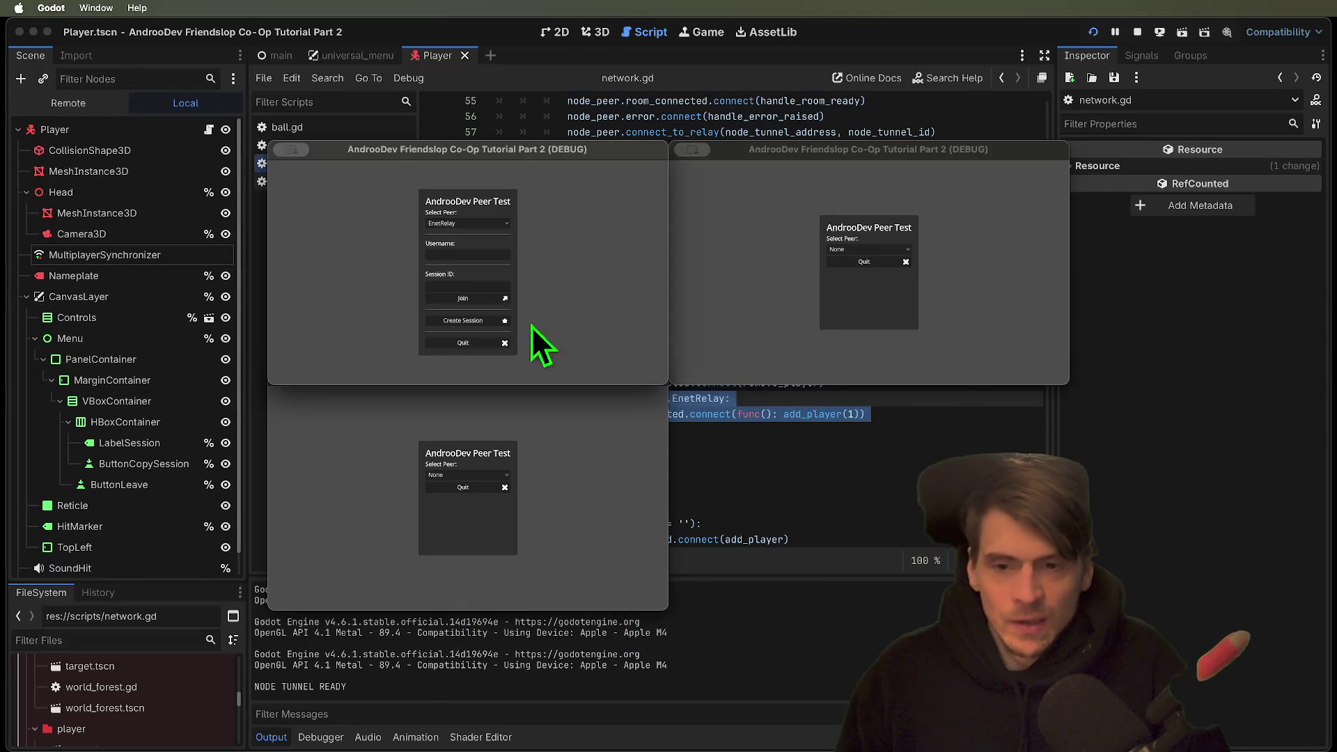
pyautogui.click(507, 478)
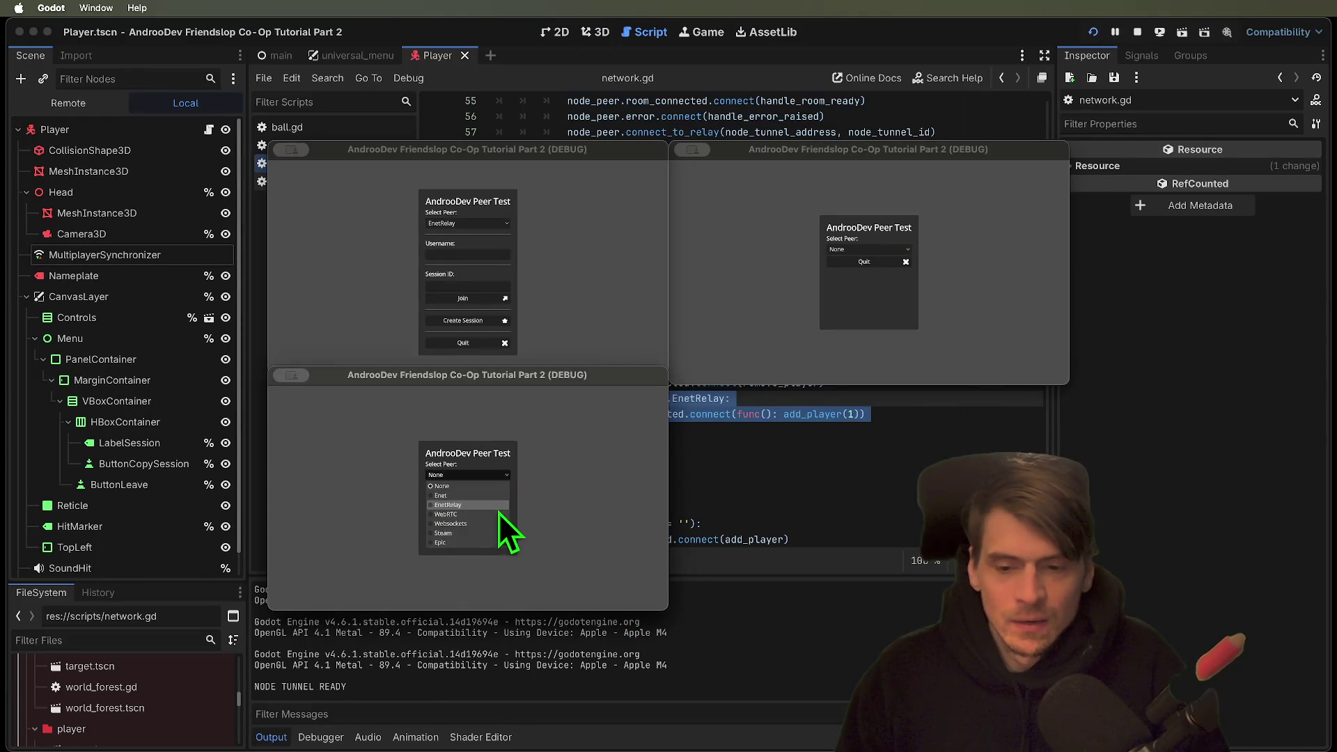
pyautogui.click(499, 512)
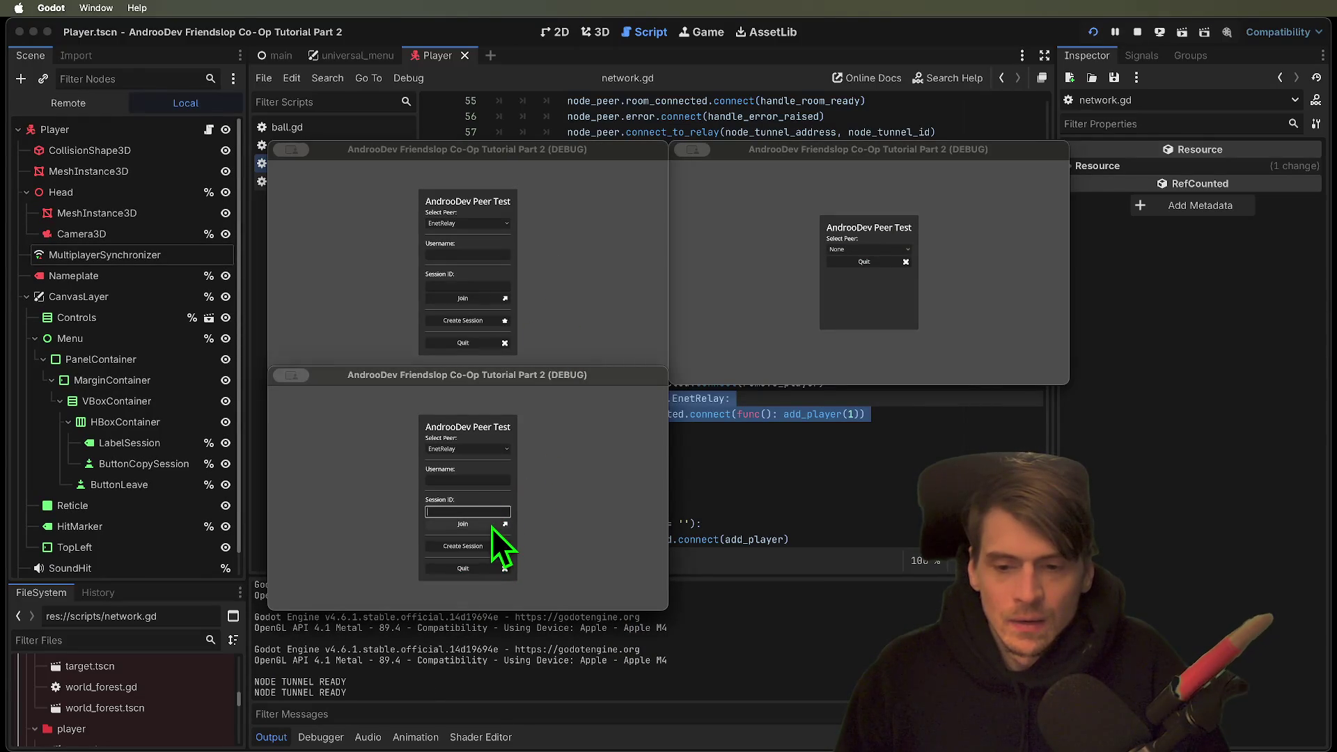
pyautogui.click(620, 295)
pyautogui.click(471, 324)
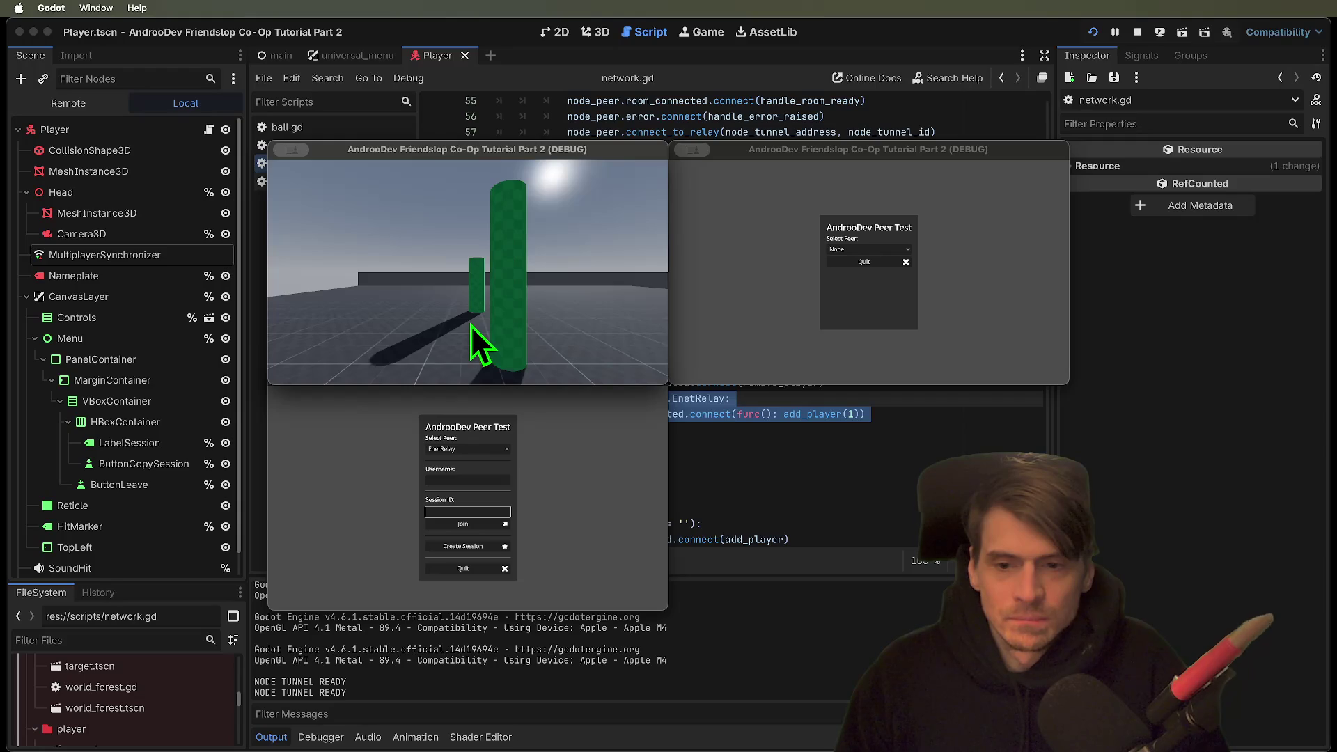
# Paste the host's Session ID in the bottom window, join, then quit all instances.
pyautogui.click(505, 480)
pyautogui.click(468, 512)
pyautogui.write('L715K')
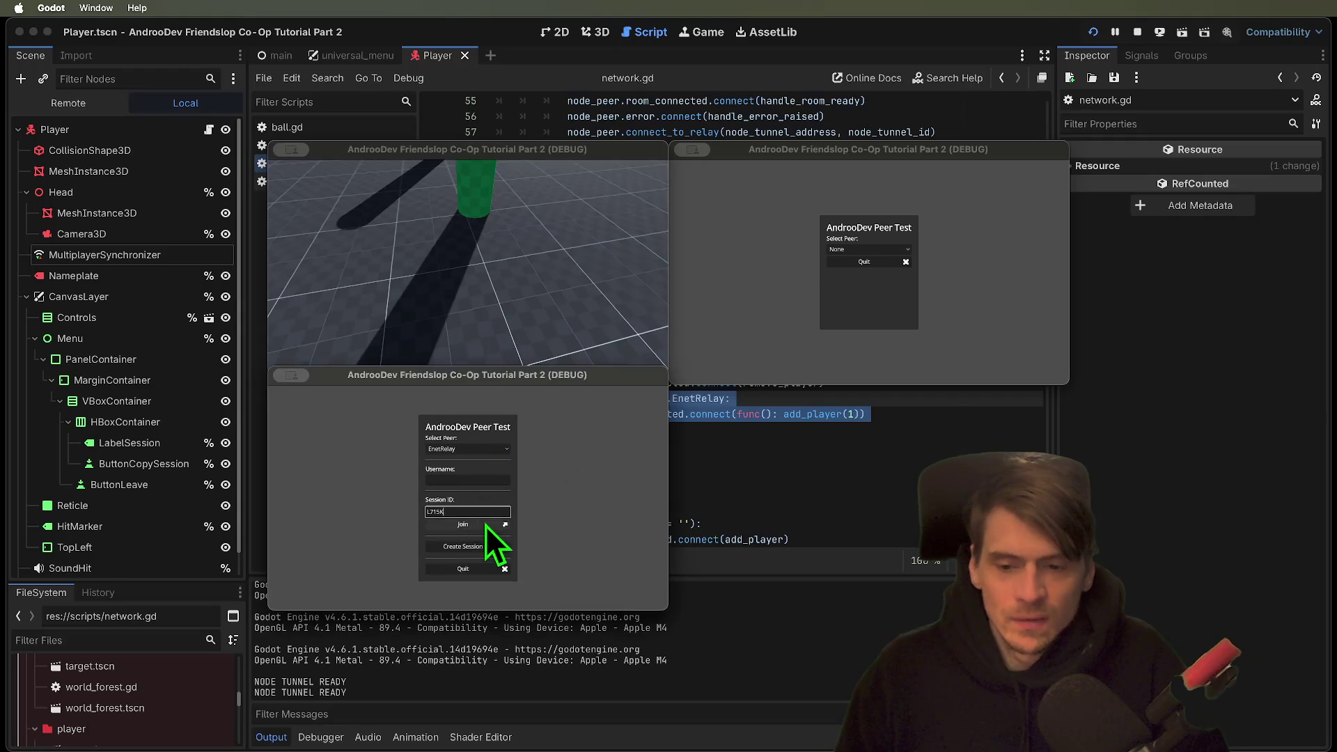
pyautogui.click(463, 523)
pyautogui.press('super+q')
pyautogui.press('super+q')
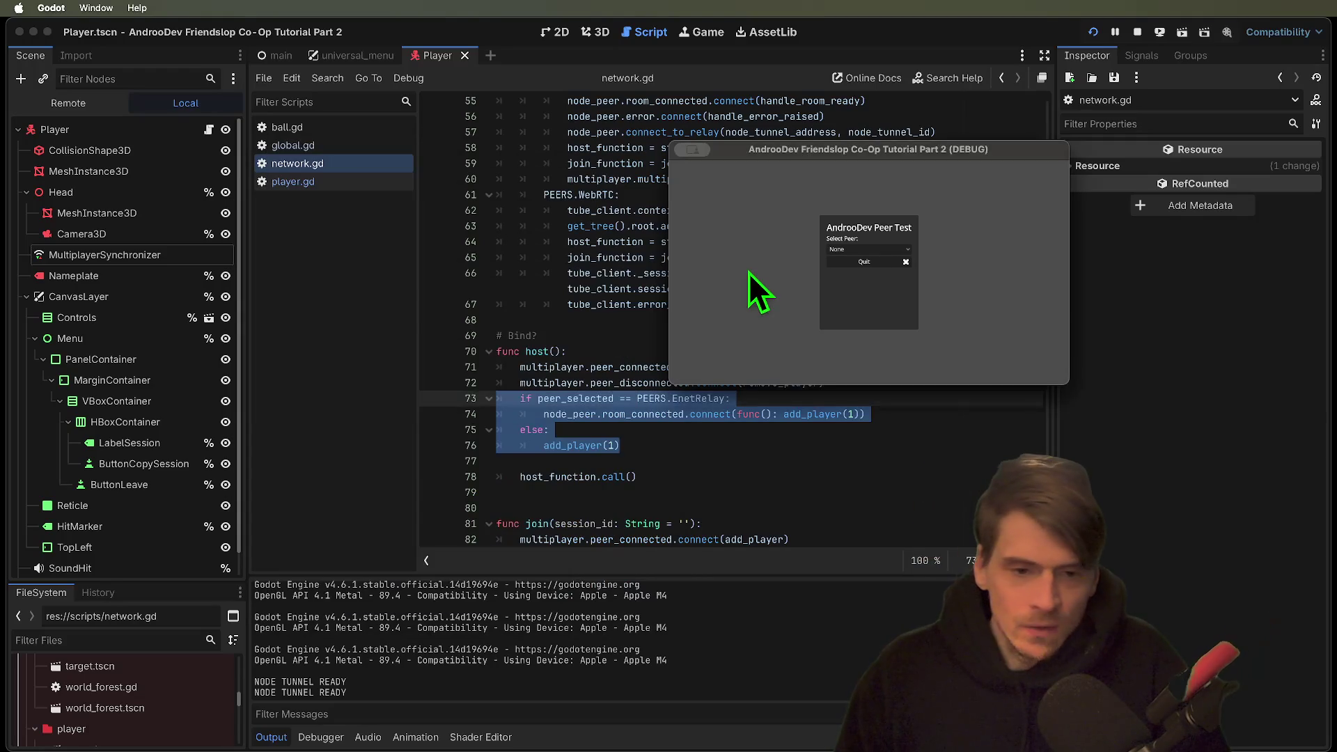
pyautogui.press('super+q')
# Remove the EnetRelay if/else block from host() using undo and the code editor's context menu.
pyautogui.press('super+z')
pyautogui.rightClick(757, 279)
pyautogui.click(598, 291)
# Restore the EnetRelay if/else block, read NodeTunnelPeer's room_connected signal docs, and return to network.gd.
pyautogui.press('super+z')
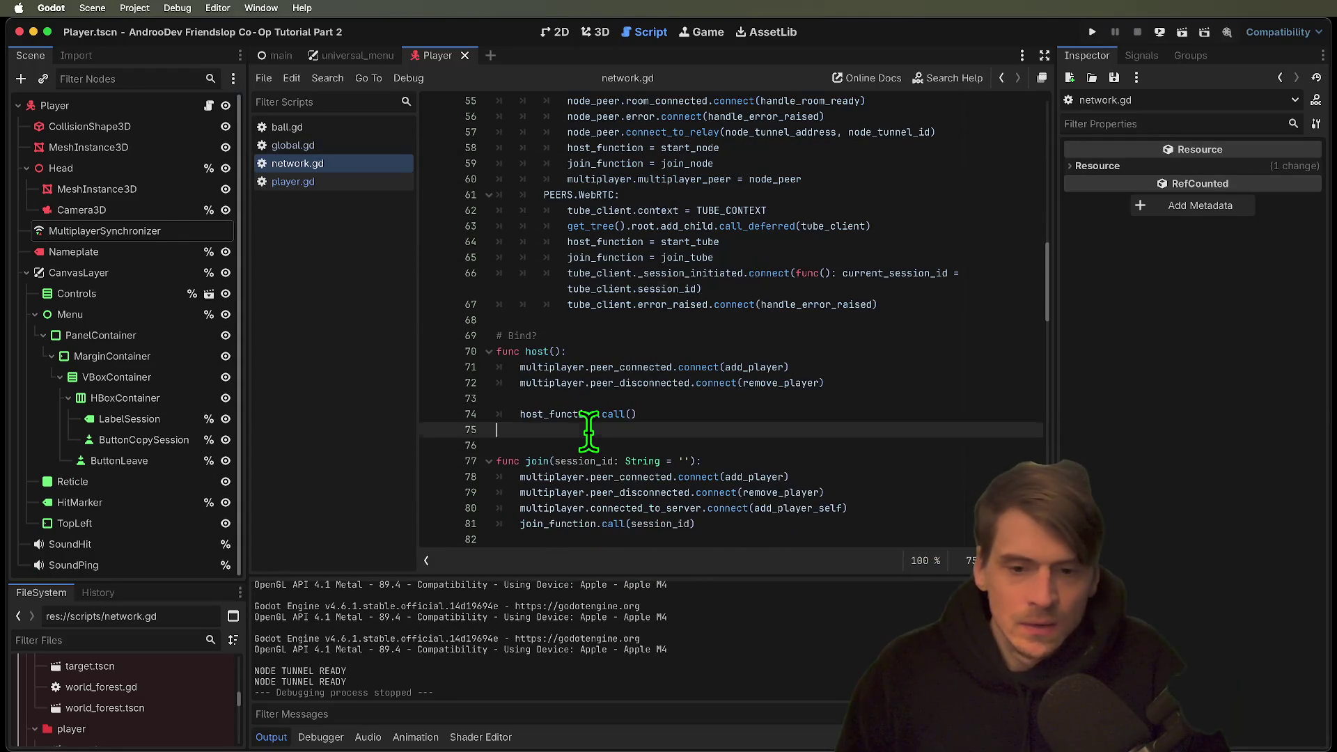
pyautogui.press('super+shift+z')
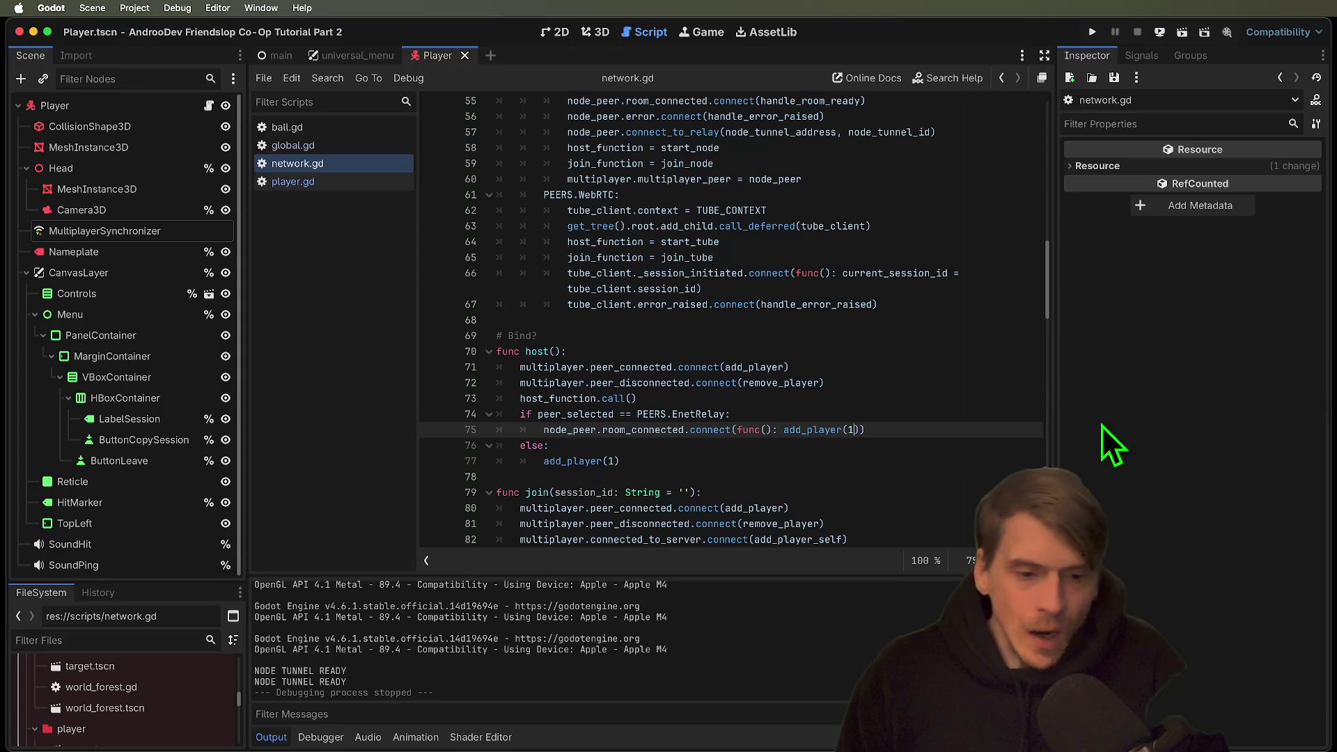
pyautogui.keyDown('super'); pyautogui.click(647, 431); pyautogui.keyUp('super')
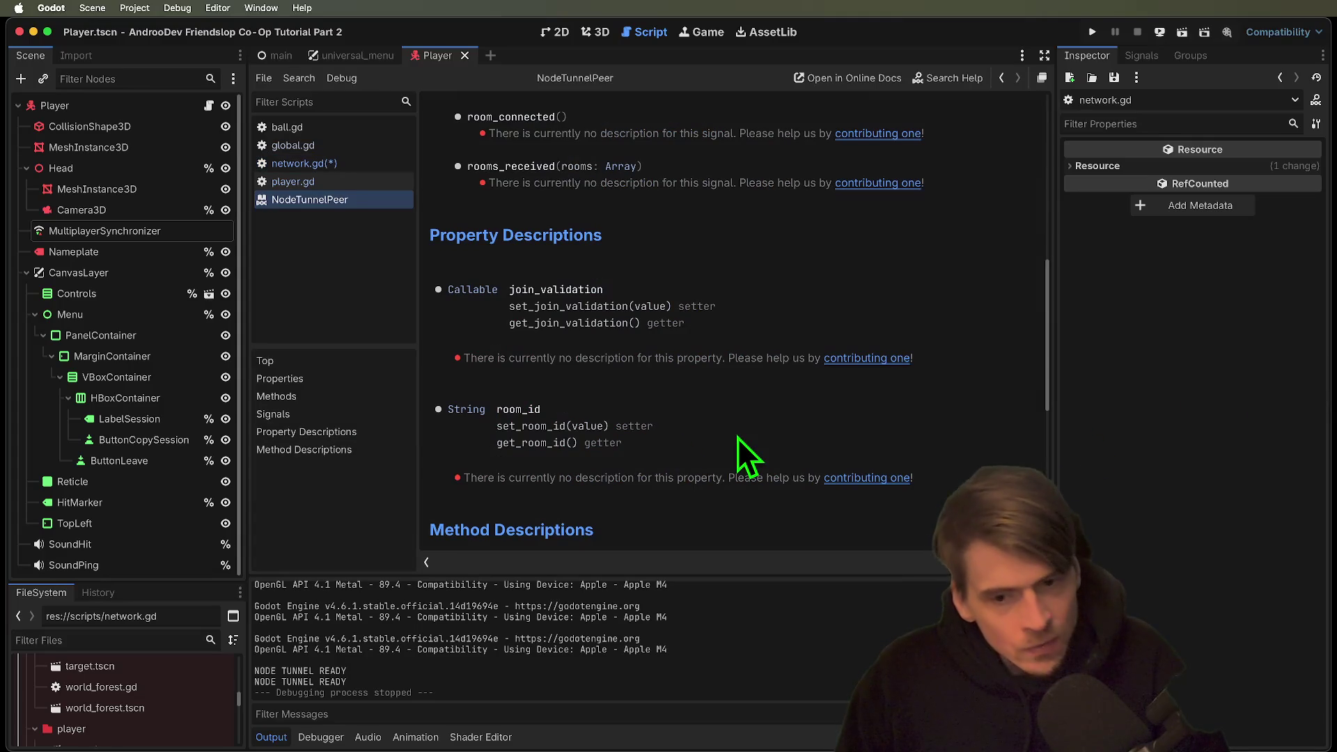
pyautogui.scroll(3, 729, 202)
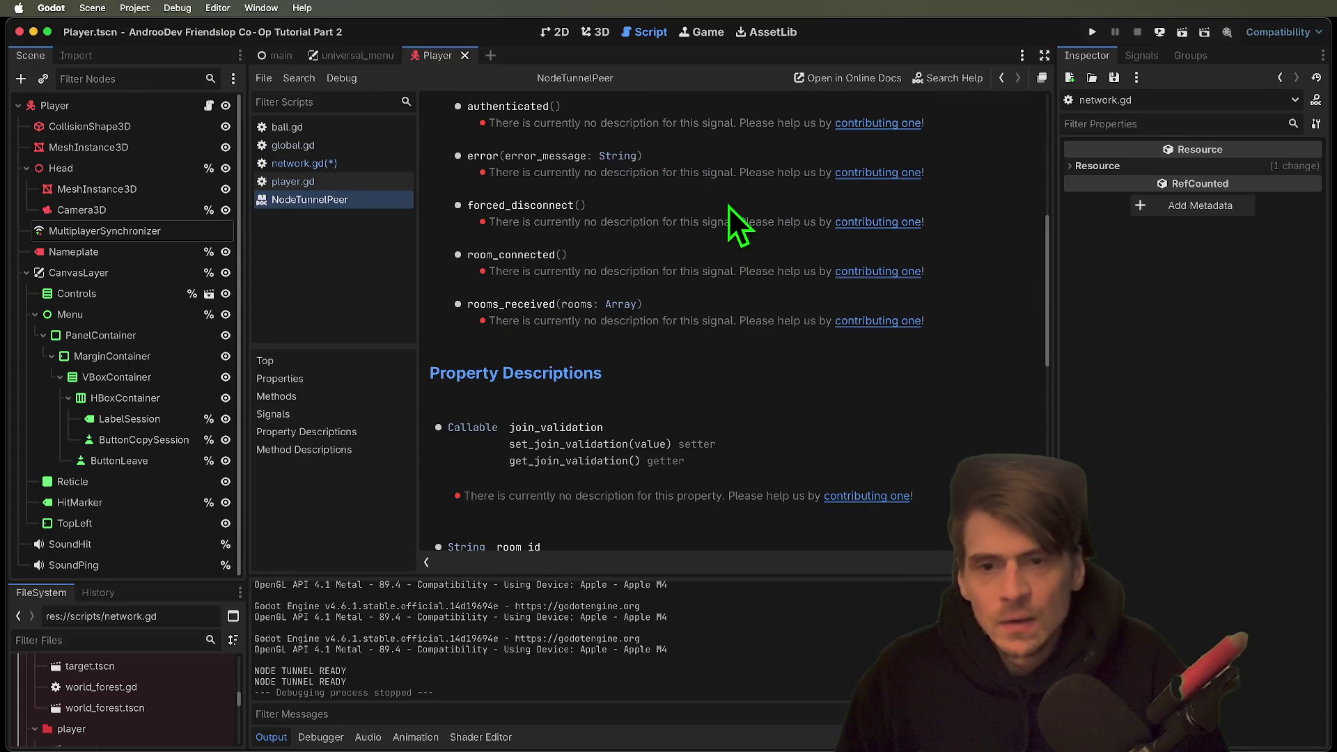
pyautogui.scroll(-2, 718, 241)
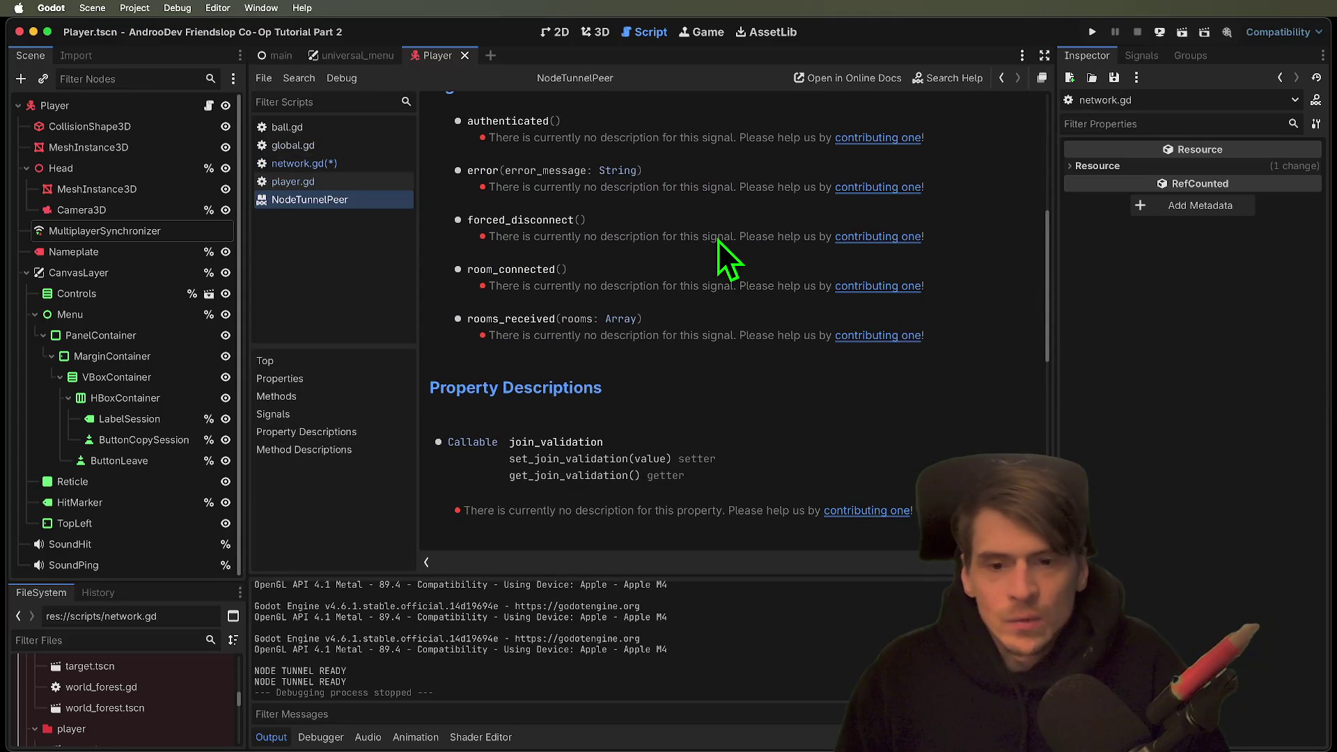
pyautogui.scroll(-10, 717, 240)
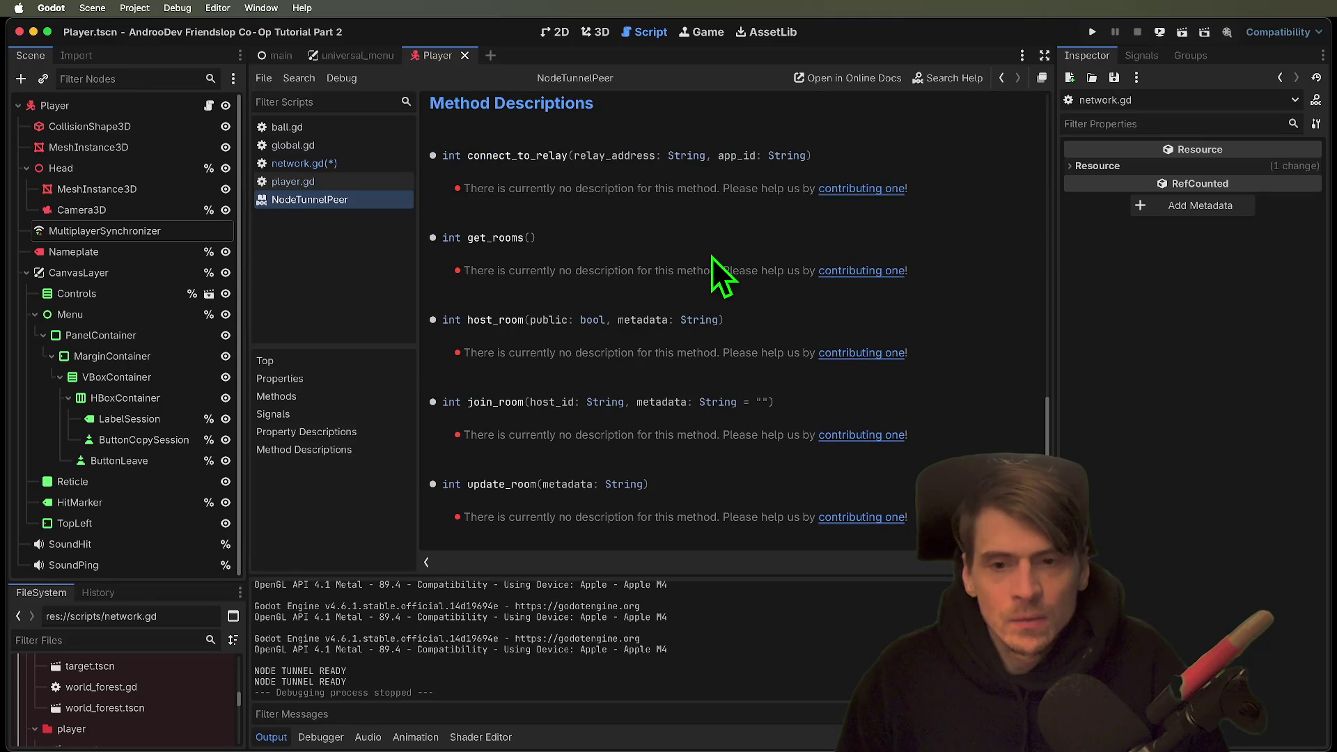
pyautogui.scroll(8, 711, 257)
pyautogui.scroll(10, 711, 254)
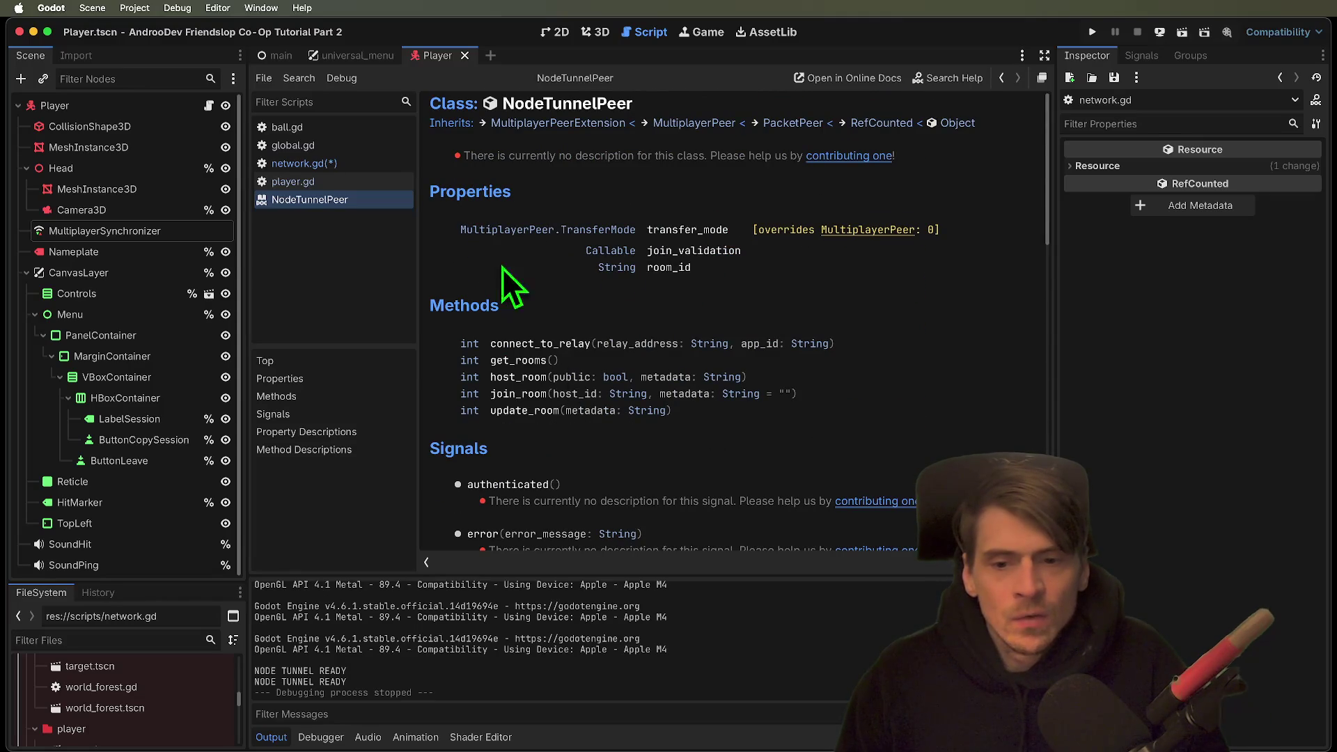
pyautogui.scroll(-5, 501, 313)
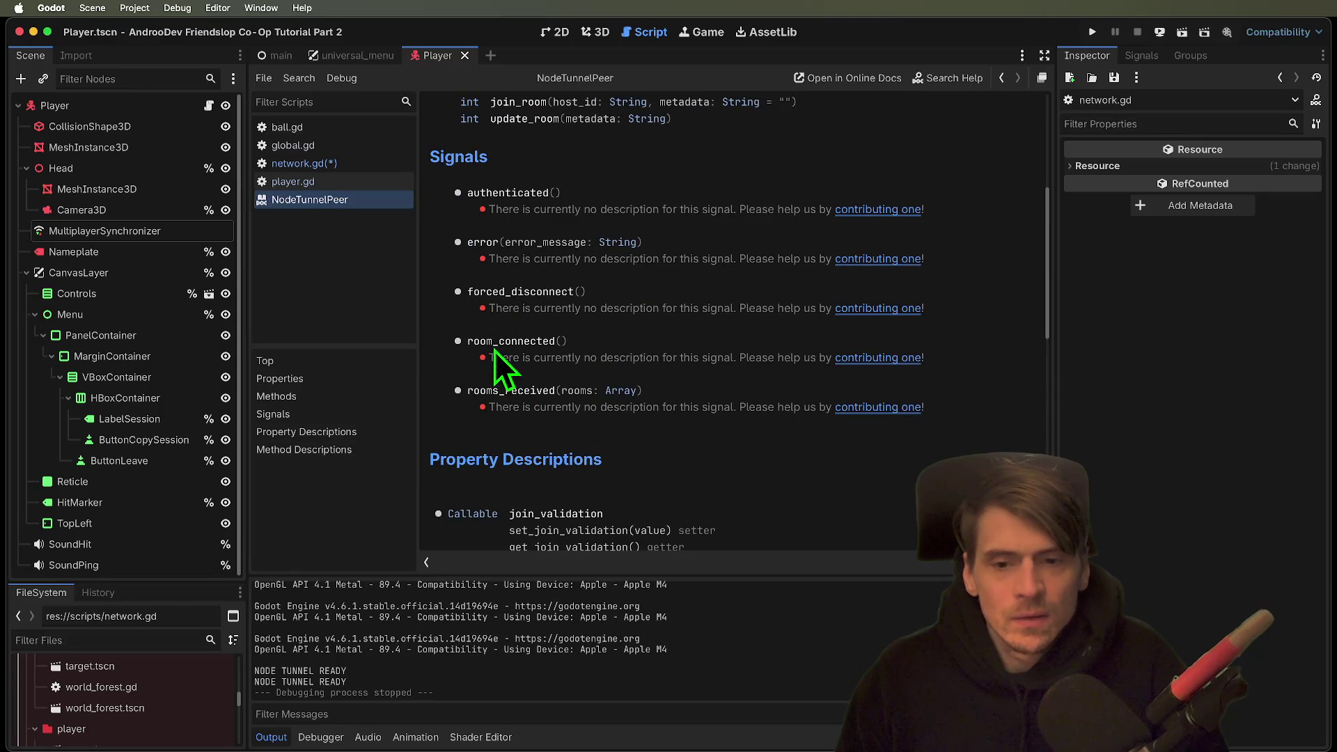
pyautogui.doubleClick(495, 348)
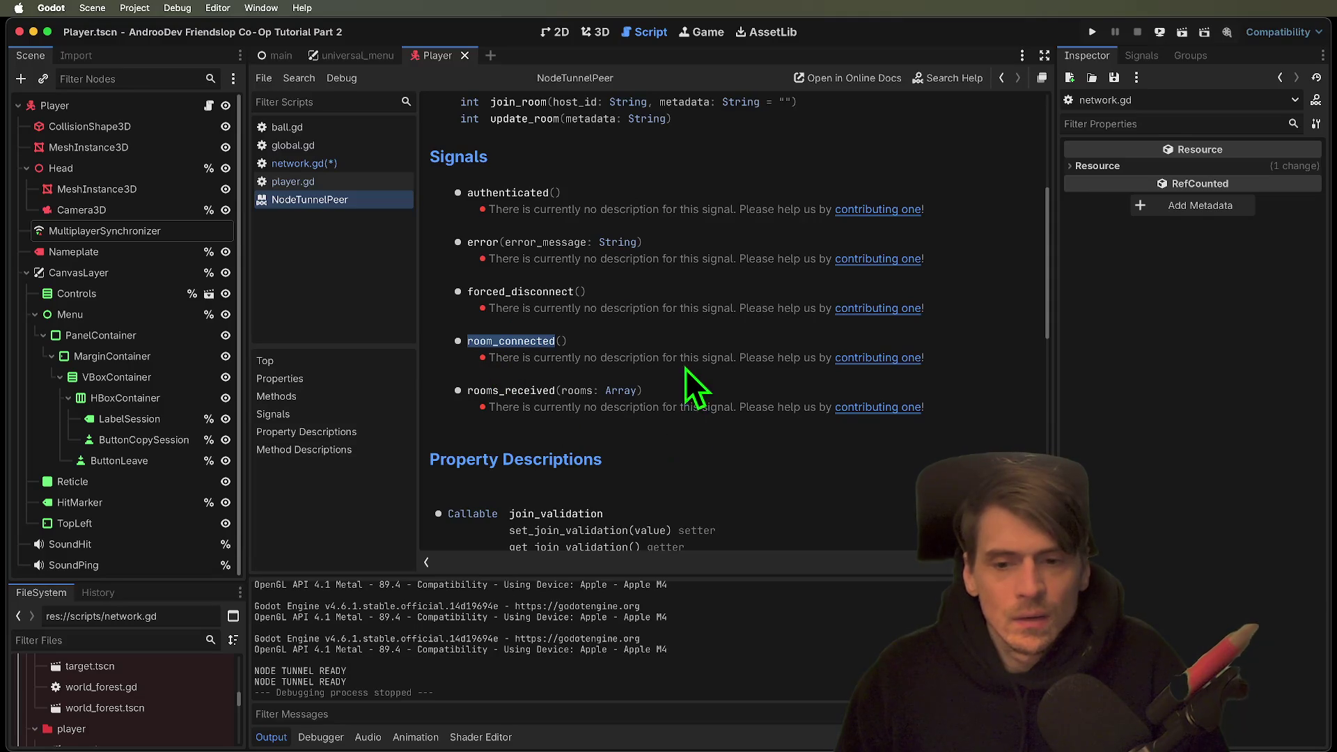
pyautogui.hotkey('alt', 'Left')
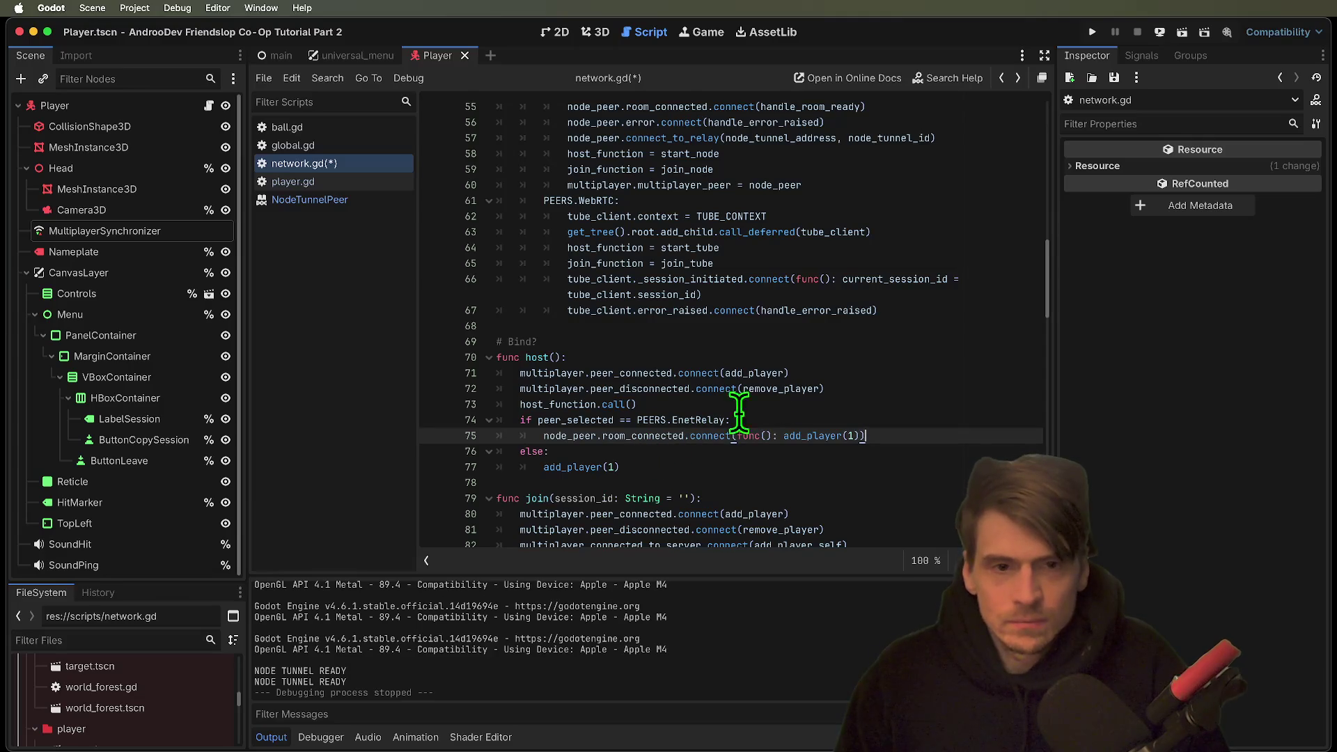
# Move the room_connected.connect(add_player(1)) line from host() to an indented line after line 55.
pyautogui.scroll(1, 696, 432)
pyautogui.doubleClick(824, 119)
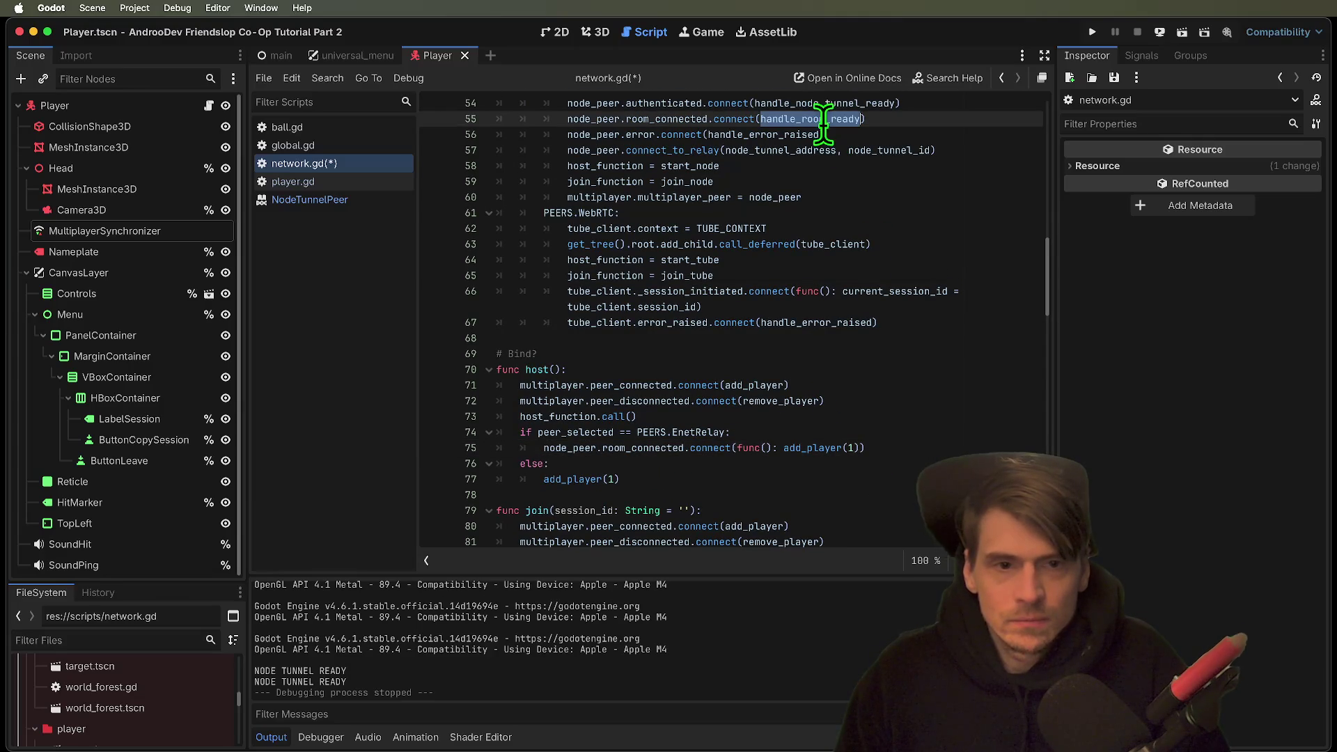
pyautogui.moveTo(544, 447); pyautogui.dragTo(868, 447)
pyautogui.press('super+c')
pyautogui.press('BackSpace')
pyautogui.click(925, 119)
pyautogui.press('Return')
pyautogui.press('super+v')
pyautogui.press('Home')
pyautogui.press('Tab')
pyautogui.press('Tab')
pyautogui.press('Tab')
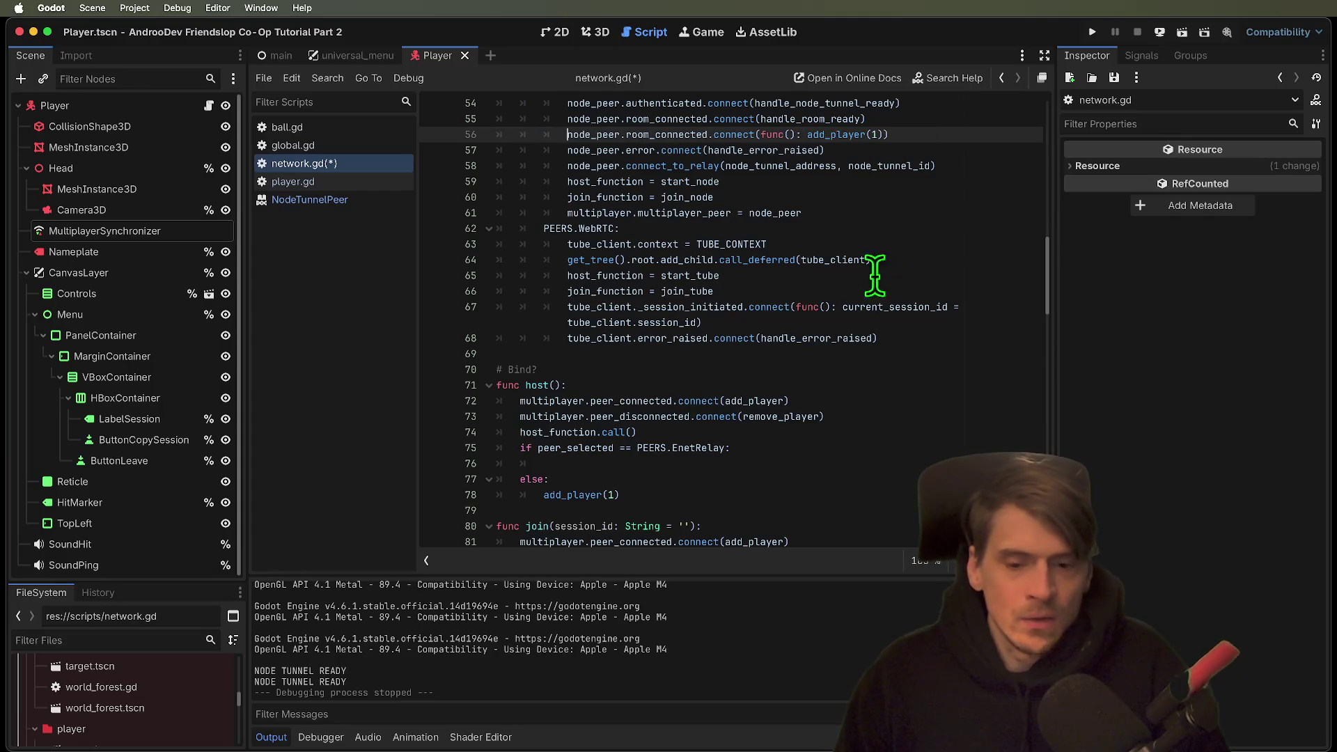
# Delete the else branch, add 'not' to the EnetRelay check, save network.gd, and run the project.
pyautogui.scroll(5, 710, 185)
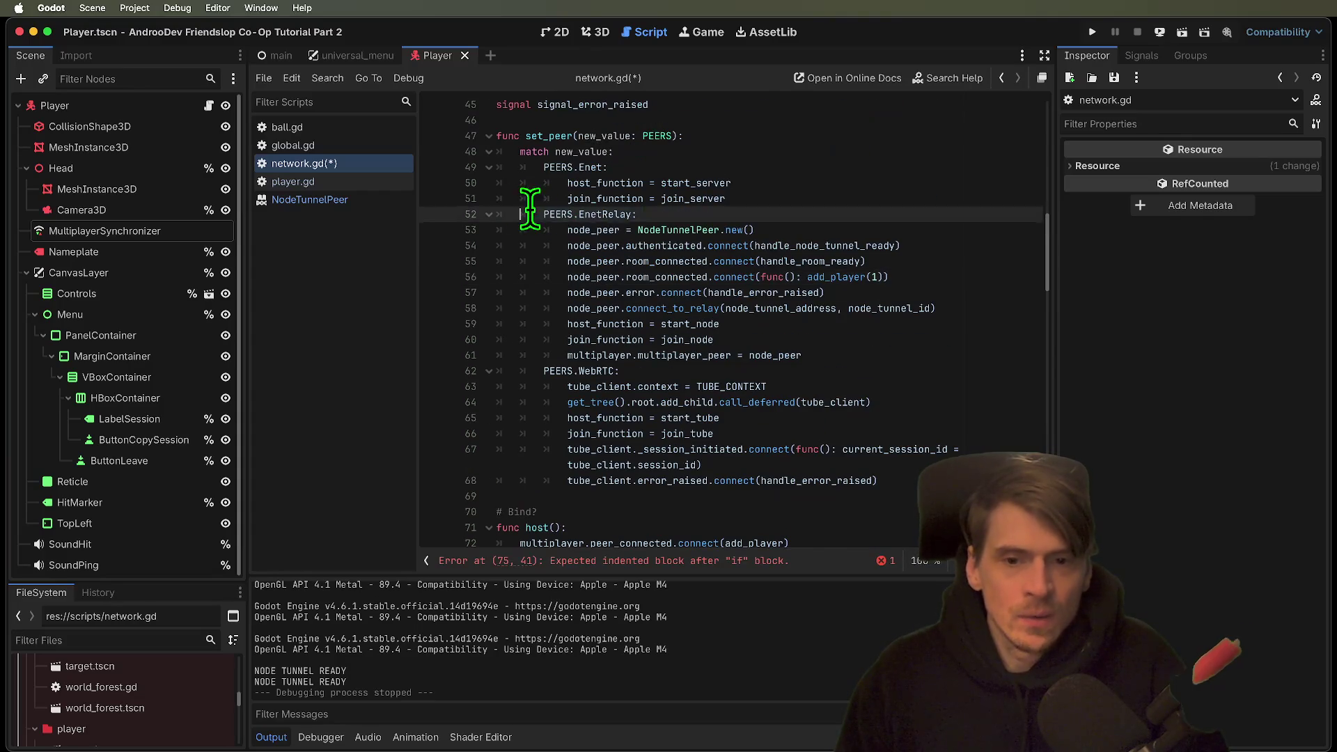
pyautogui.scroll(-5, 745, 223)
pyautogui.moveTo(771, 439); pyautogui.dragTo(773, 469)
pyautogui.click(782, 475)
pyautogui.press('BackSpace')
pyautogui.press('BackSpace')
pyautogui.press('BackSpace')
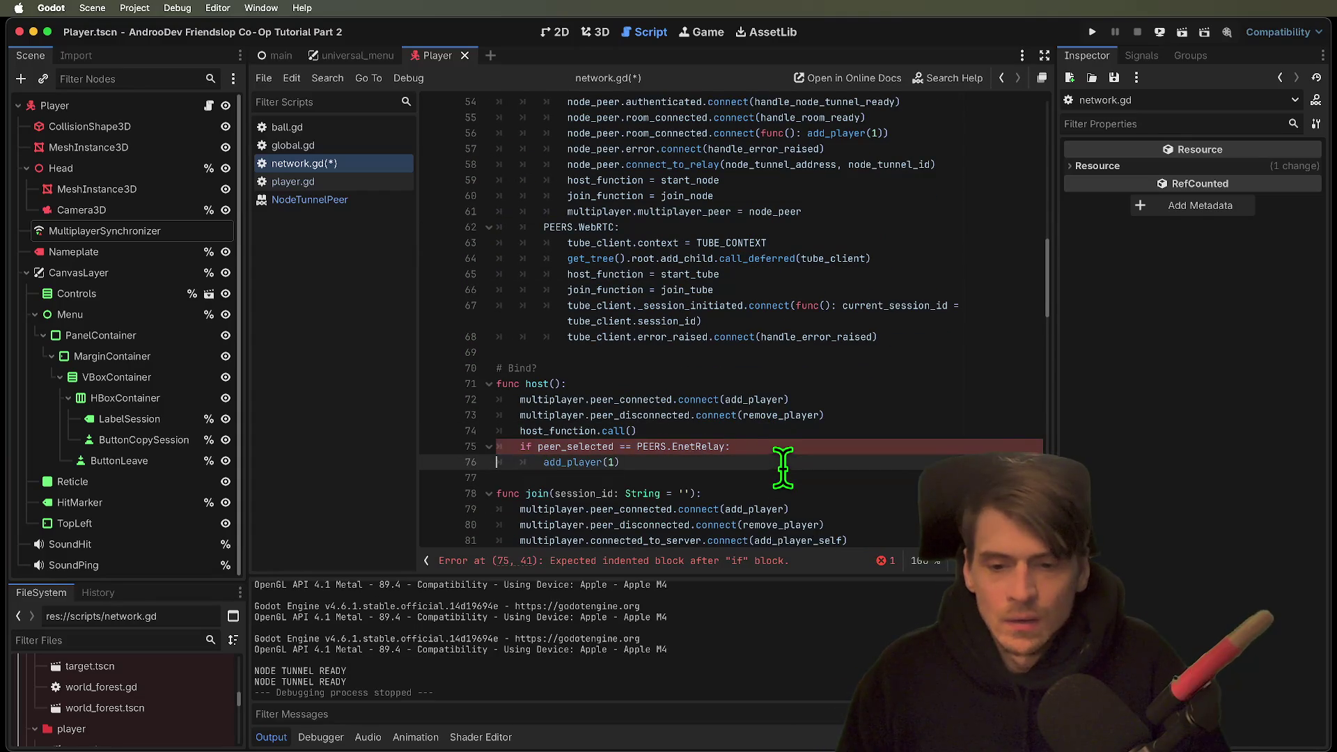
pyautogui.write('not')
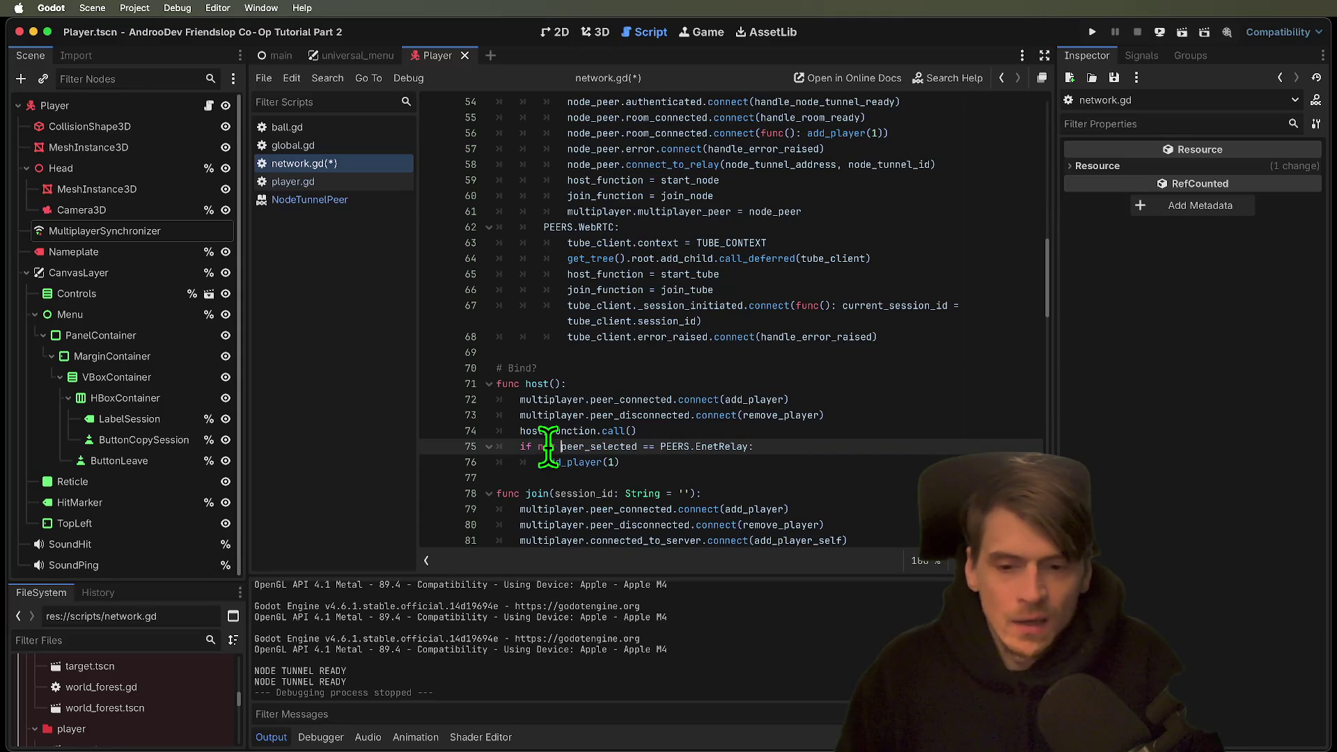
pyautogui.hotkey('ctrl', 's')
pyautogui.press('super+b')
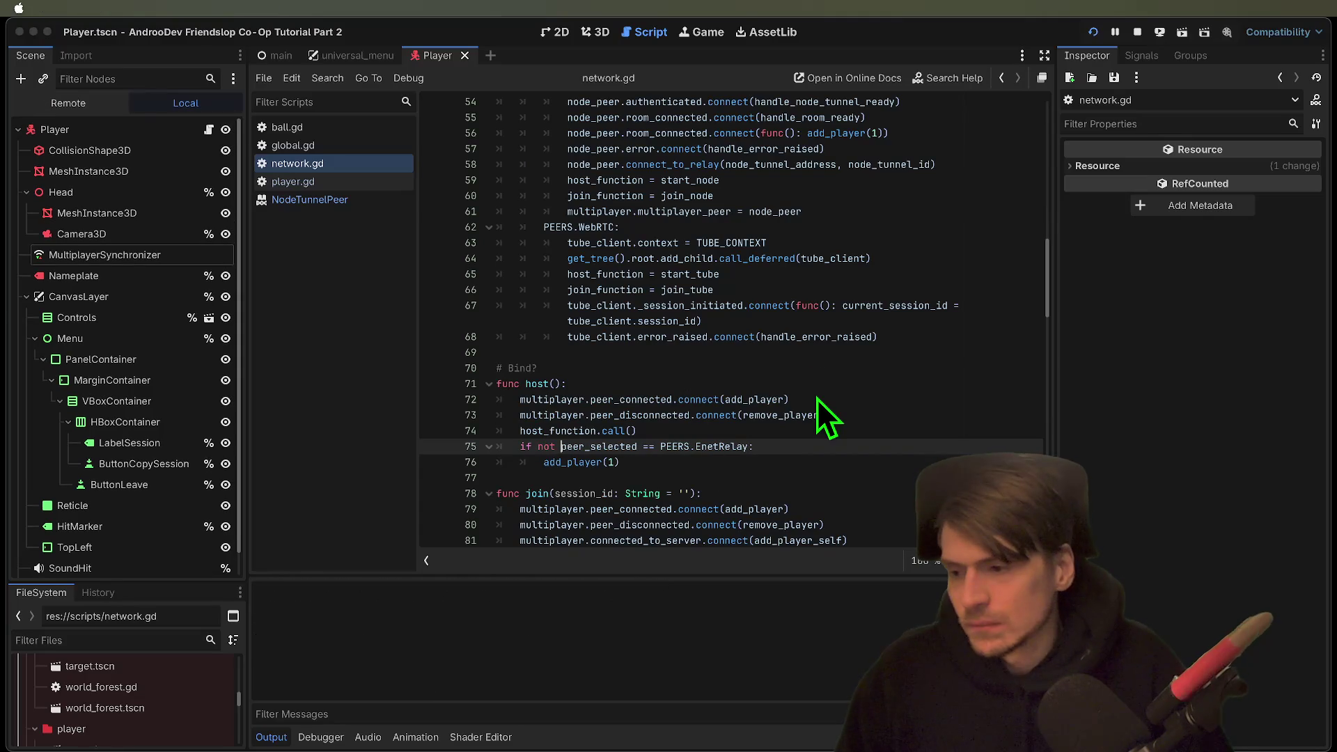
# Host an EnetRelay session with Create Session in a debug window, then close both debug windows.
pyautogui.click(479, 248)
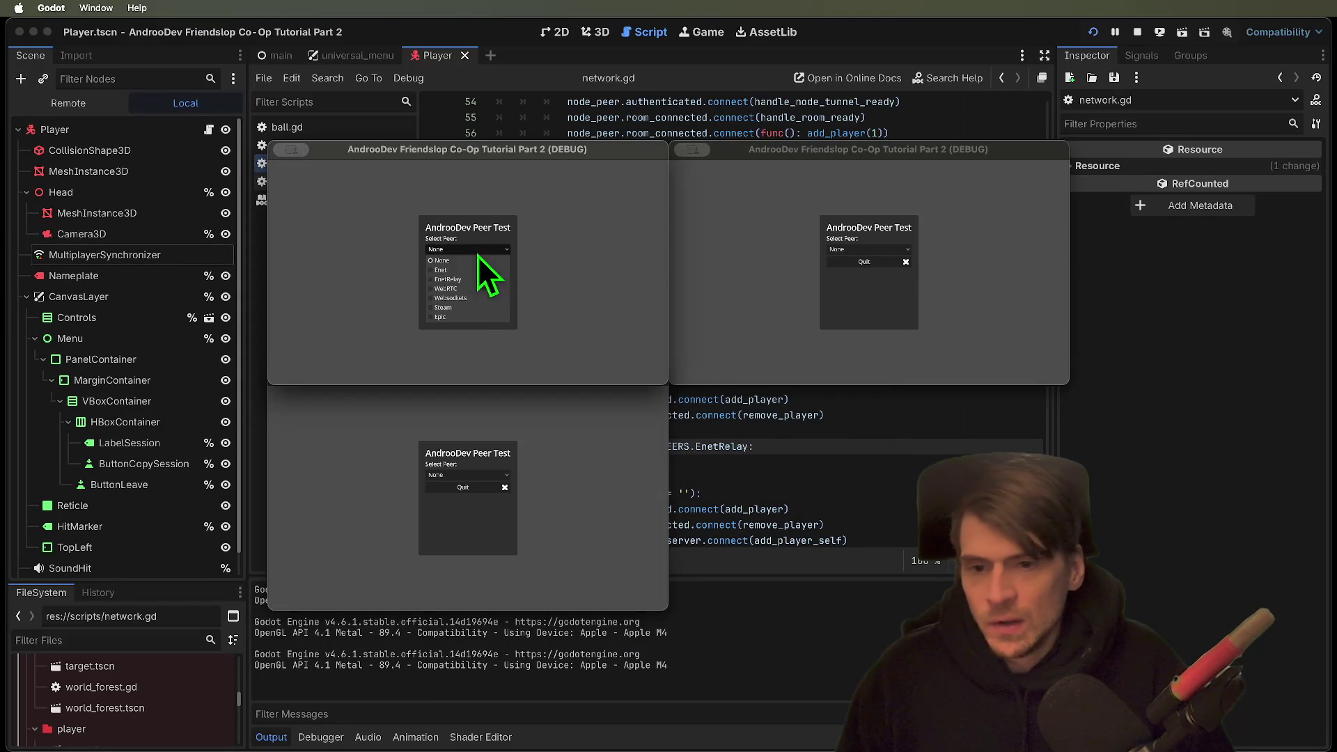
pyautogui.click(463, 291)
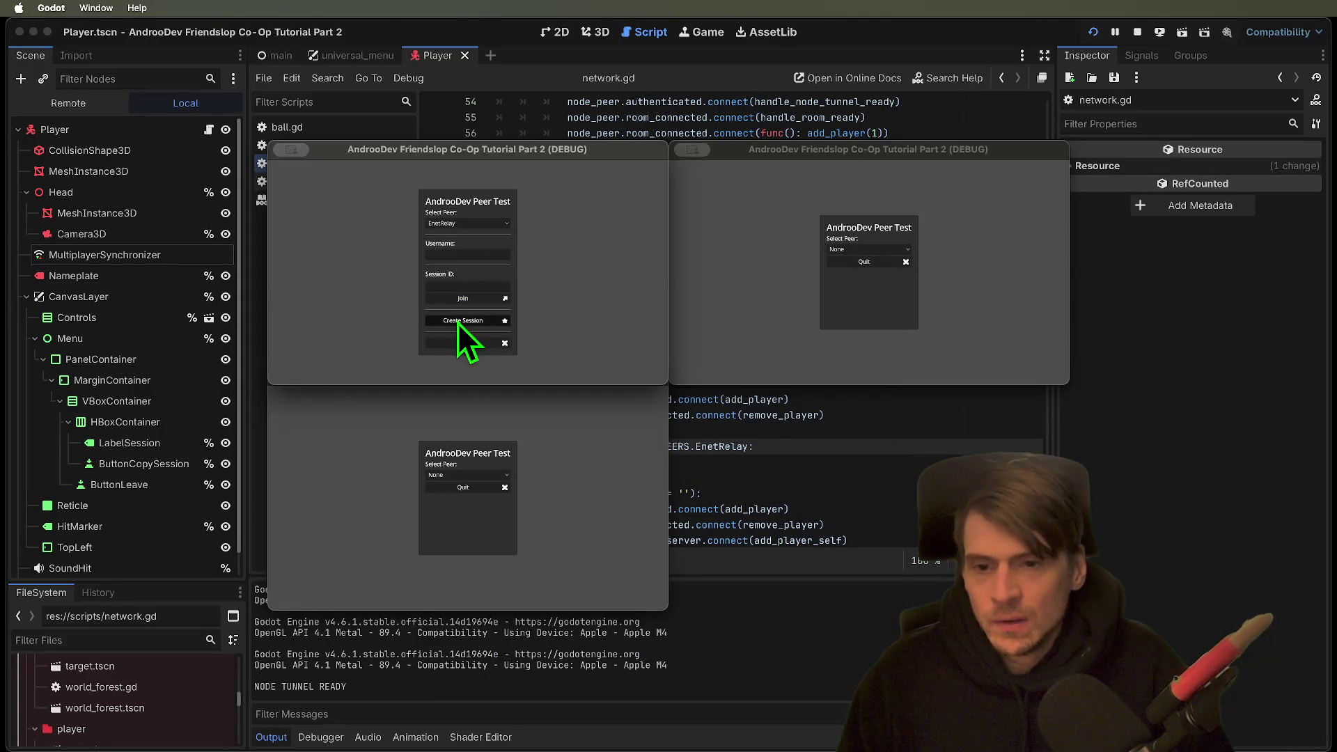
pyautogui.click(457, 322)
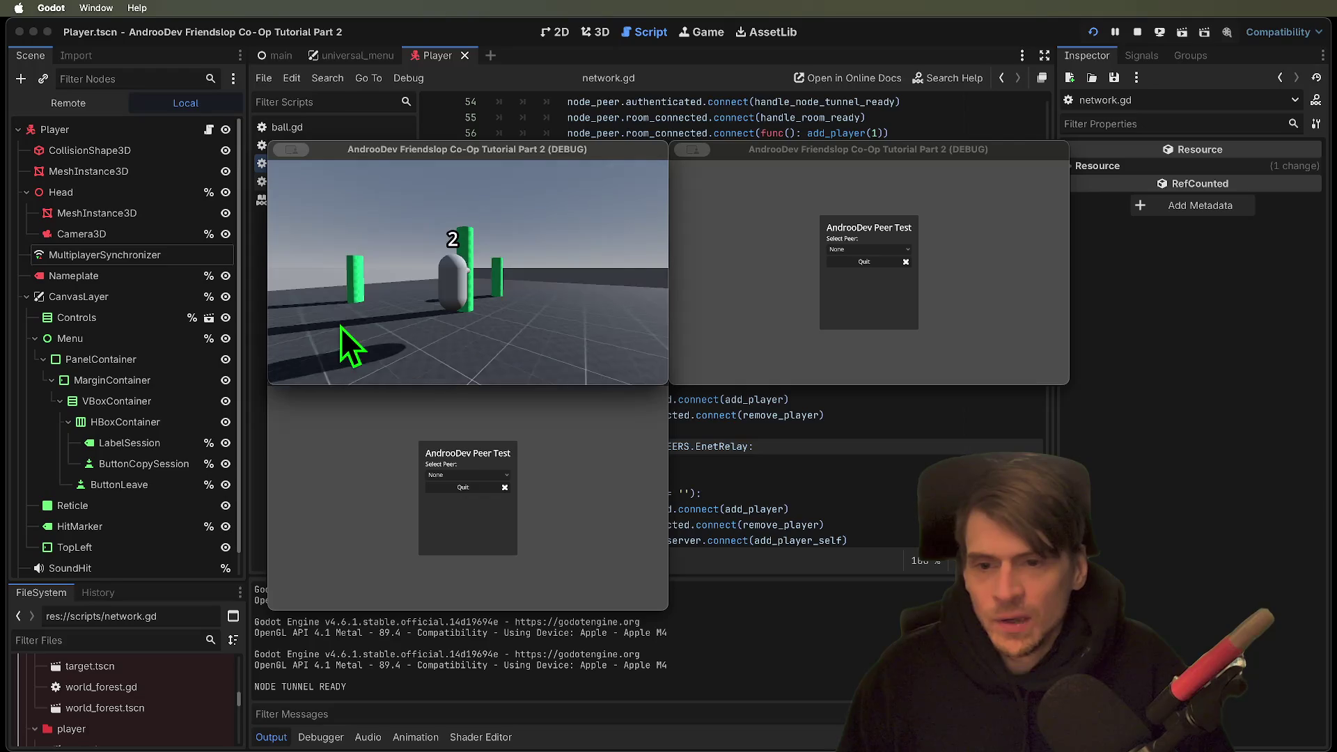
pyautogui.press('super+q')
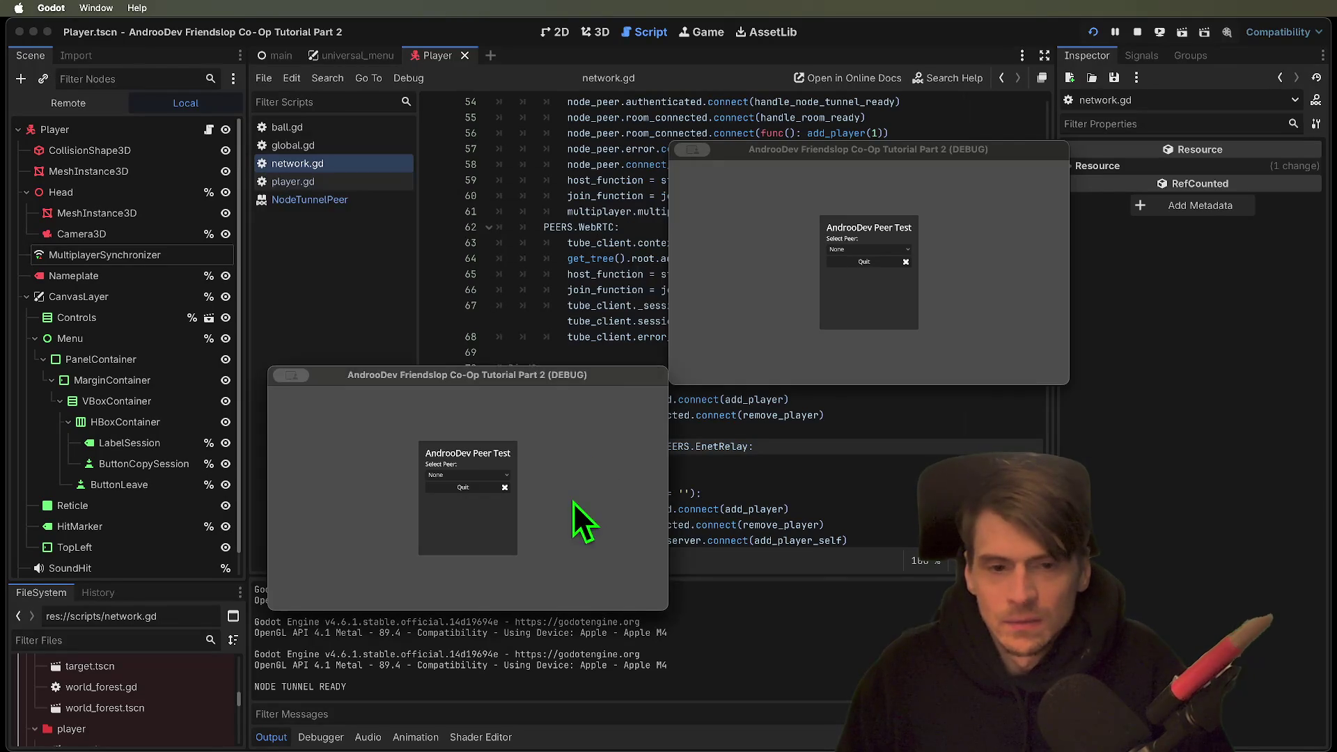
pyautogui.press('super+q')
pyautogui.press('super+q')
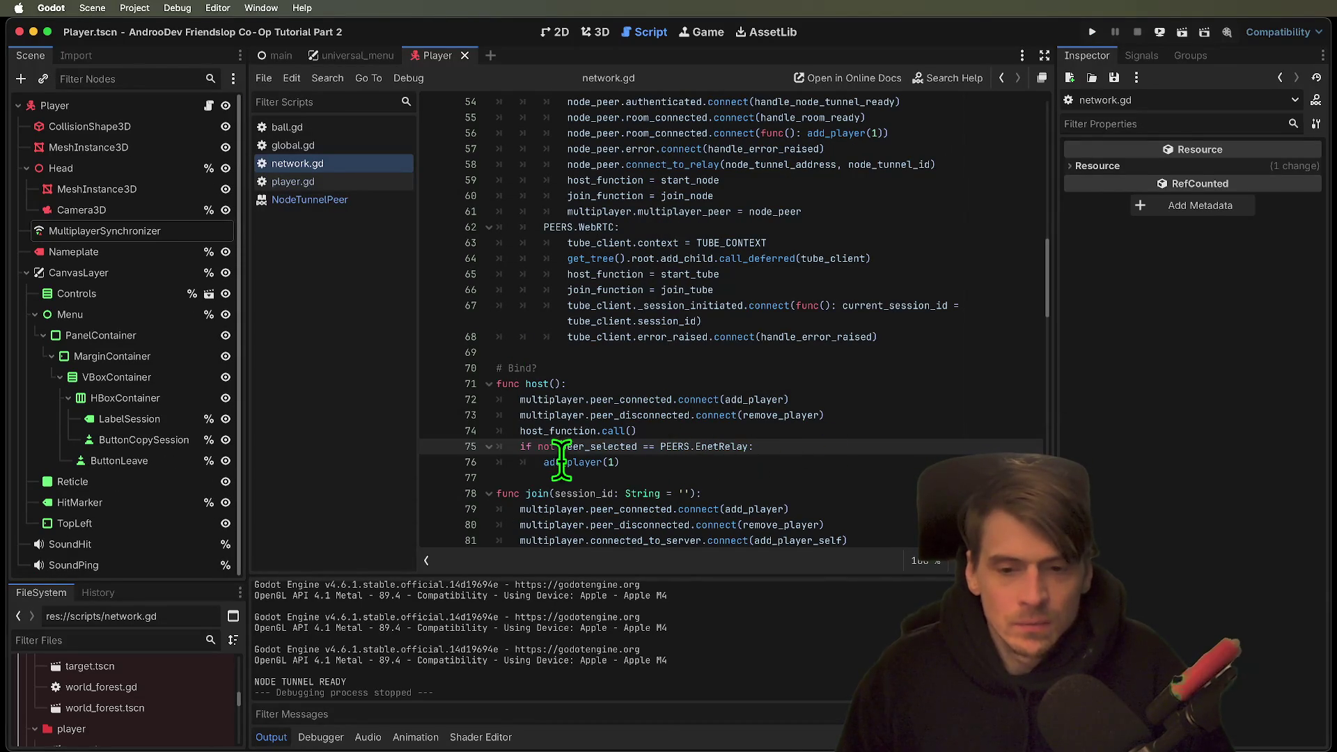
# Review the host_function usages and the handle_room_ready definition, then return to set_peer.
pyautogui.doubleClick(587, 430)
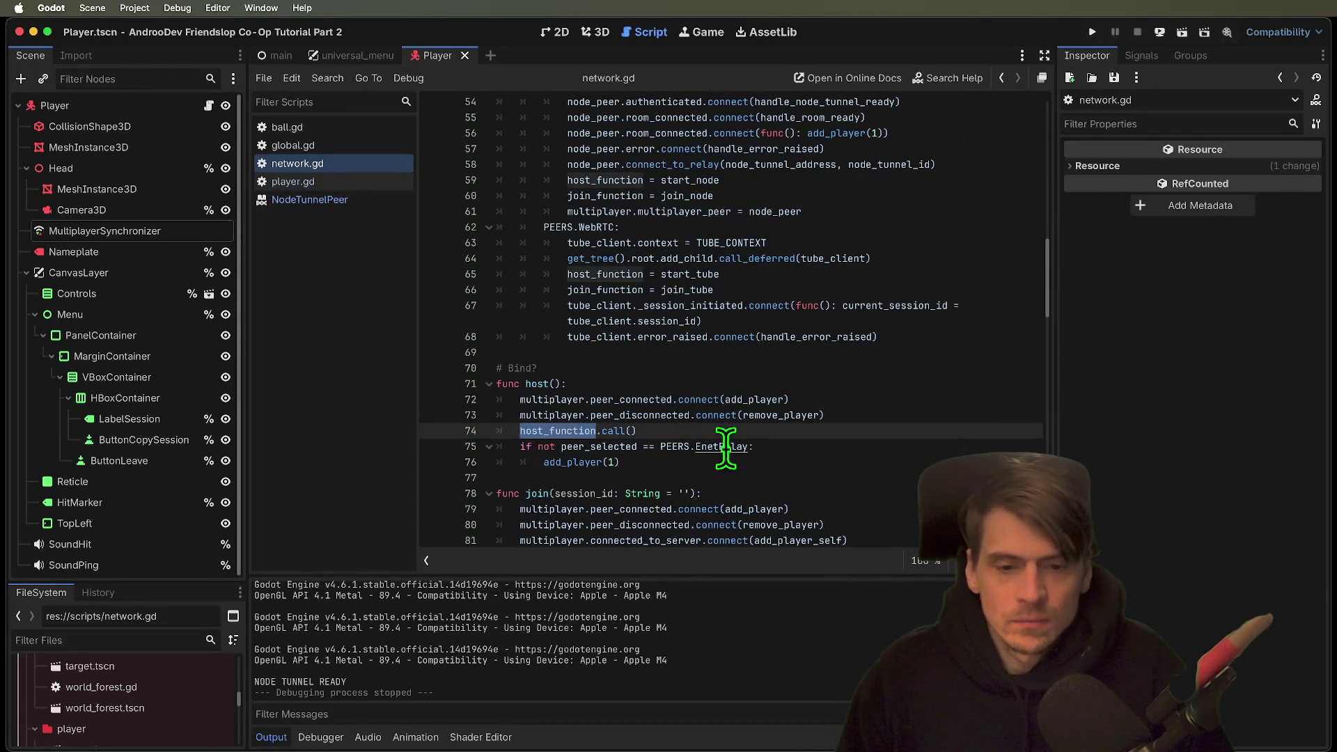
pyautogui.click(605, 446)
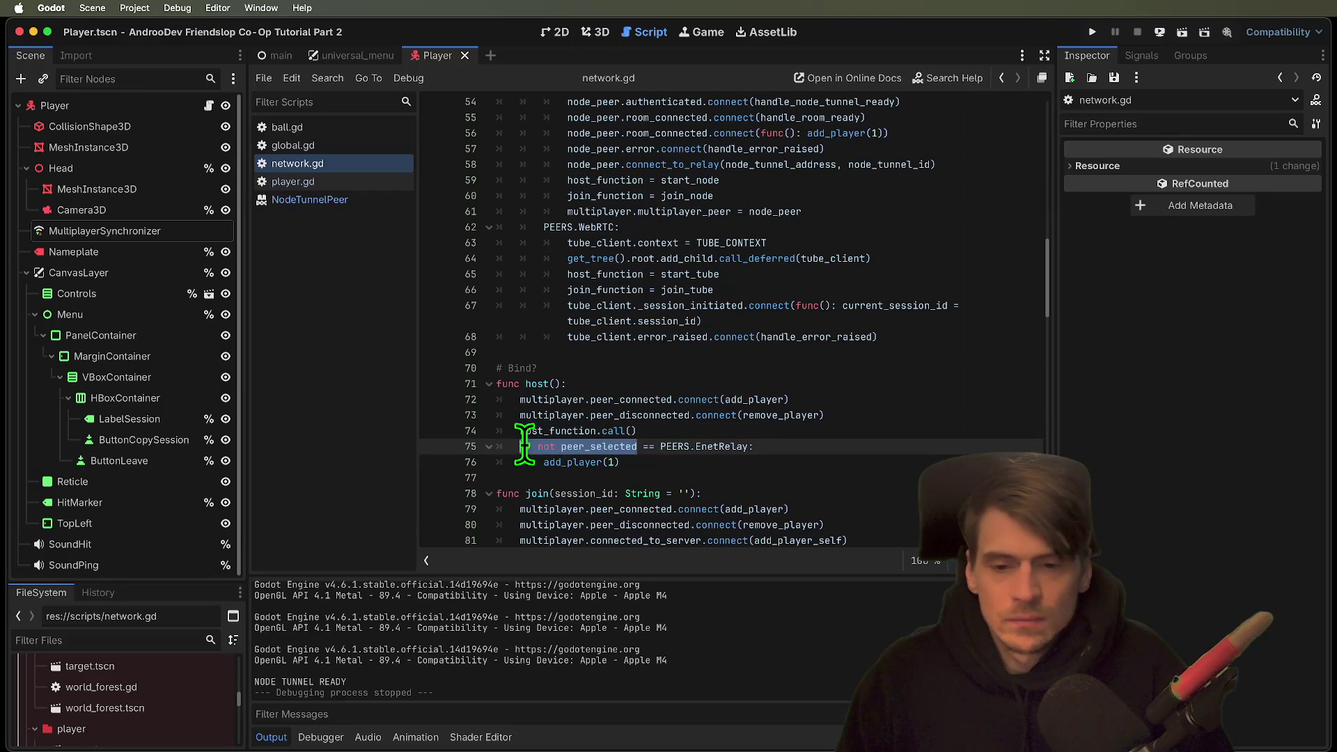
pyautogui.scroll(5, 783, 417)
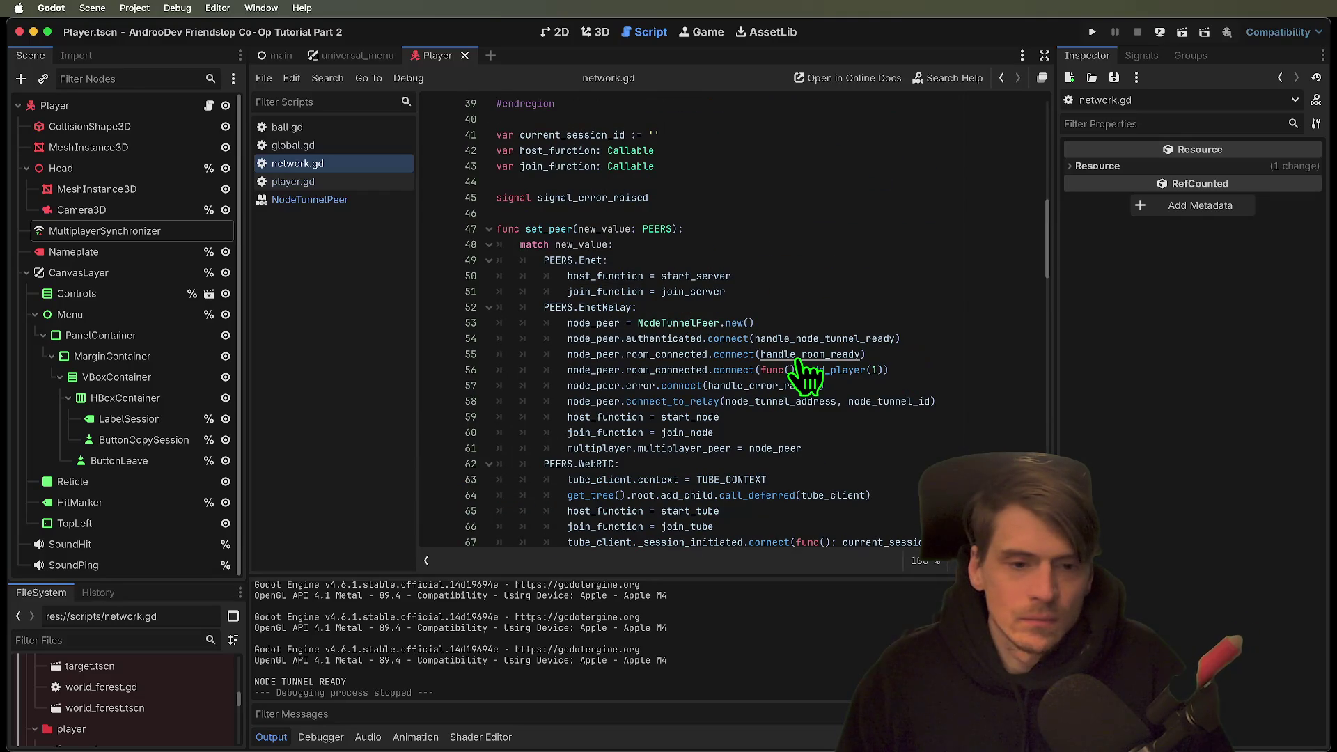
pyautogui.click(801, 355)
pyautogui.keyDown('super'); pyautogui.click(808, 353); pyautogui.keyUp('super')
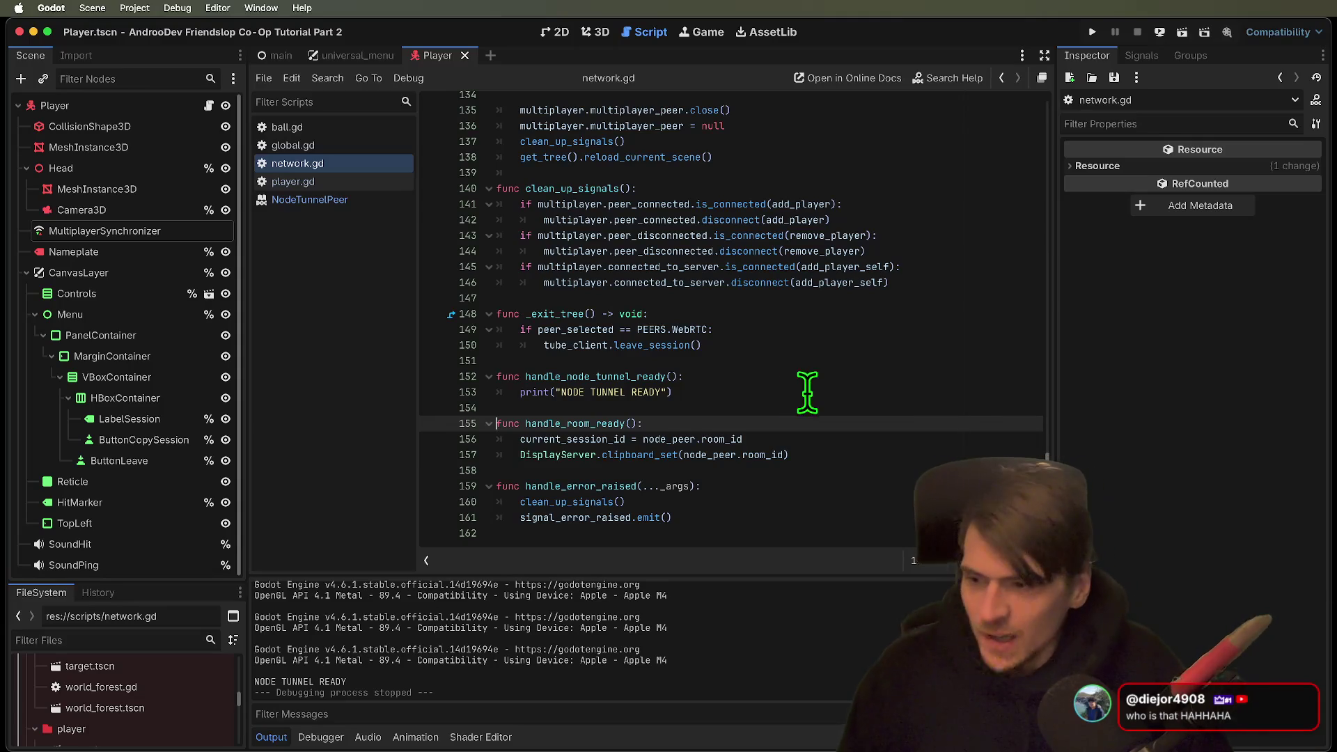
pyautogui.hotkey('alt', 'Left')
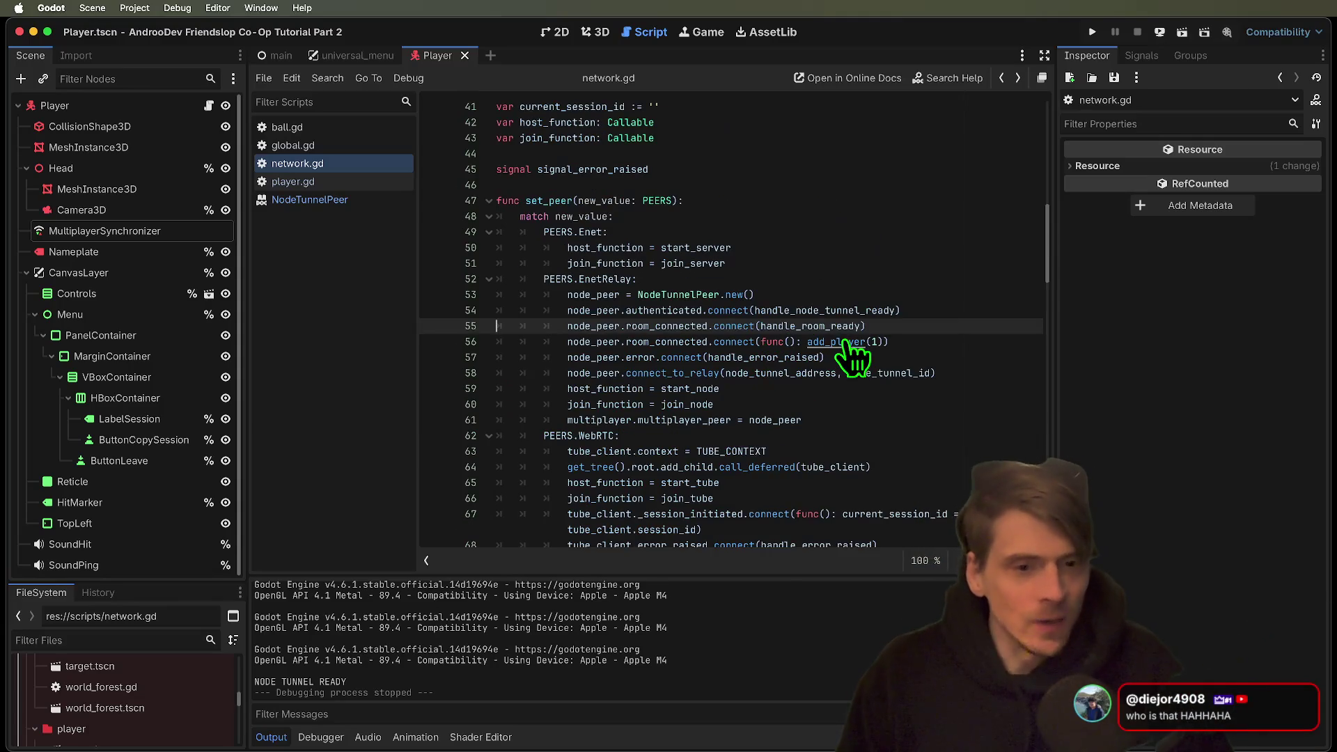
# Delete line 56, the room_connected → add_player(1) connection in set_peer's EnetRelay case.
pyautogui.doubleClick(672, 342)
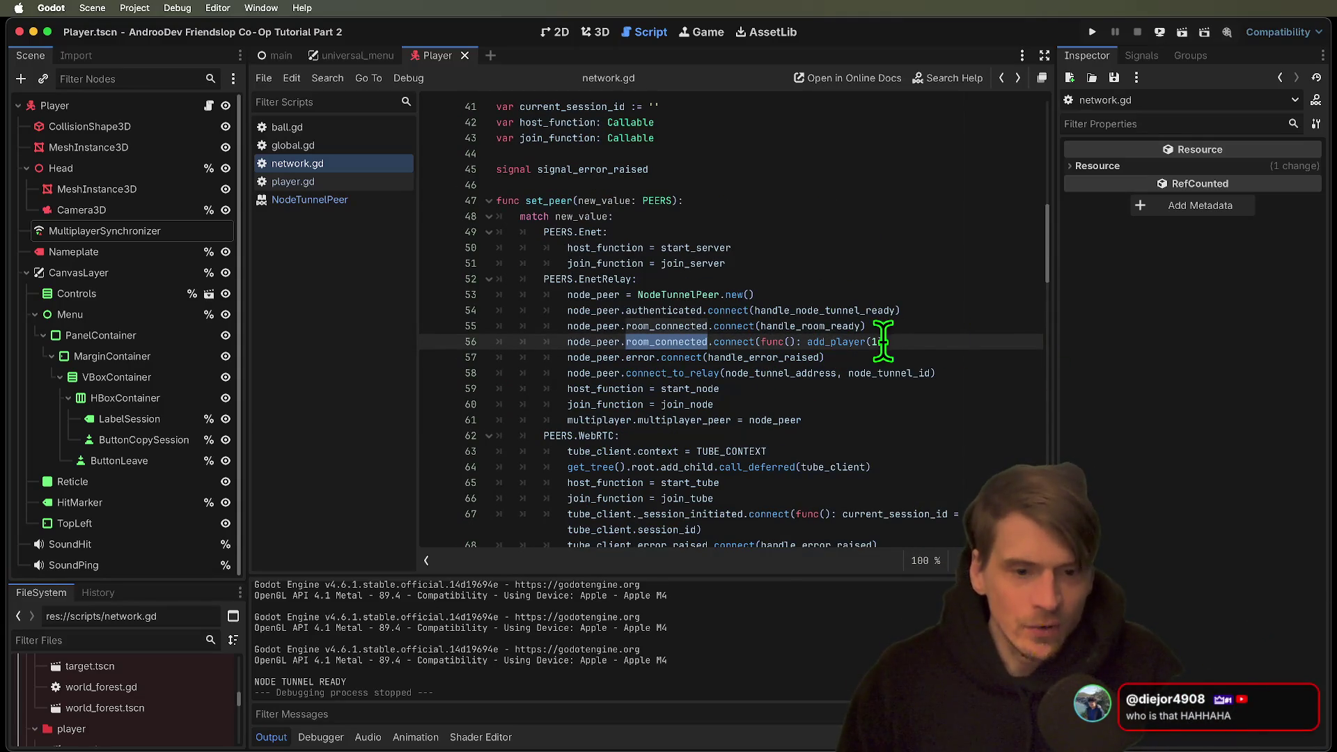
pyautogui.click(934, 341)
pyautogui.moveTo(807, 341); pyautogui.dragTo(880, 341)
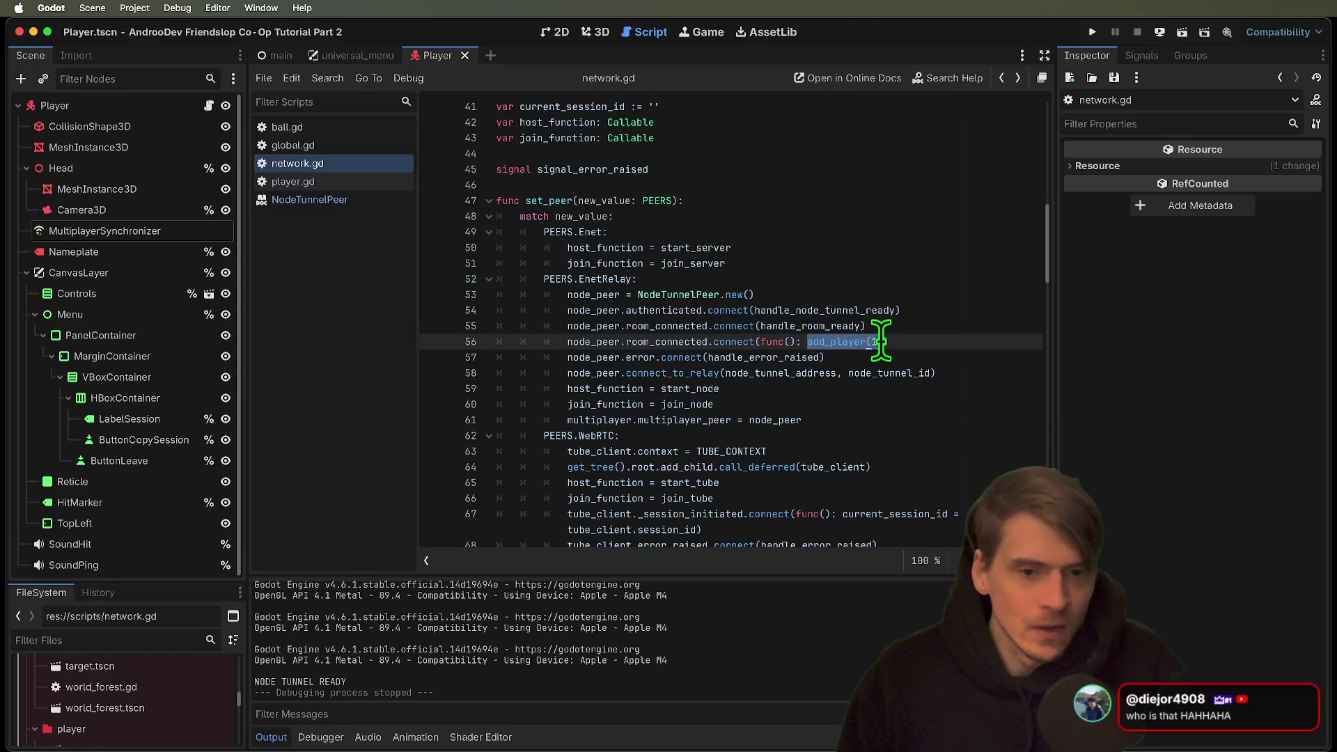
pyautogui.press('BackSpace')
pyautogui.tripleClick(924, 341)
pyautogui.press('BackSpace')
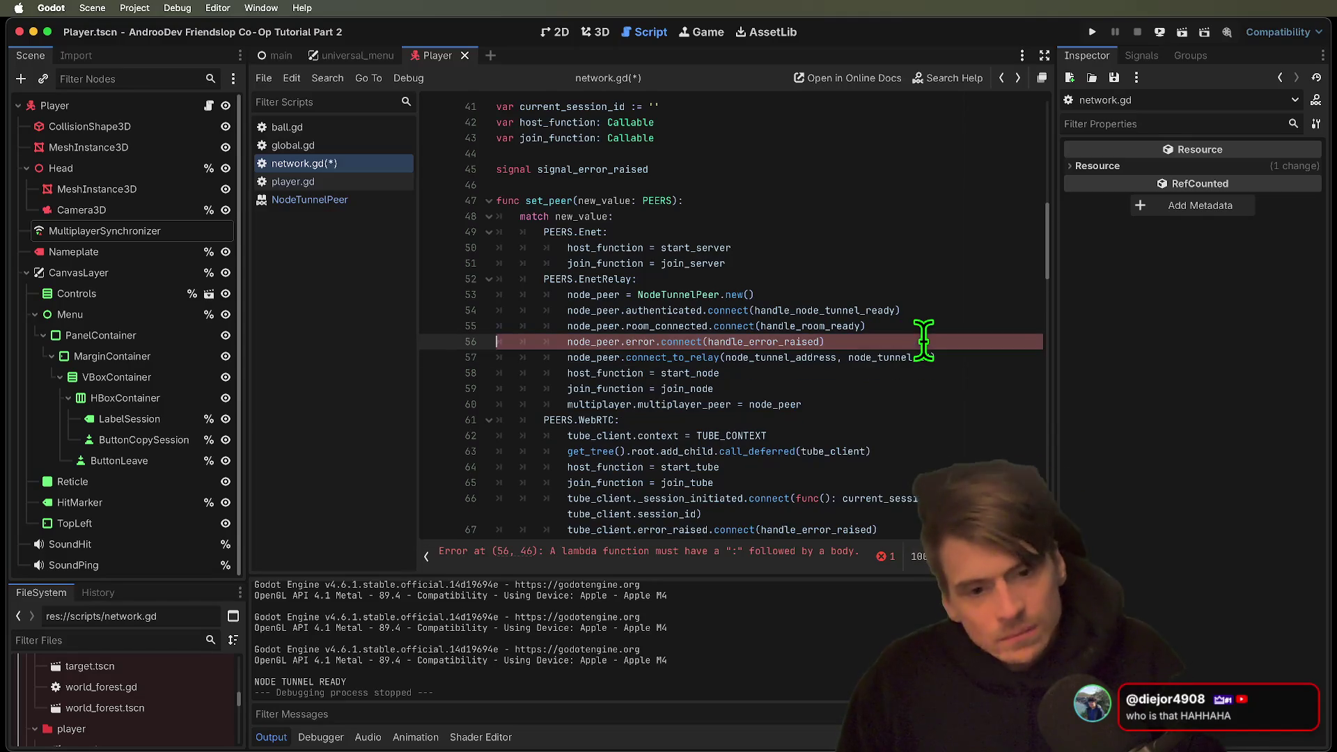
# Save network.gd and run the project again.
pyautogui.press('super+s')
pyautogui.keyDown('super'); pyautogui.click(828, 327); pyautogui.keyUp('super')
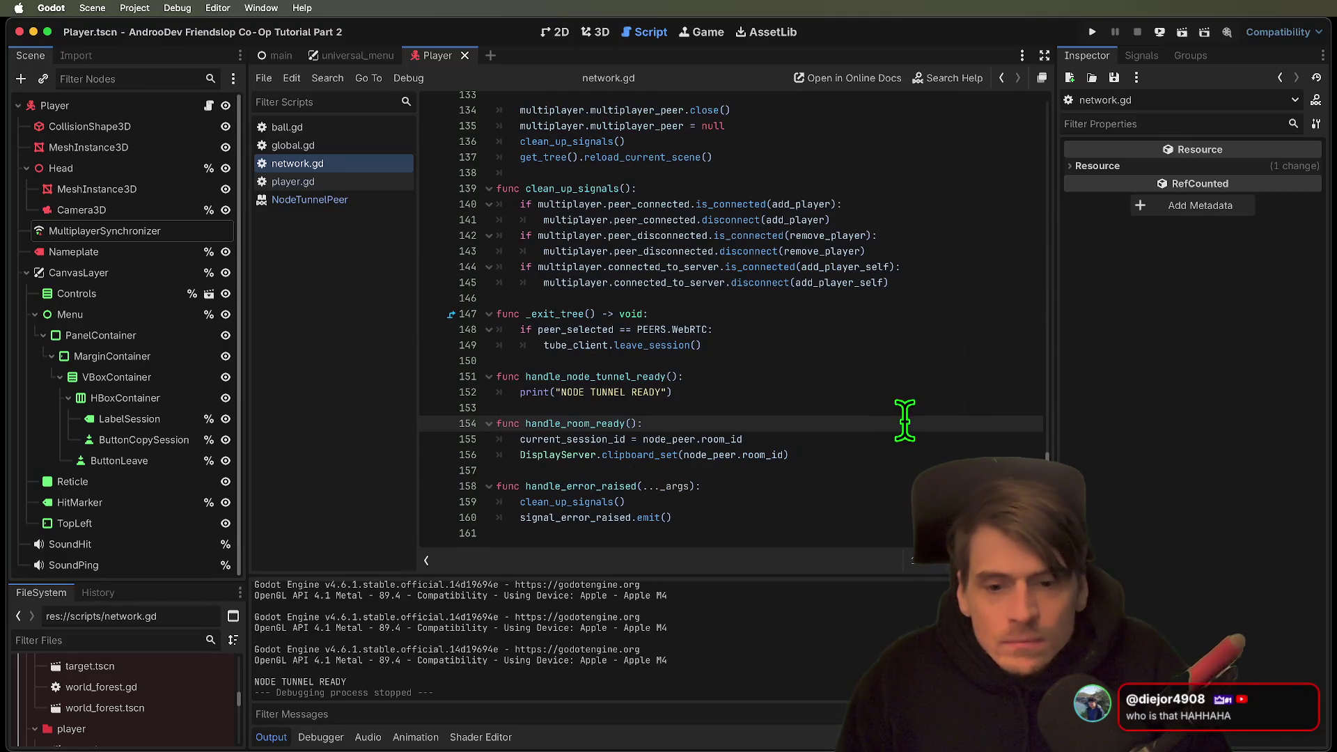
pyautogui.press('Down')
pyautogui.press('Down')
pyautogui.press('Down')
pyautogui.press('super+b')
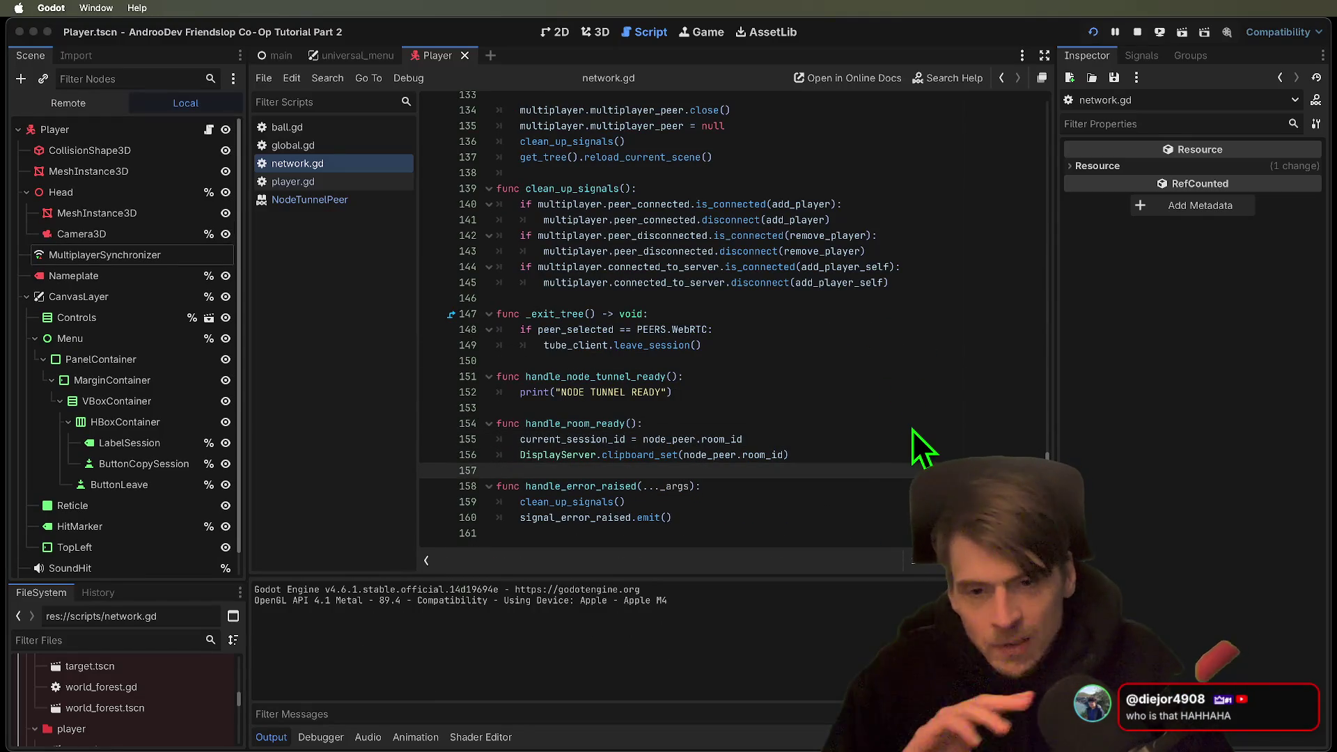
pyautogui.click(480, 249)
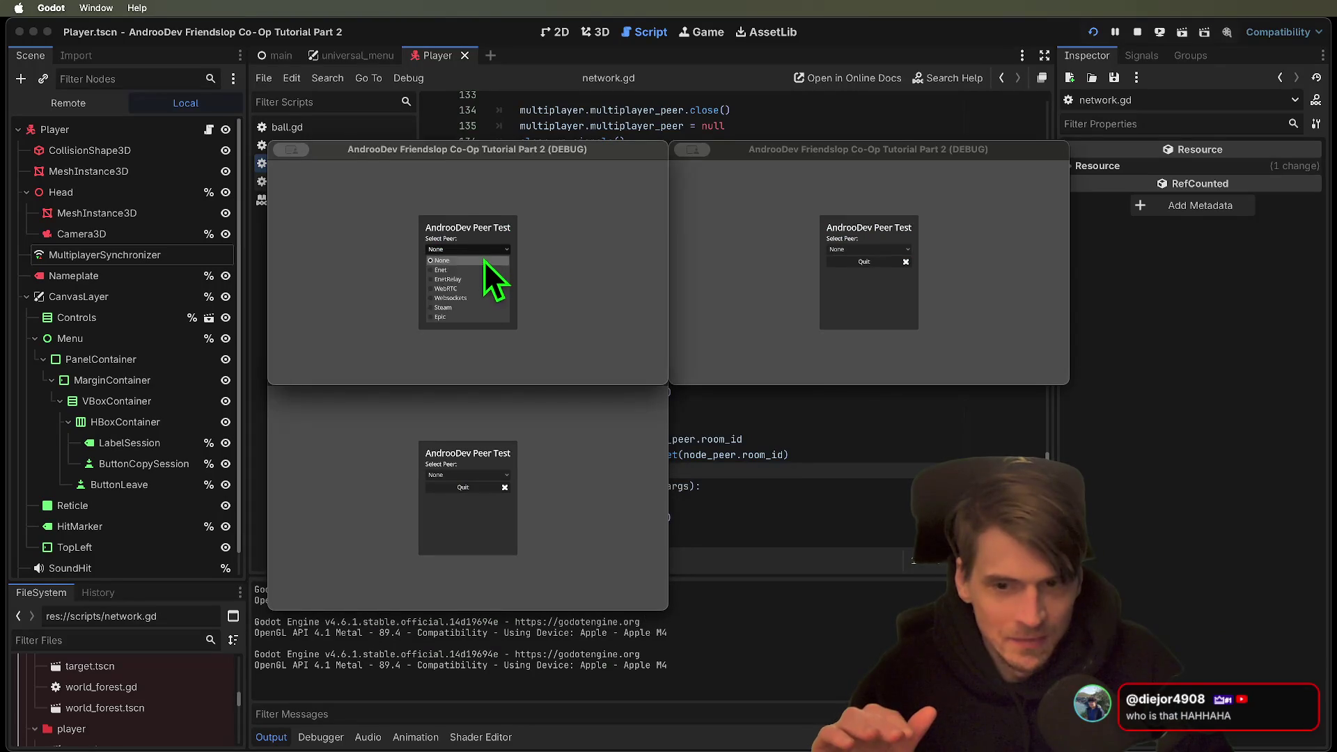
pyautogui.click(483, 279)
pyautogui.click(477, 326)
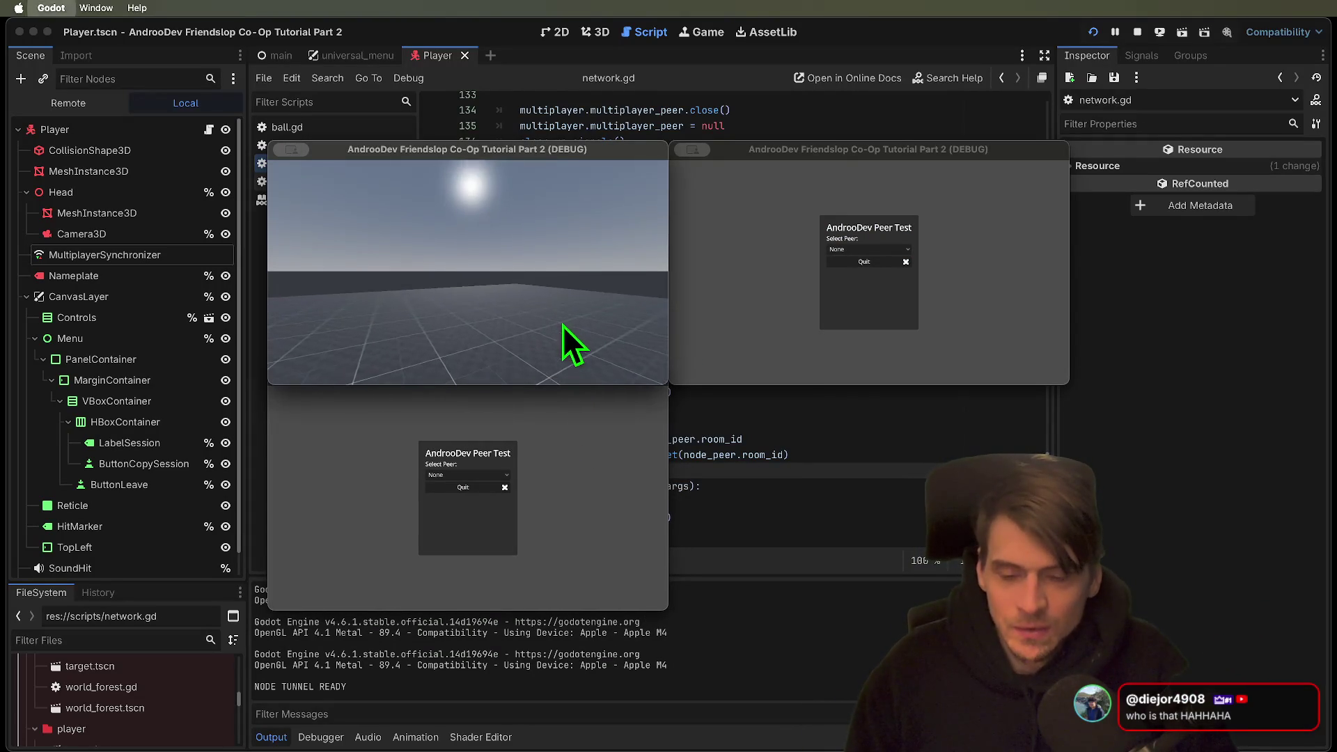
pyautogui.press('super+q')
pyautogui.click(579, 440)
pyautogui.press('super+q')
pyautogui.click(726, 315)
pyautogui.press('super+q')
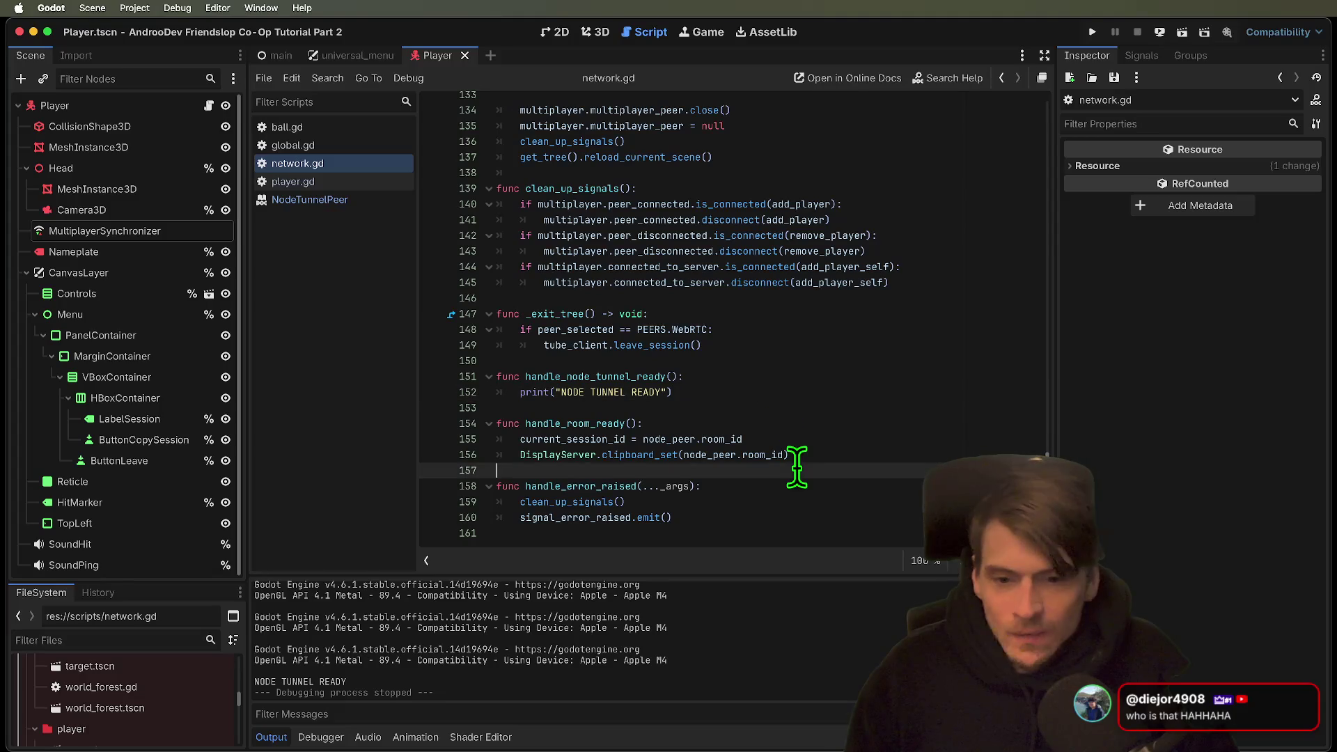
pyautogui.write('BBSQY')
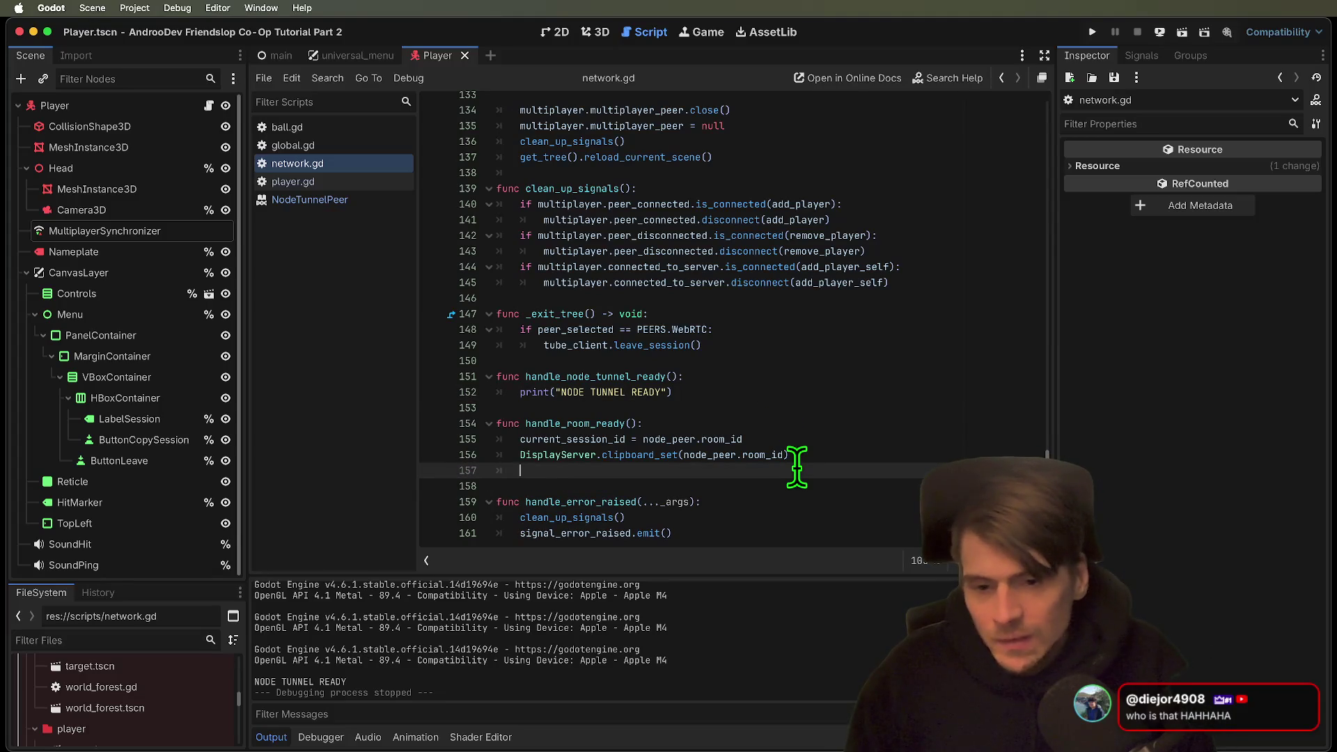
# Enter add_player_self() on line 157 in handle_room_ready with autocomplete and run the project.
pyautogui.write('add_player')
pyautogui.press('Return')
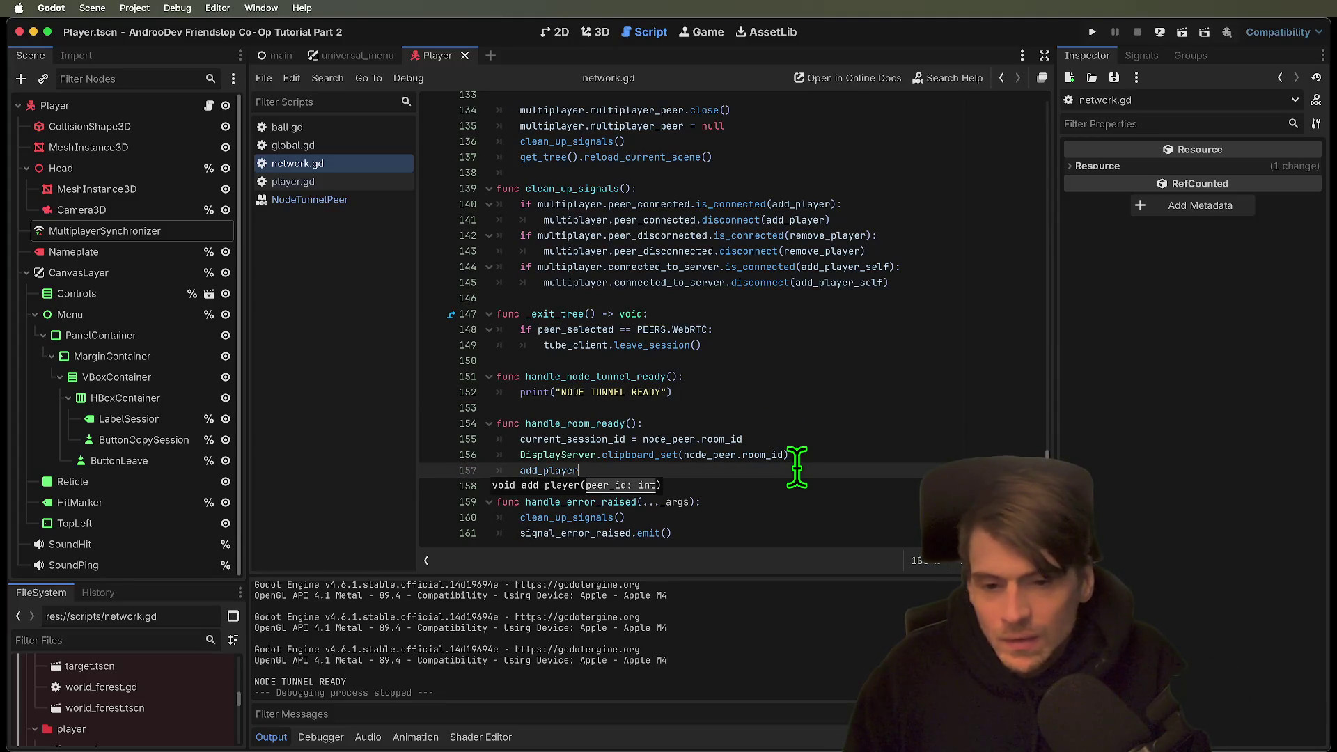
pyautogui.write('_')
pyautogui.press('Return')
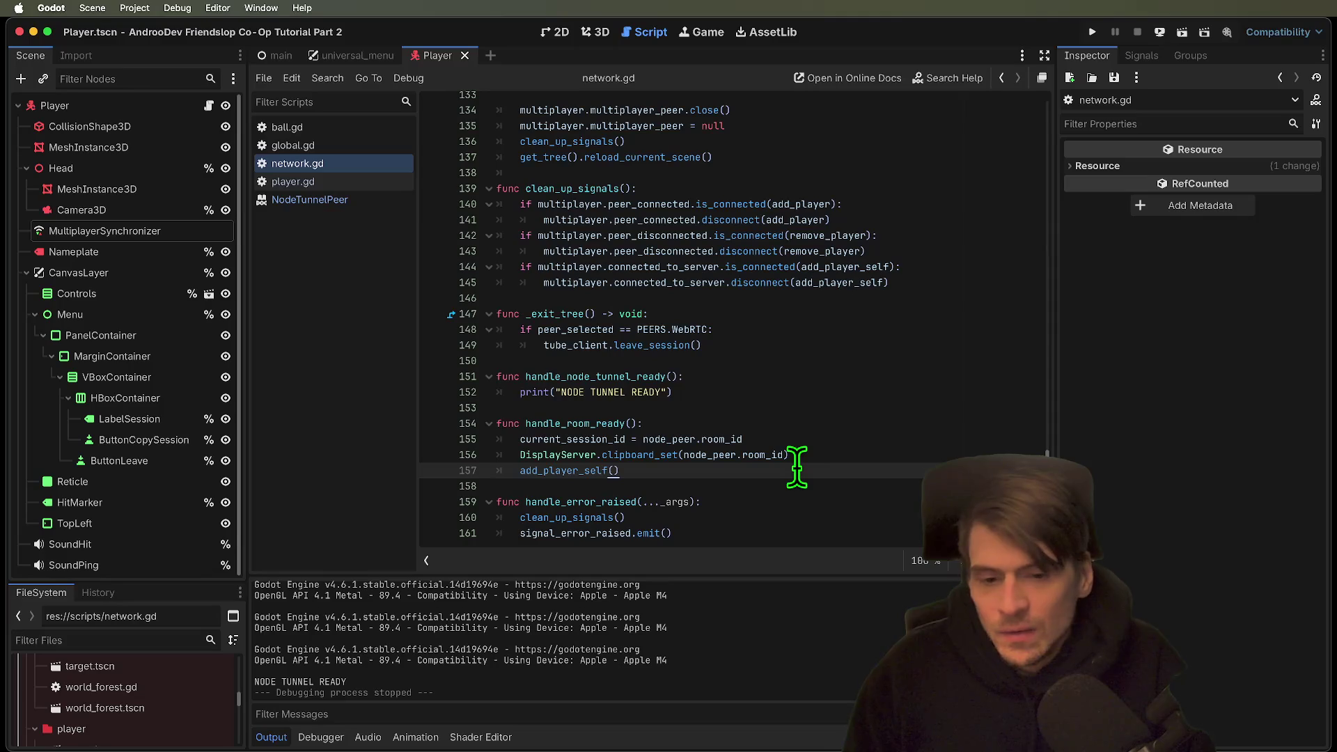
pyautogui.press('super+b')
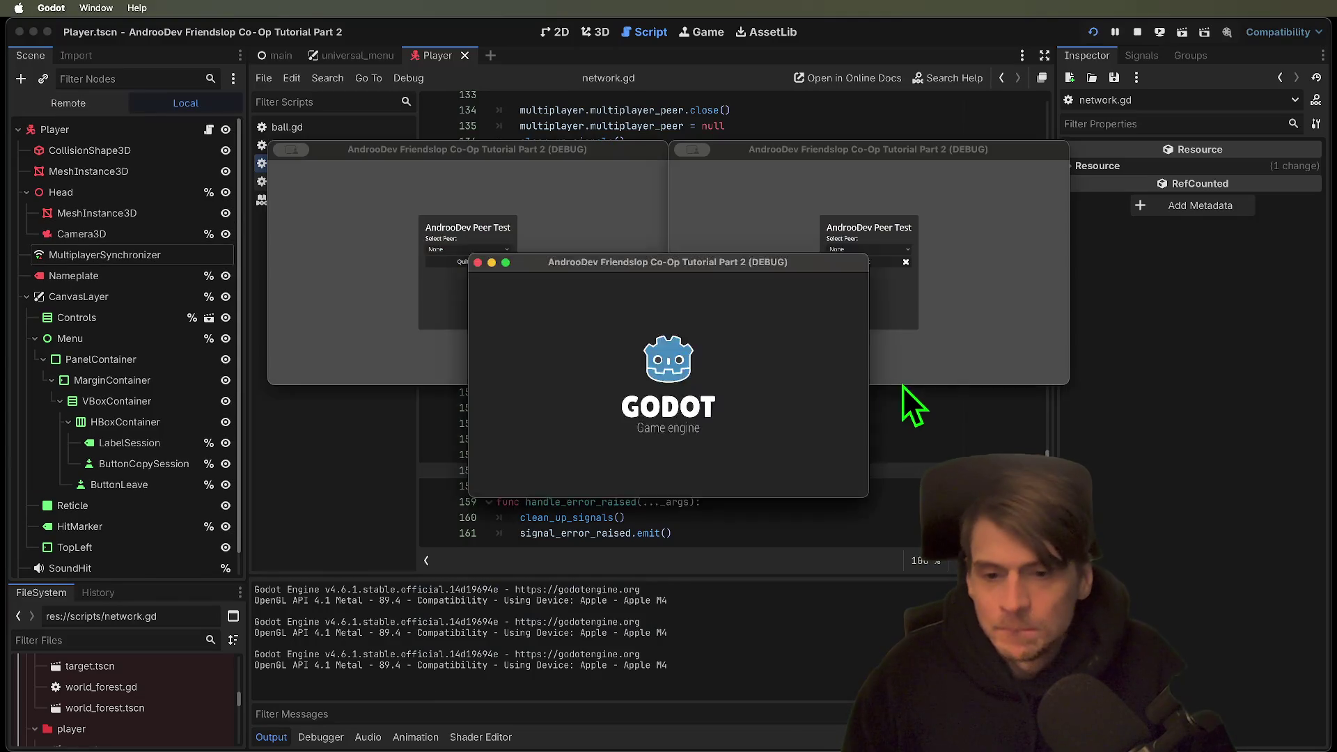
# Host an EnetRelay session in the first game window and move the player around.
pyautogui.click(507, 250)
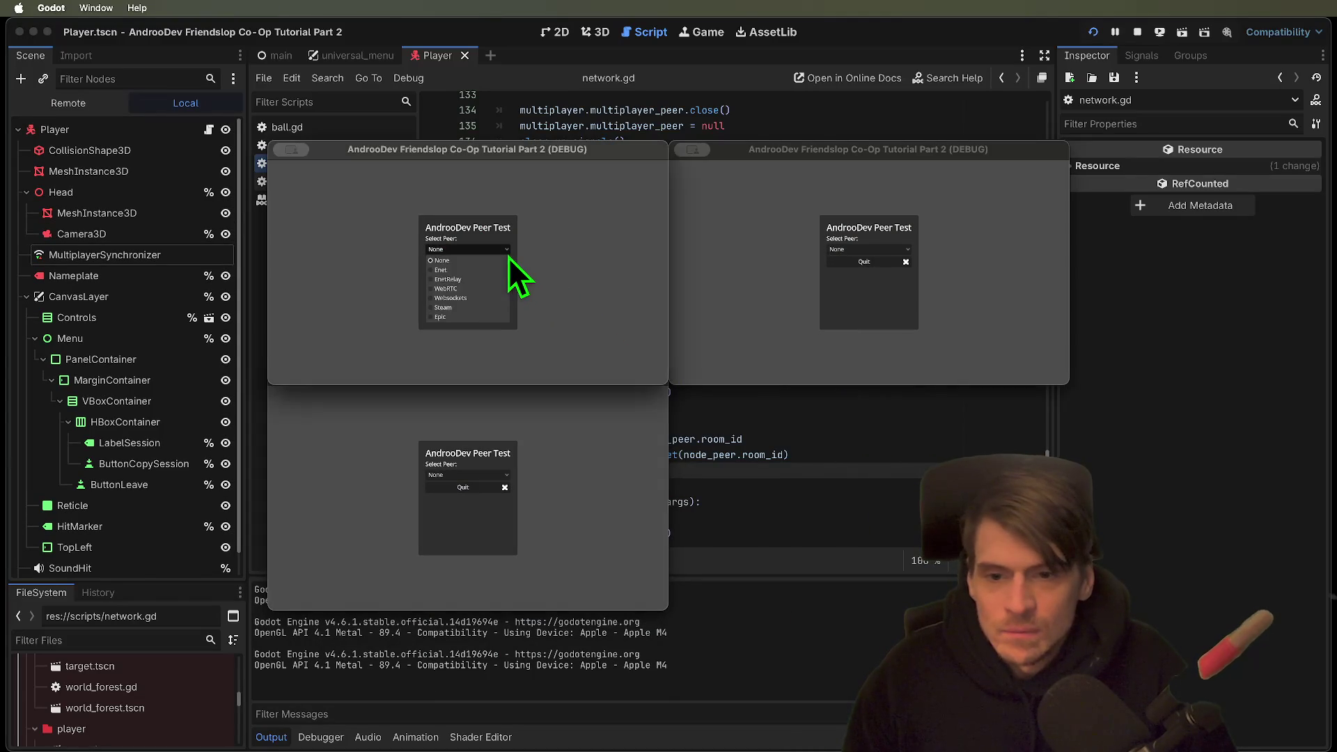
pyautogui.click(477, 289)
pyautogui.click(474, 321)
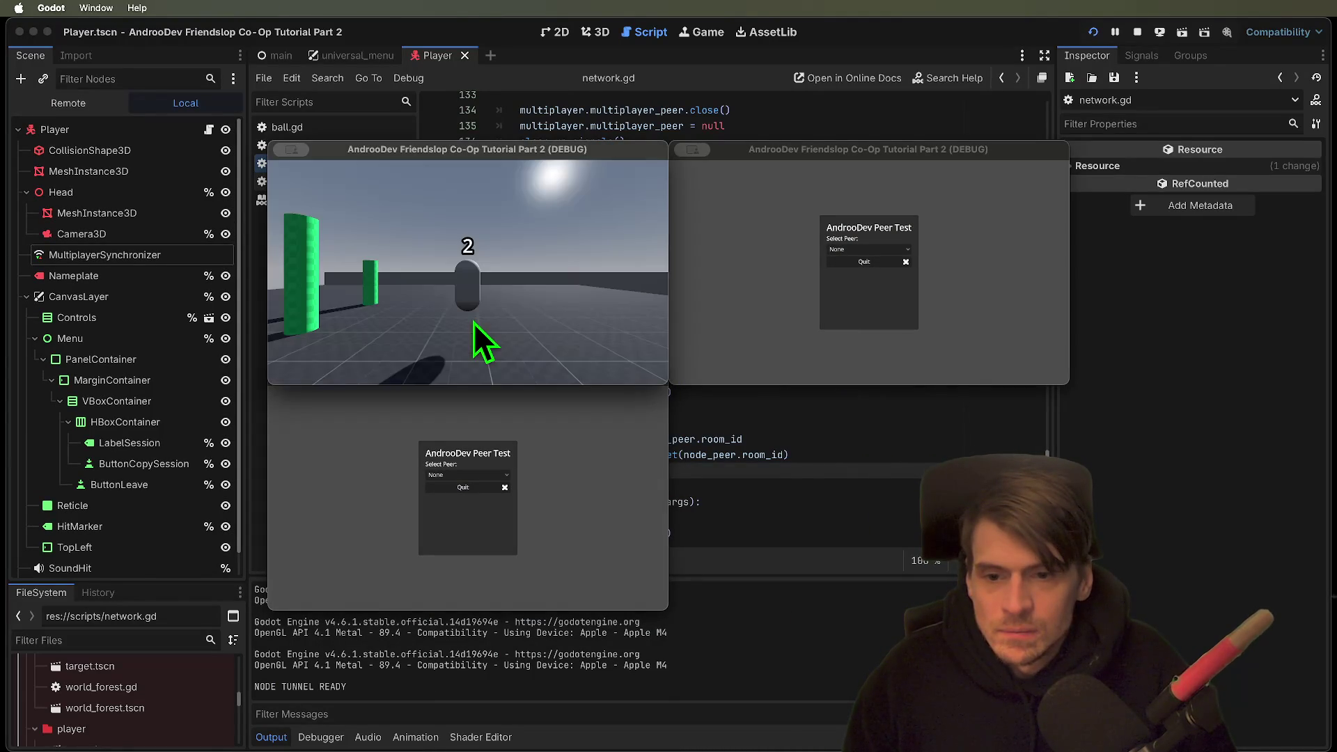
pyautogui.press('a')
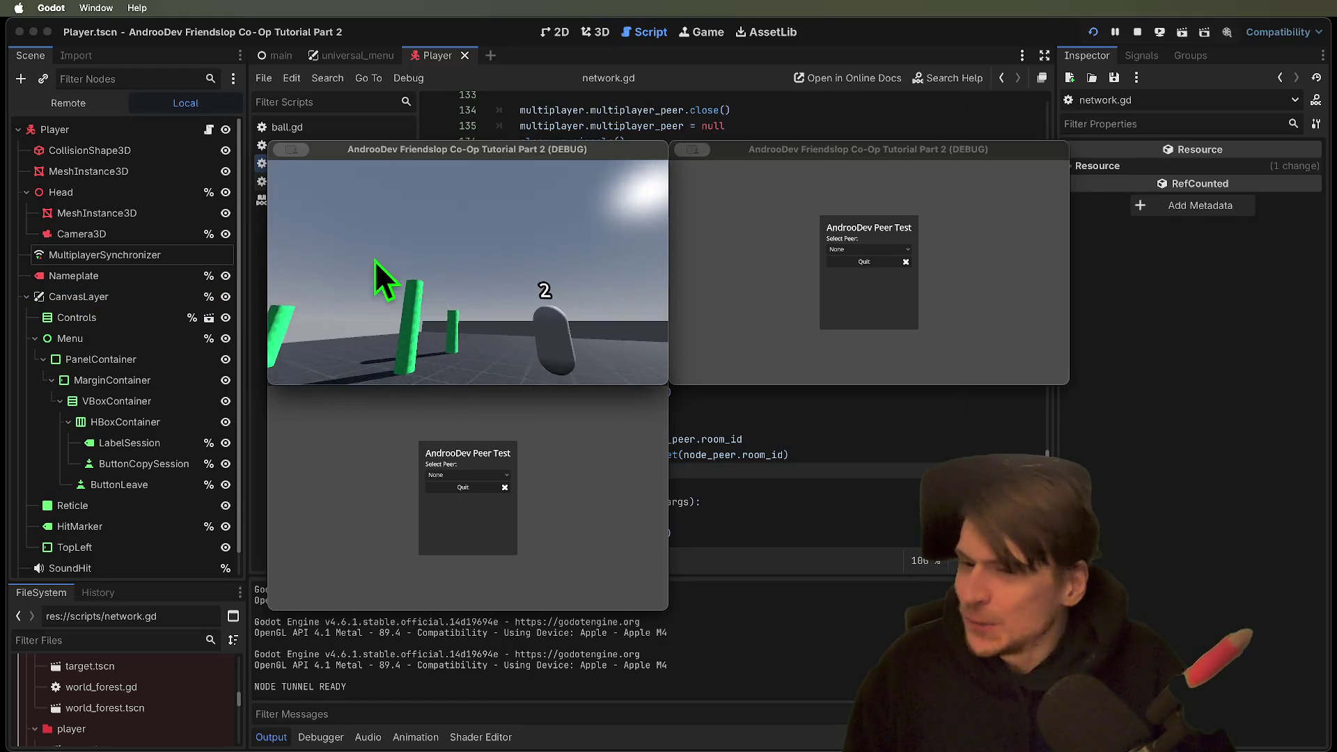
# Inspect the running game's Remote scene tree, including the Main node and spawned player 1.
pyautogui.click(83, 110)
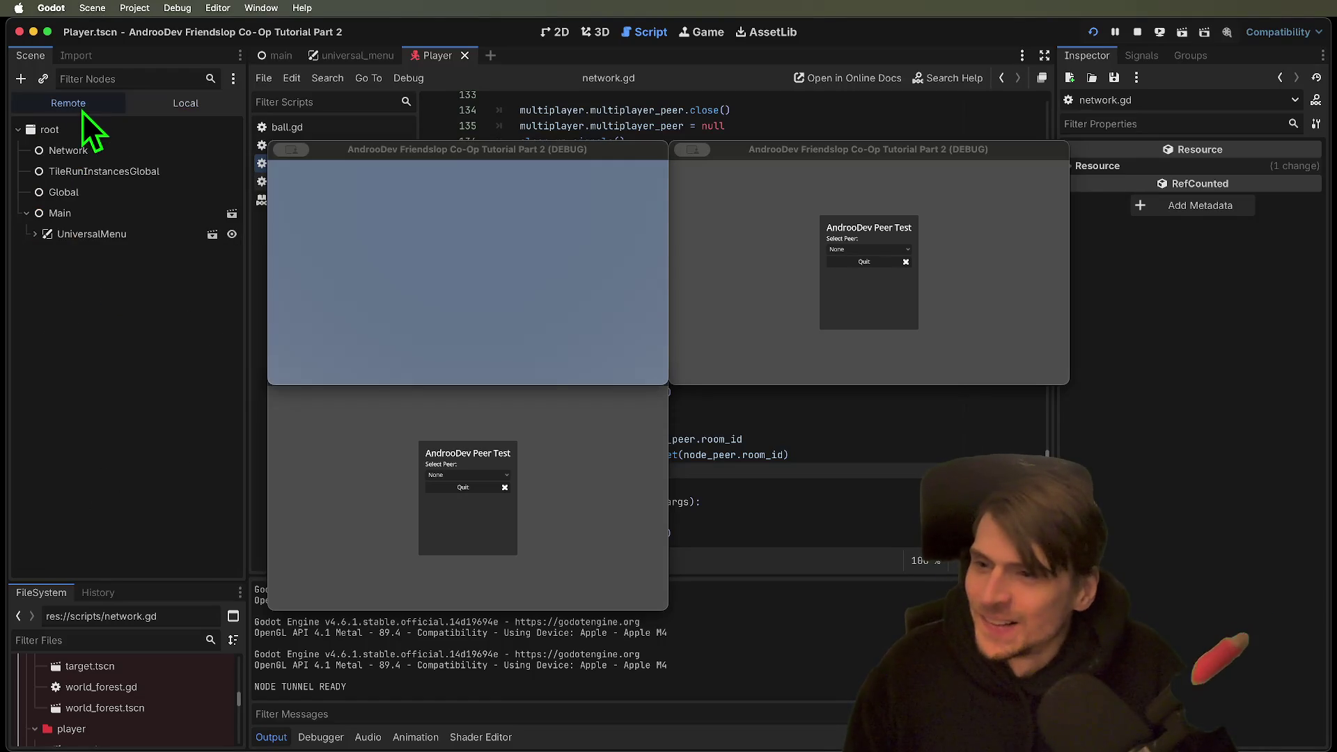
pyautogui.click(36, 218)
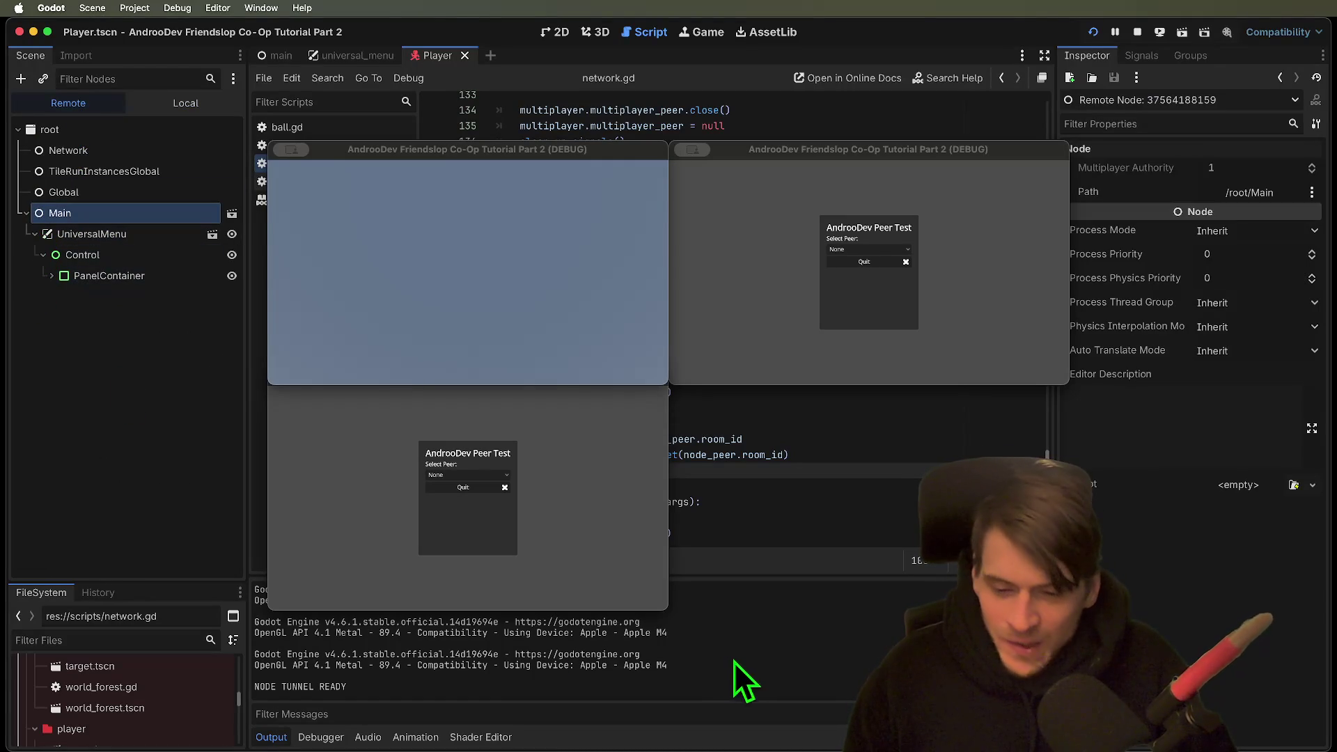
pyautogui.click(321, 736)
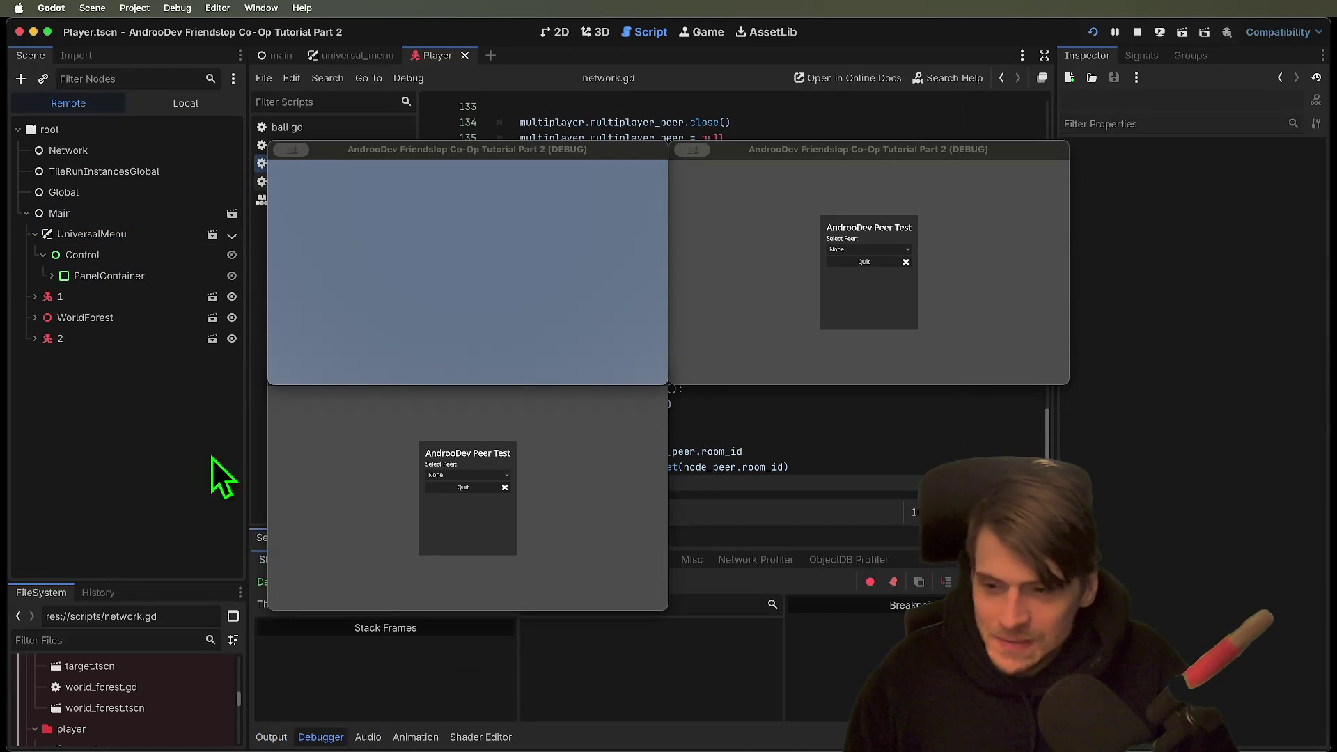
pyautogui.click(86, 340)
pyautogui.click(89, 293)
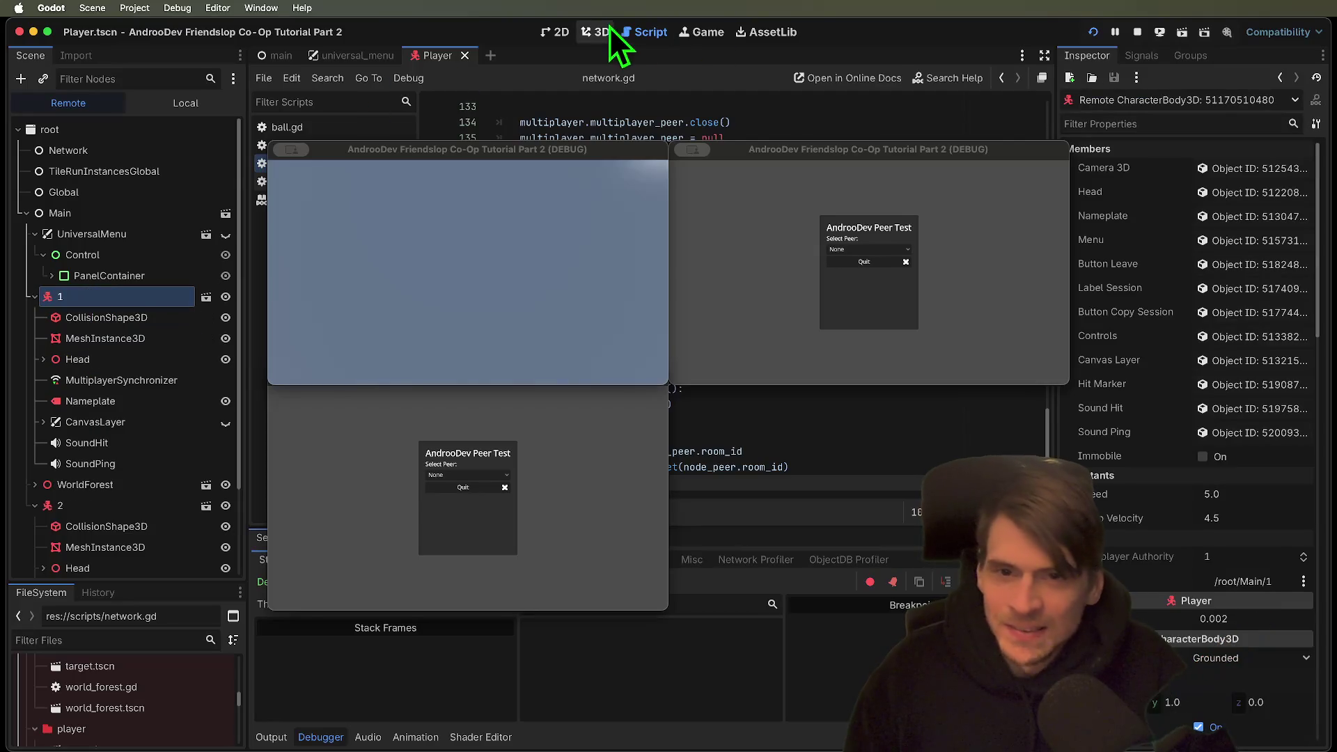
# Look around the game world toward capsule 2, then stop all debug instances.
pyautogui.click(590, 32)
pyautogui.click(521, 224)
pyautogui.moveTo(521, 224)
pyautogui.mouseDown()
pyautogui.moveTo(540, 536)
pyautogui.moveTo(599, 457)
pyautogui.moveTo(563, 315)
pyautogui.moveTo(619, 303)
pyautogui.moveTo(562, 357)
pyautogui.moveTo(624, 487)
pyautogui.moveTo(895, 499)
pyautogui.moveTo(895, 470)
pyautogui.moveTo(587, 340)
pyautogui.moveTo(649, 348)
pyautogui.moveTo(662, 367)
pyautogui.moveTo(757, 371)
pyautogui.mouseUp()
pyautogui.click(656, 498)
pyautogui.click(745, 299)
pyautogui.moveTo(292, 359)
pyautogui.mouseDown()
pyautogui.moveTo(435, 289)
pyautogui.moveTo(611, 349)
pyautogui.moveTo(244, 482)
pyautogui.moveTo(461, 423)
pyautogui.moveTo(273, 546)
pyautogui.moveTo(90, 519)
pyautogui.mouseUp()
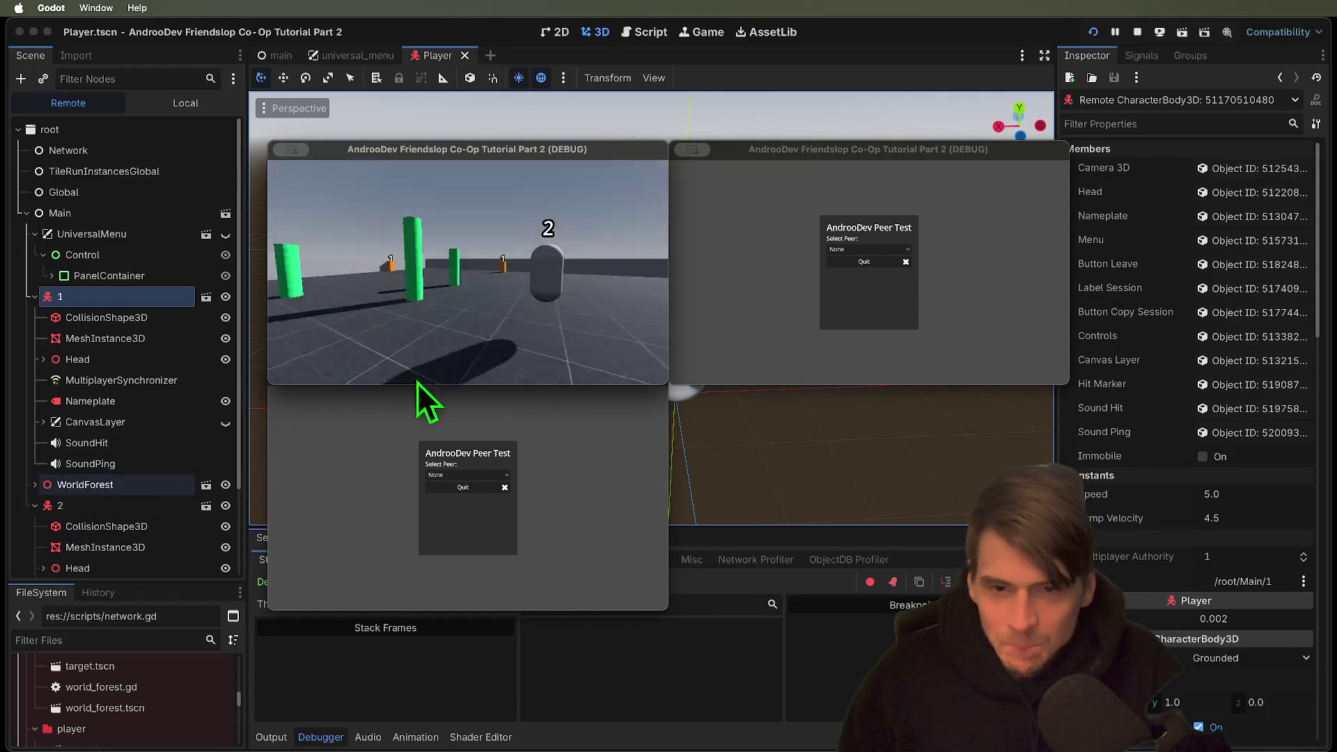
pyautogui.click(1137, 32)
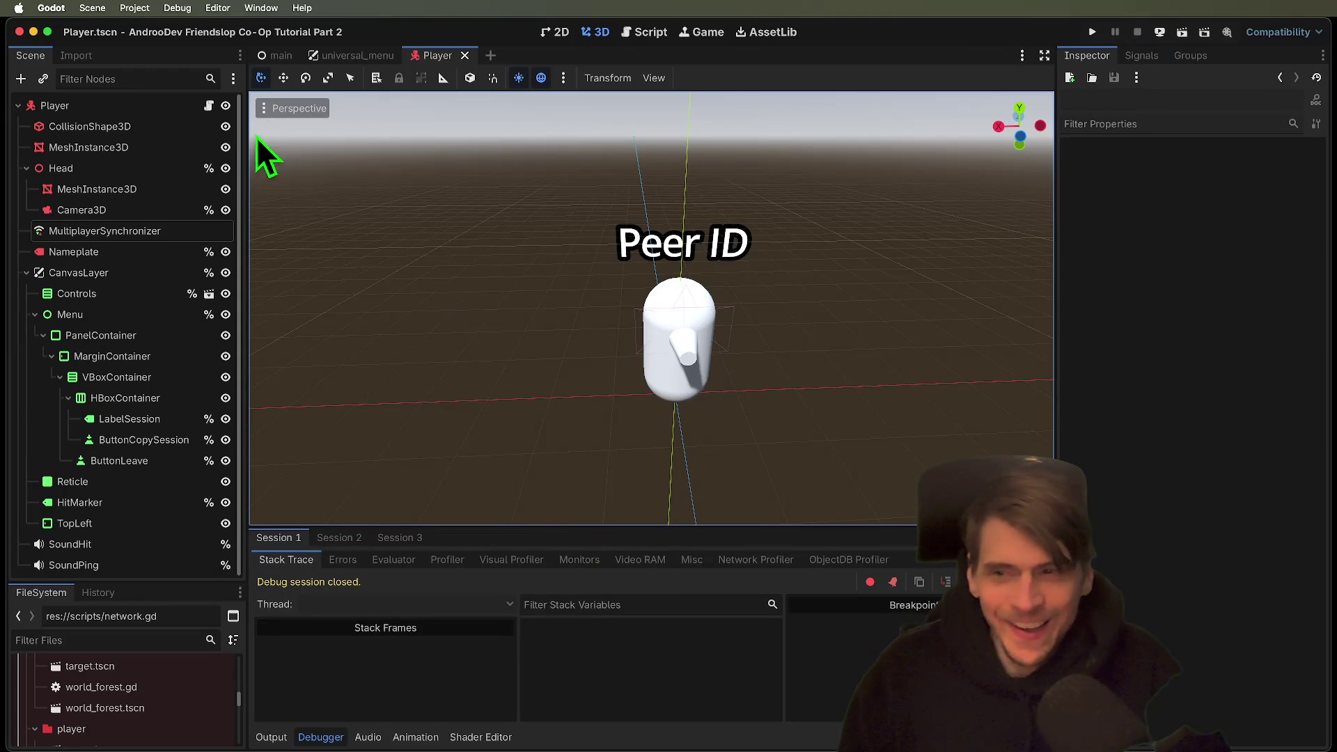
# Switch to the universal_menu scene and review universal_menu.gd.
pyautogui.hotkey('ctrl', 'shift', 'Tab')
pyautogui.click(212, 109)
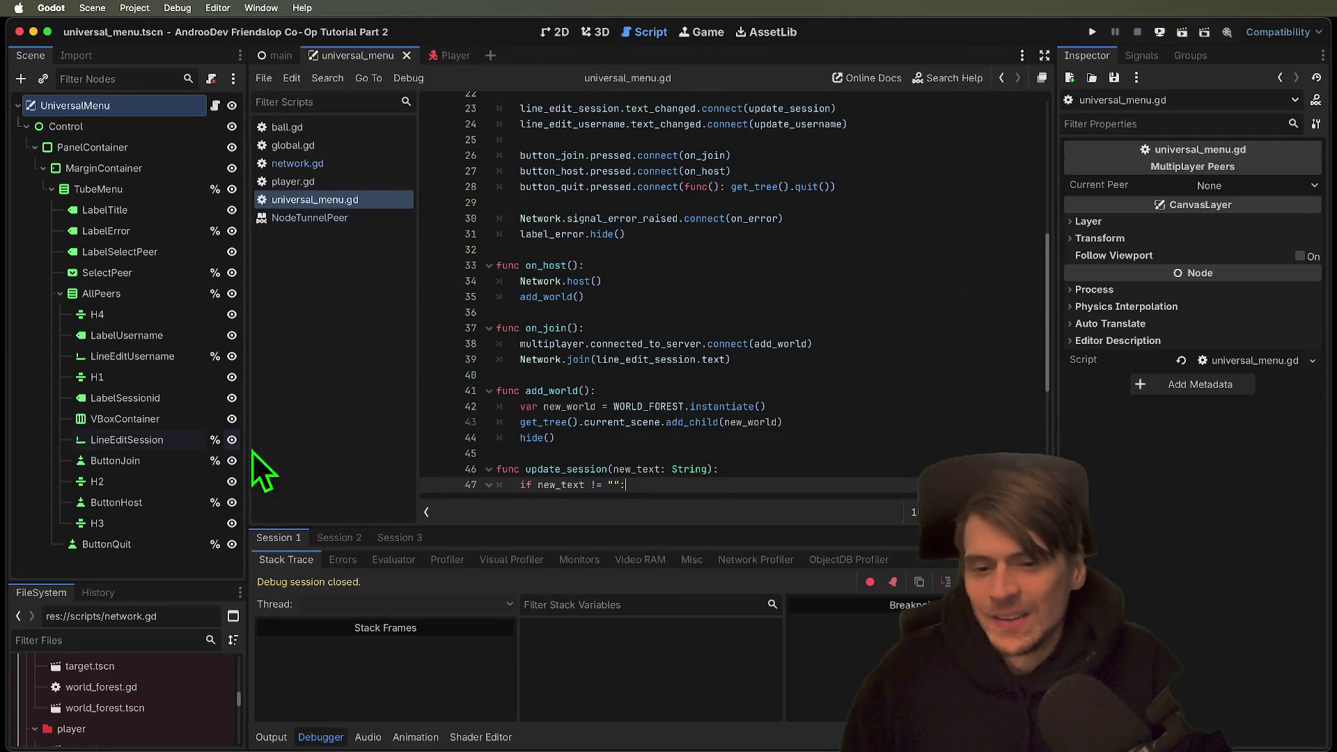
pyautogui.scroll(-5, 598, 411)
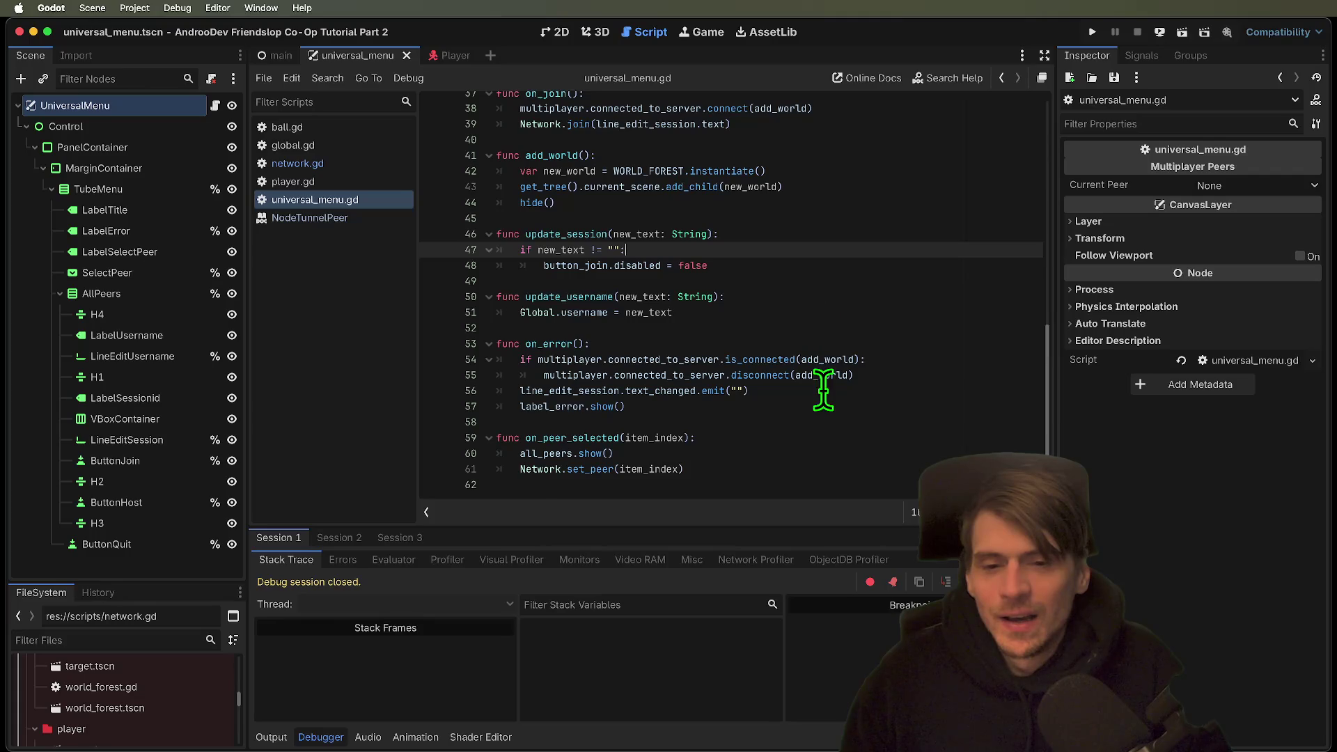
pyautogui.scroll(12, 823, 375)
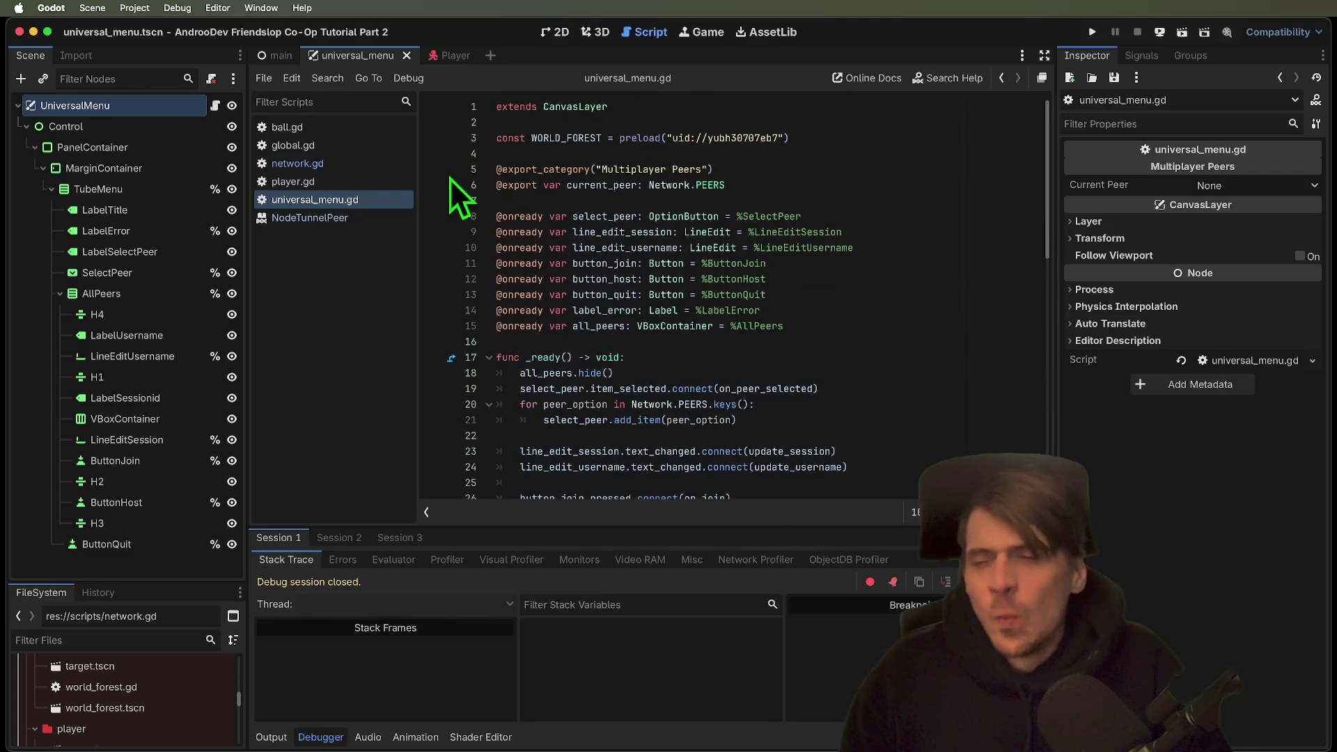
# In network.gd, jump from handle_room_ready's add_player_self() call to its definition at line 107.
pyautogui.click(348, 164)
pyautogui.scroll(3, 957, 317)
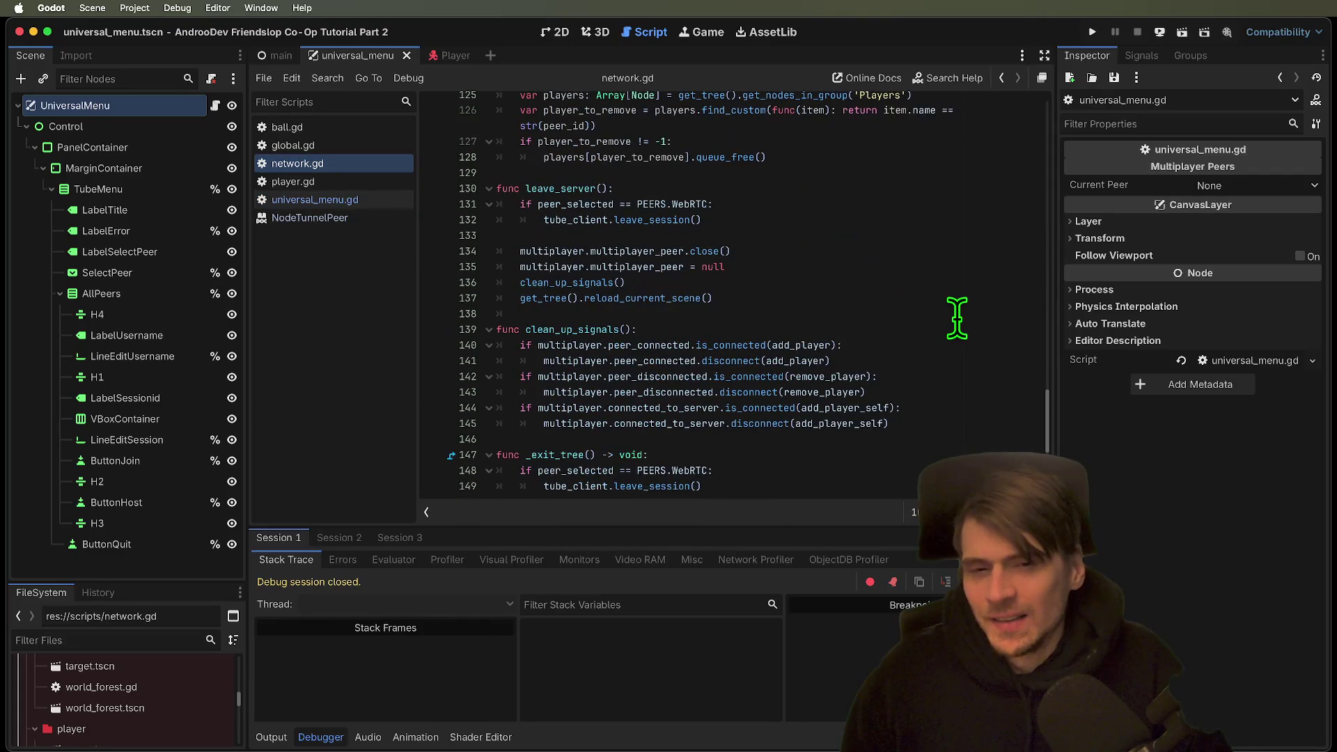
pyautogui.scroll(6, 932, 362)
pyautogui.scroll(-10, 931, 365)
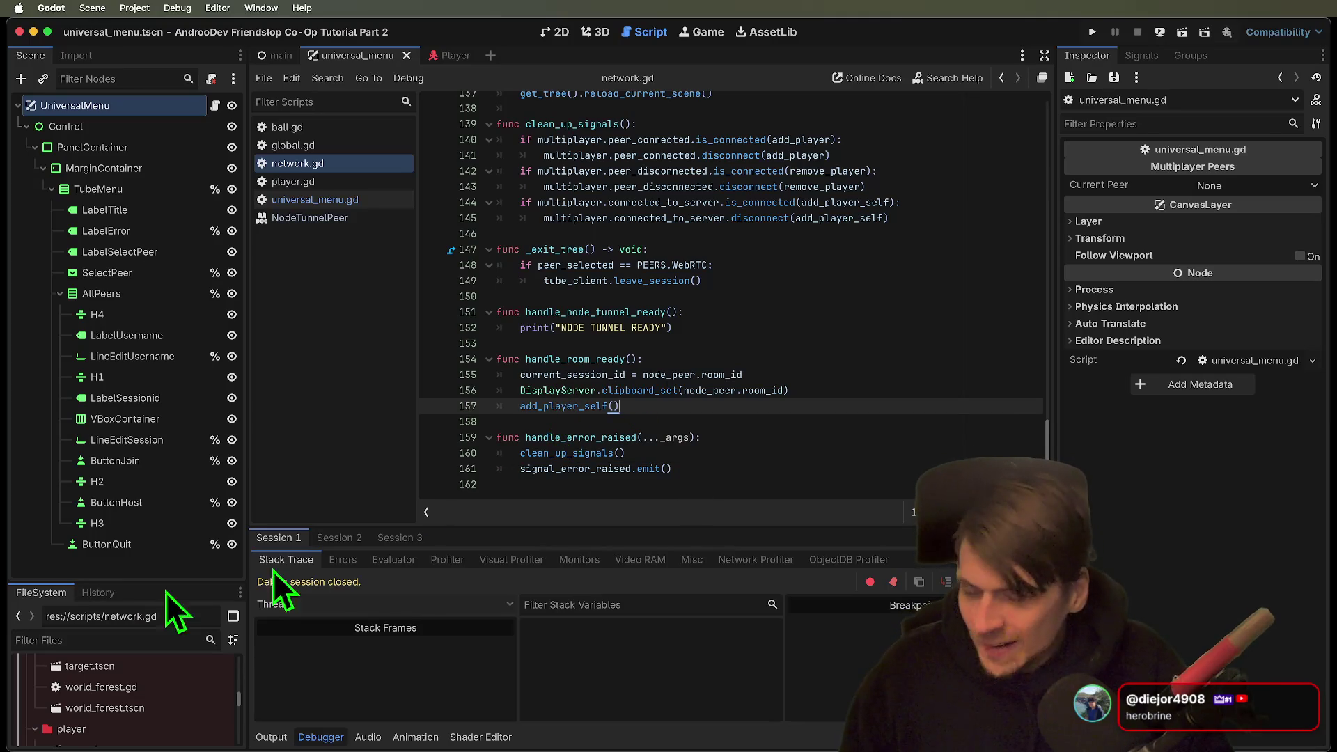
pyautogui.click(844, 360)
pyautogui.click(703, 376)
pyautogui.moveTo(744, 376); pyautogui.dragTo(592, 375)
pyautogui.click(589, 376)
pyautogui.click(557, 406)
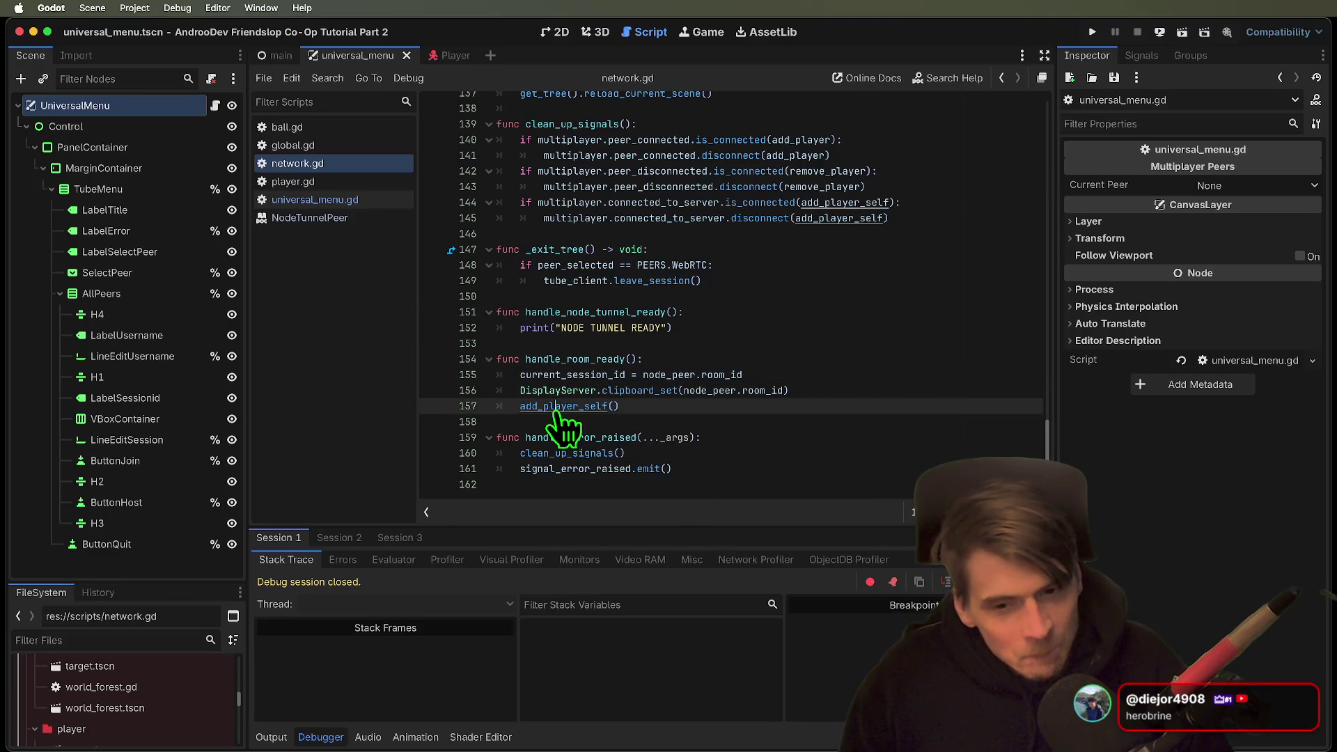
pyautogui.keyDown('super'); pyautogui.click(561, 406); pyautogui.keyUp('super')
pyautogui.hotkey('alt', 'Left')
pyautogui.hotkey('alt', 'Right')
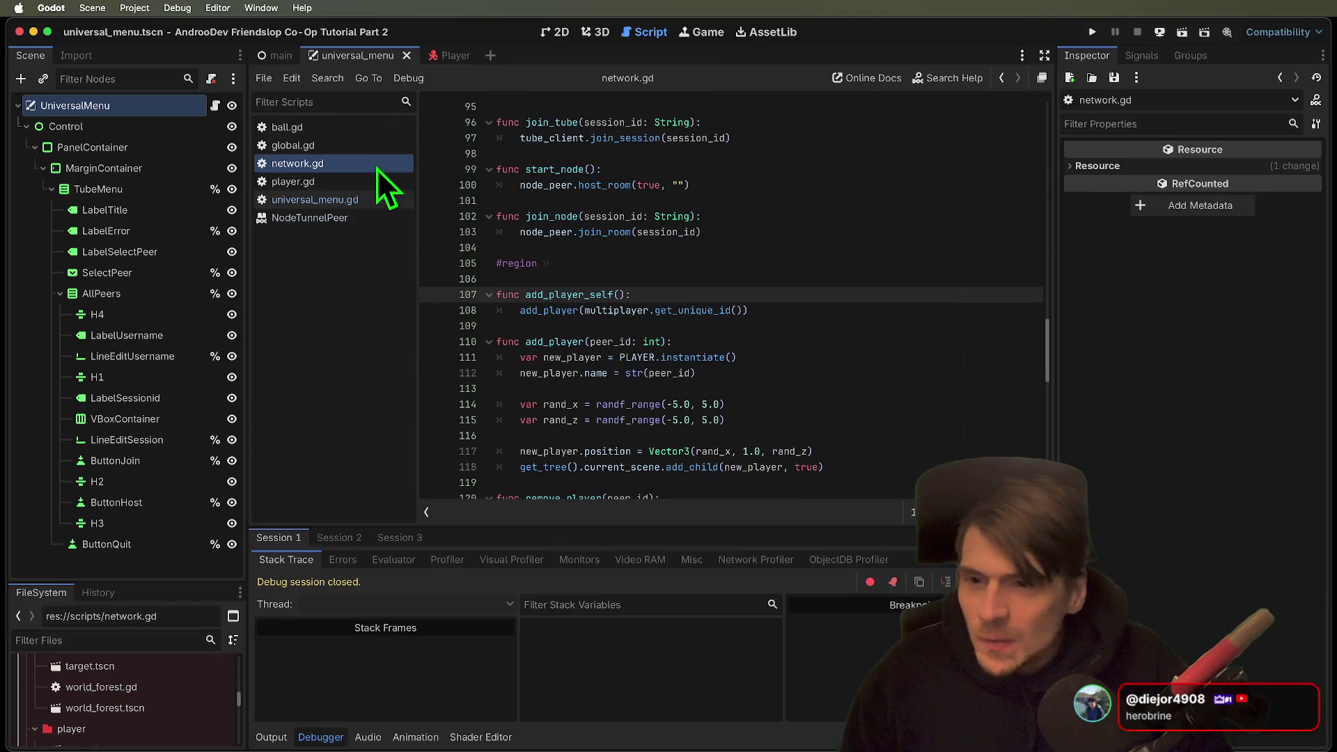
pyautogui.click(326, 182)
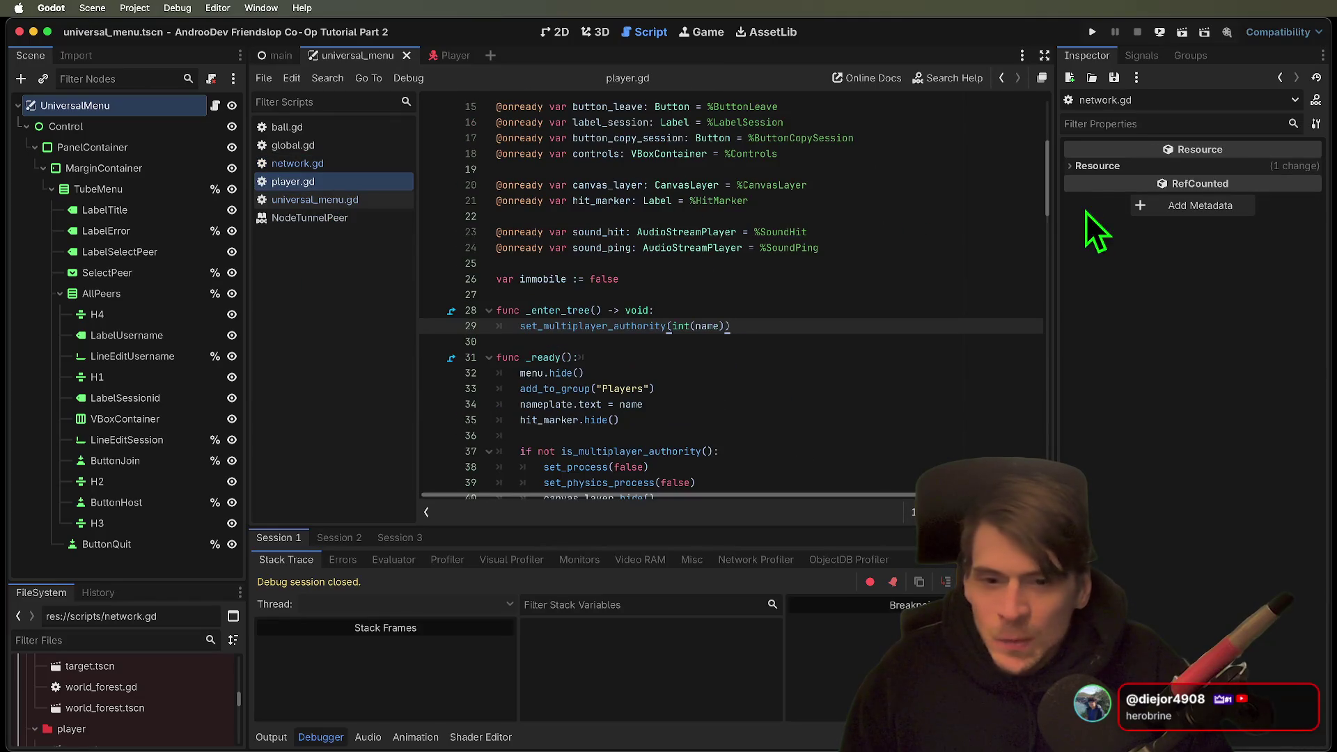
pyautogui.scroll(-5, 802, 296)
pyautogui.scroll(5, 801, 297)
pyautogui.click(803, 300)
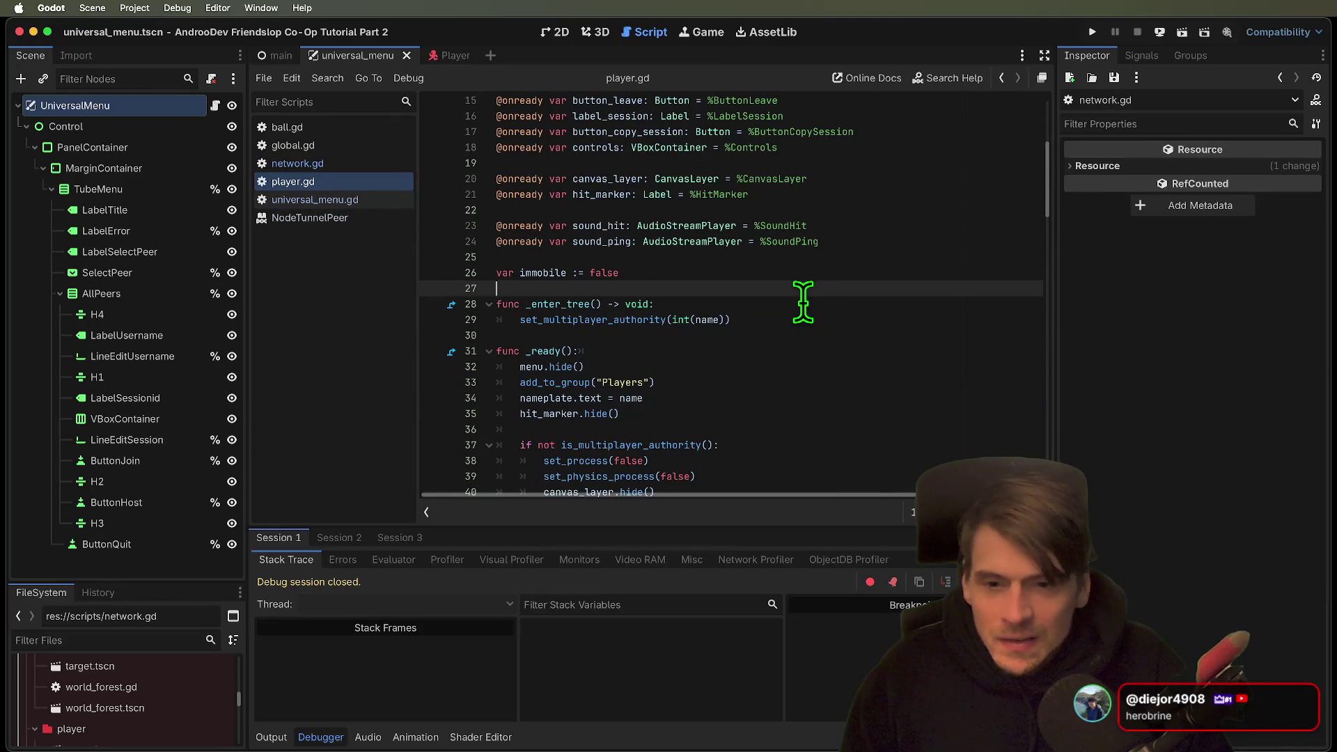
pyautogui.press('Down')
pyautogui.press('Down')
pyautogui.press('Up')
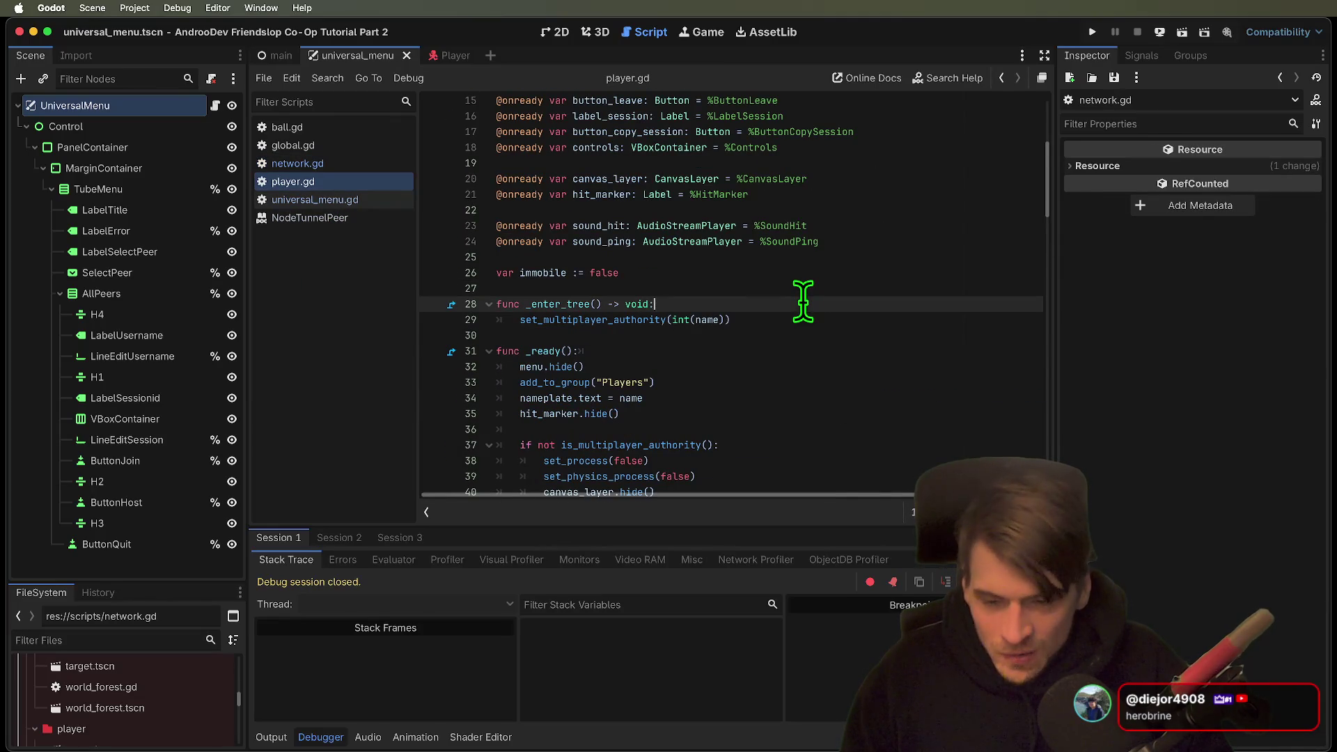
pyautogui.click(361, 169)
pyautogui.click(357, 181)
pyautogui.scroll(-4, 777, 265)
pyautogui.click(776, 265)
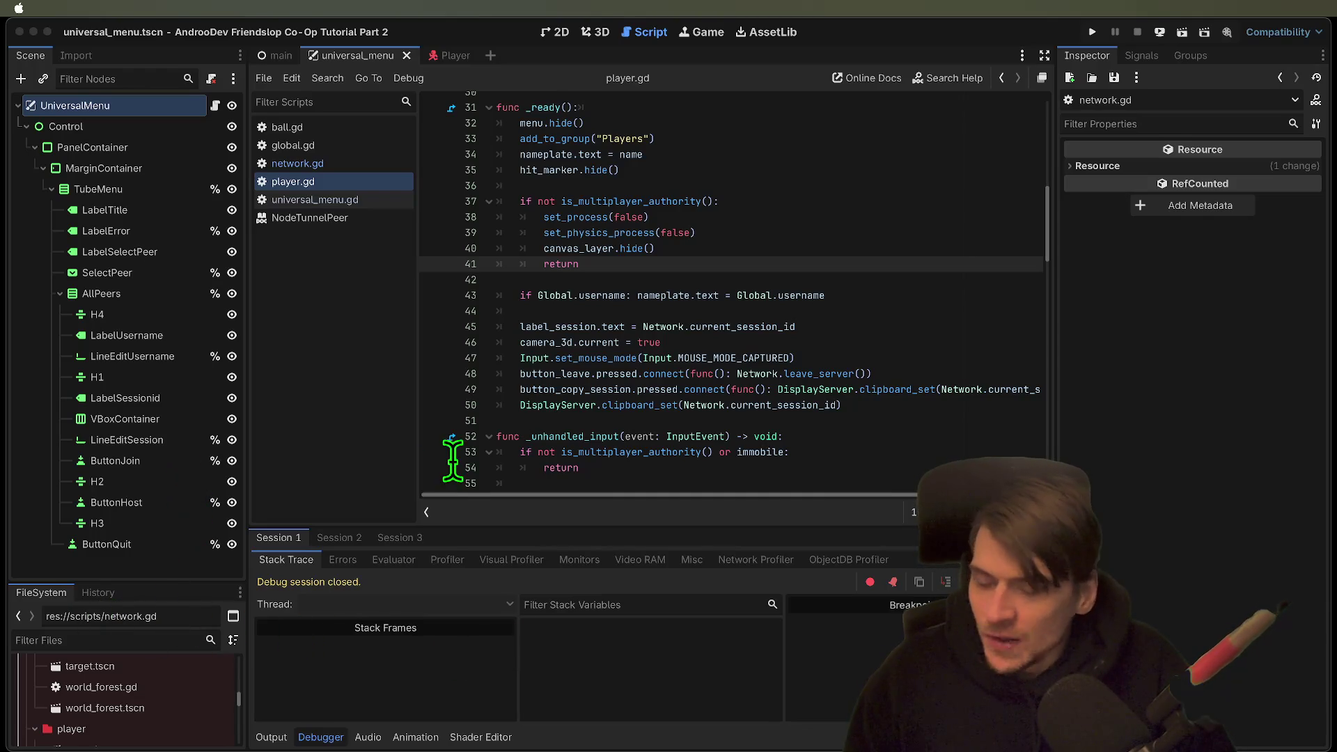
pyautogui.scroll(2, 811, 165)
pyautogui.click(810, 164)
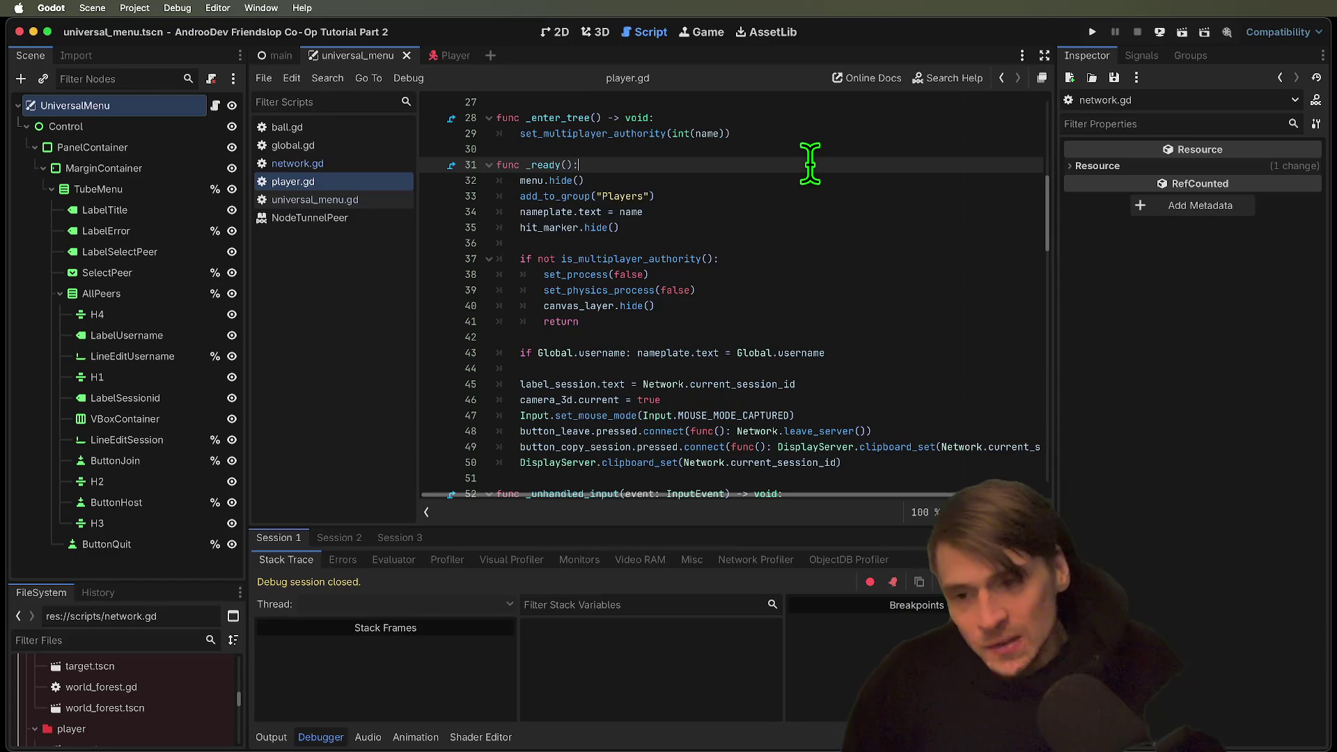
pyautogui.click(357, 162)
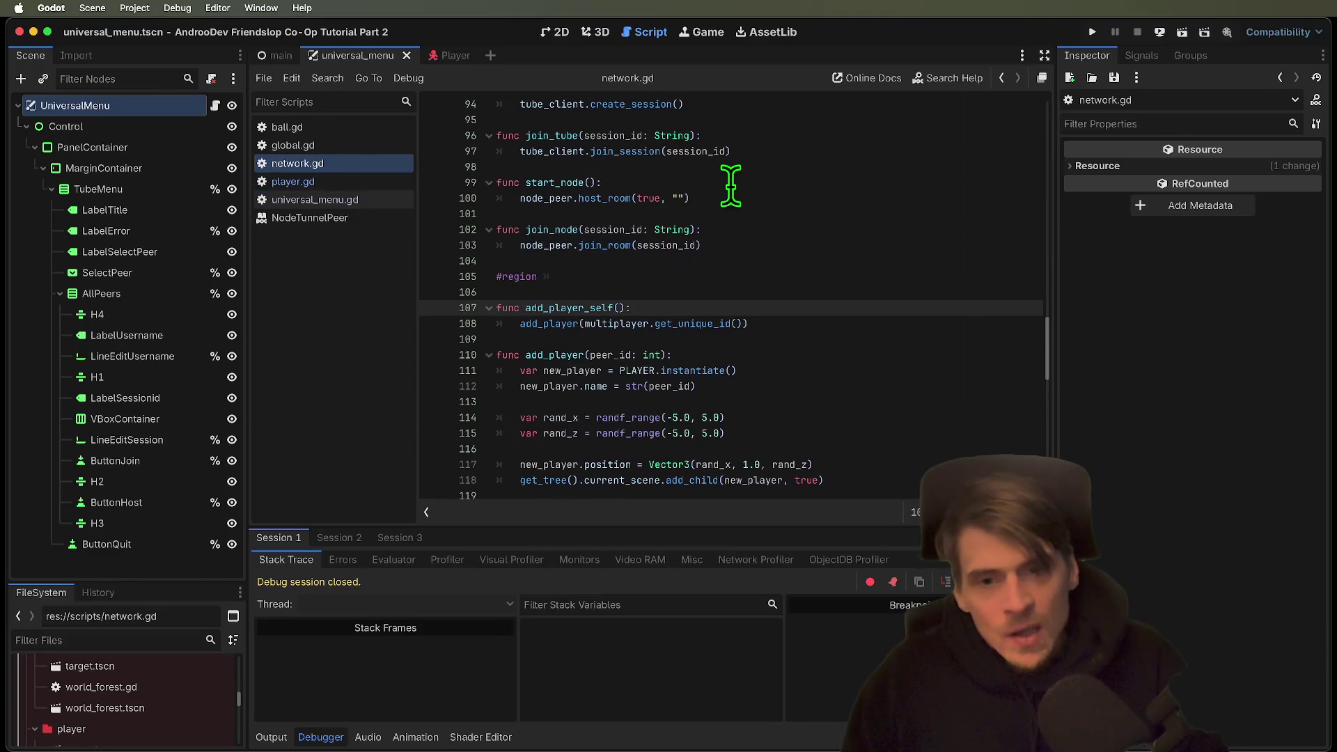
pyautogui.scroll(3, 898, 255)
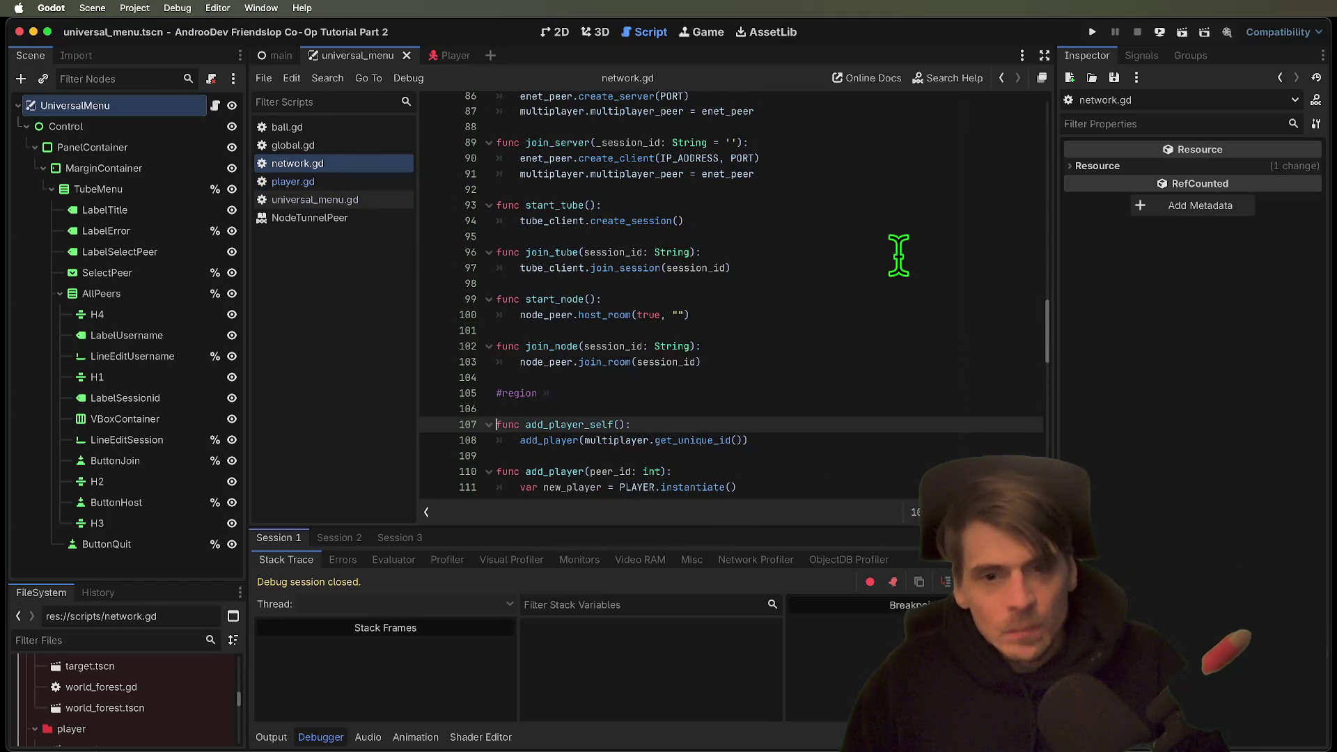
pyautogui.scroll(7, 898, 255)
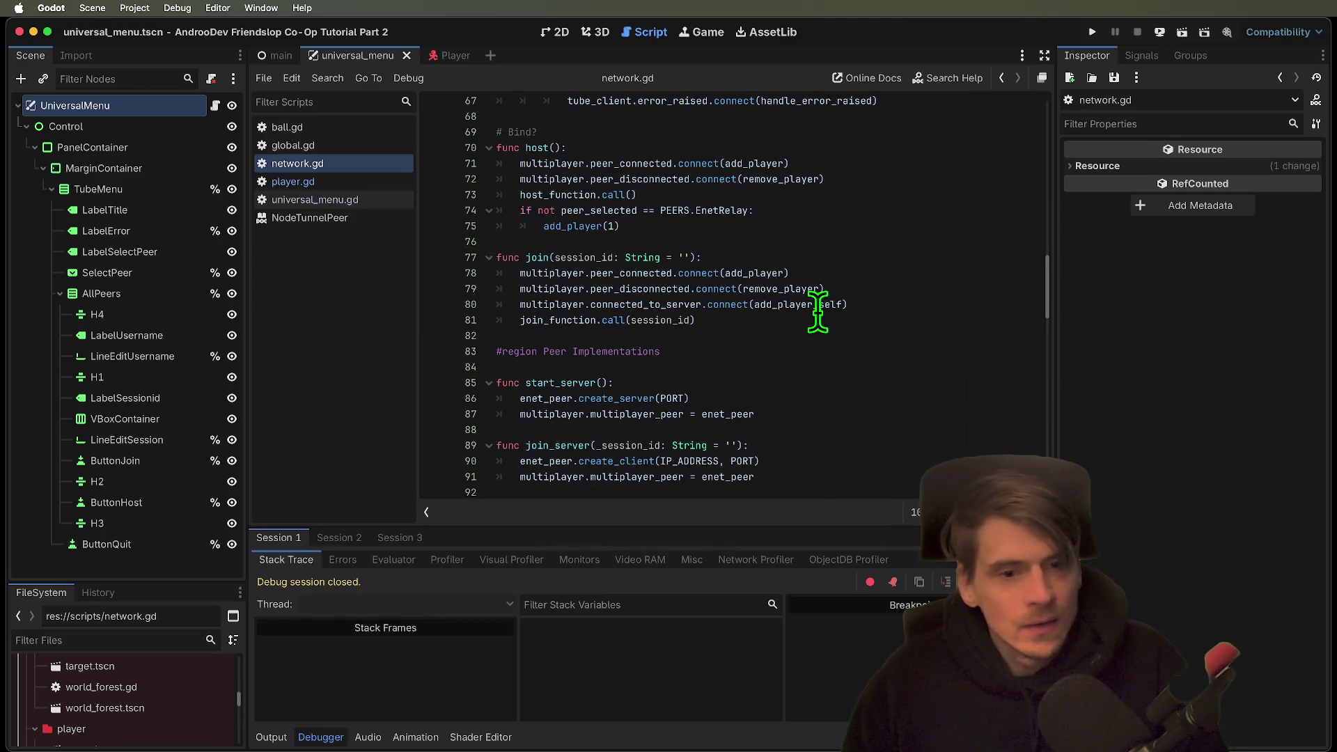
pyautogui.scroll(2, 818, 308)
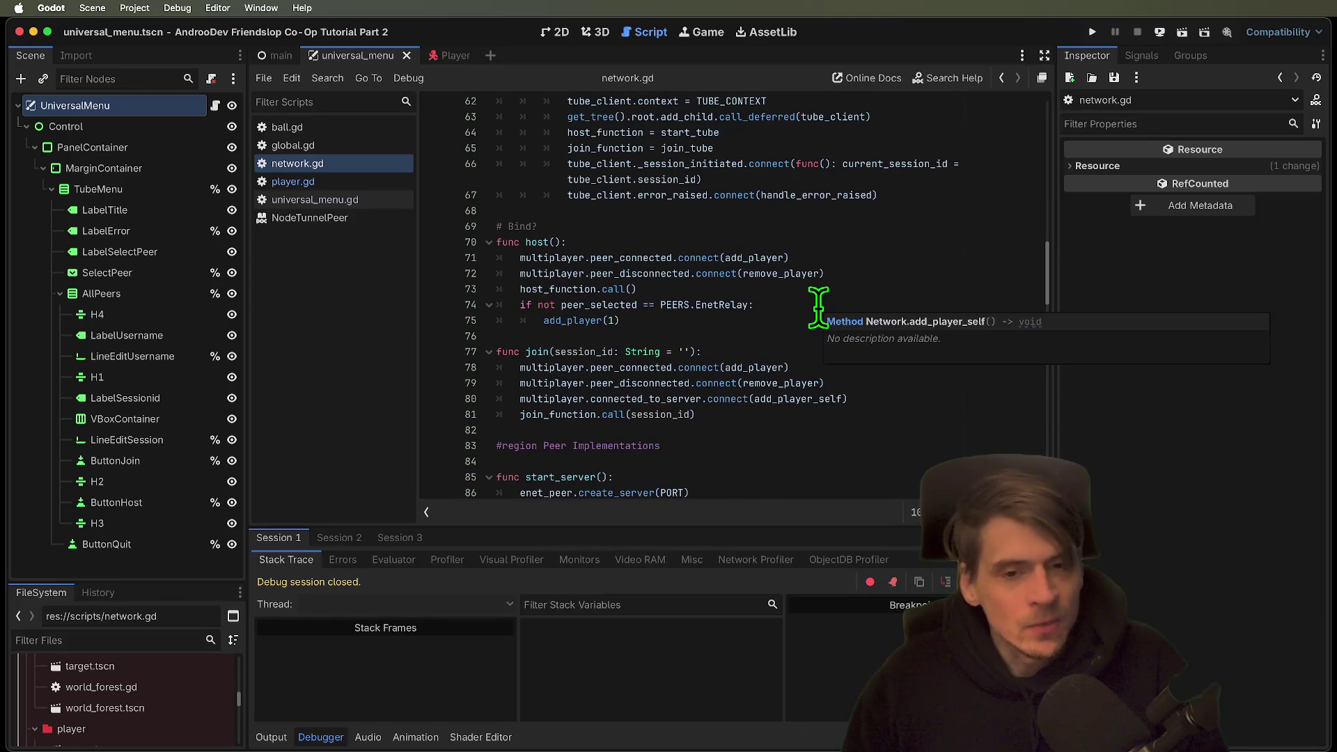
pyautogui.click(813, 315)
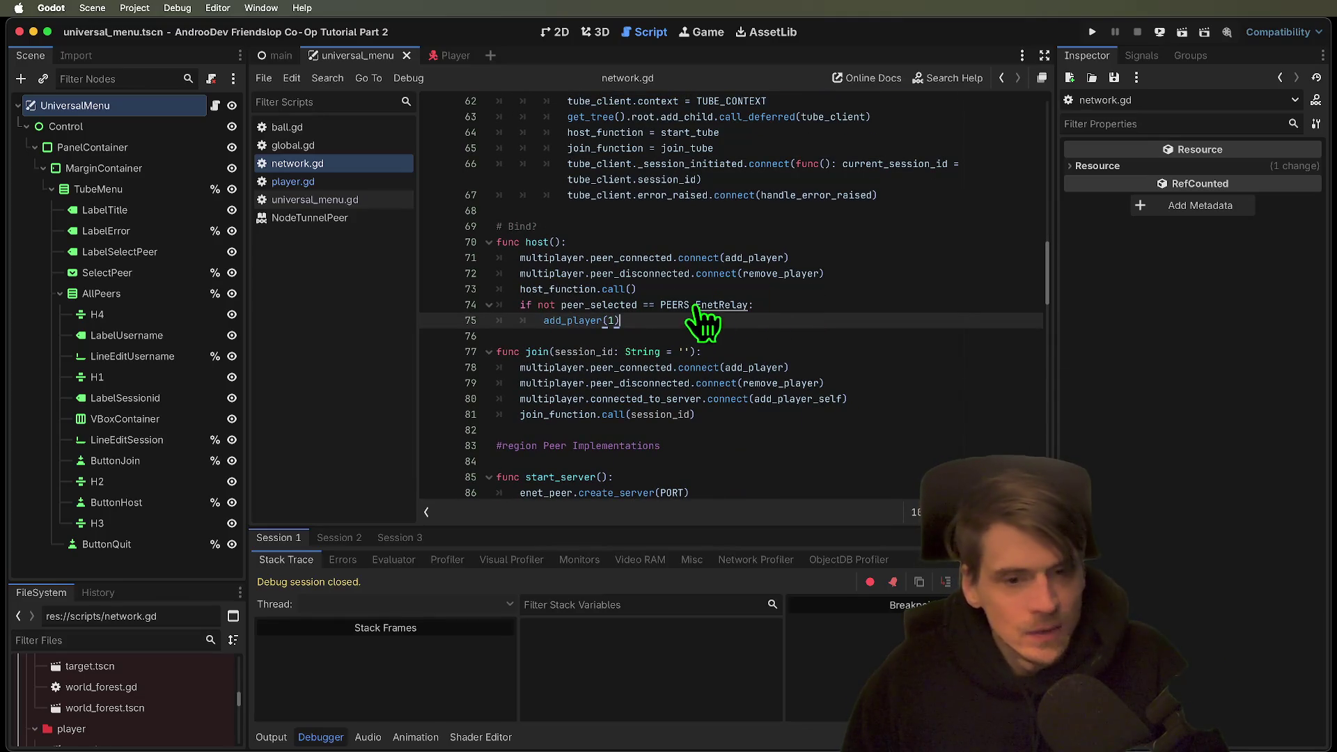
pyautogui.keyDown('super'); pyautogui.click(585, 309); pyautogui.keyUp('super')
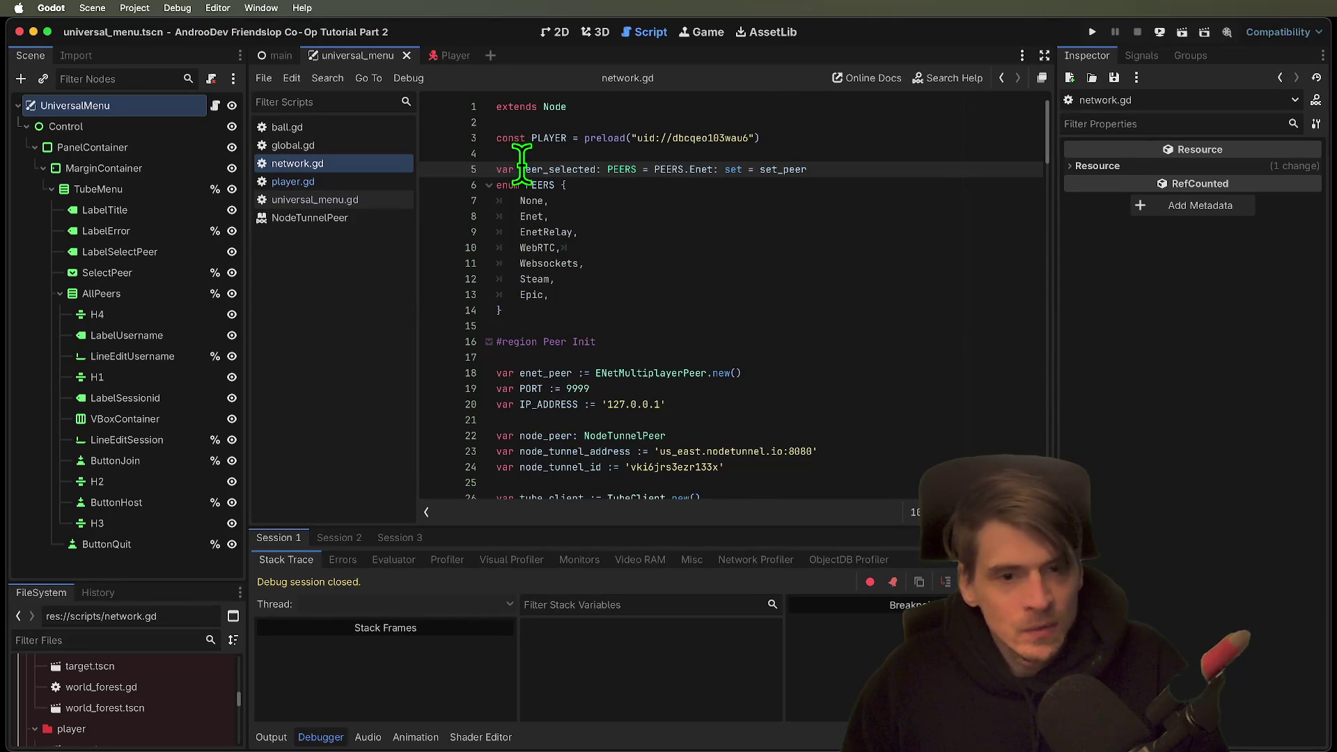
pyautogui.doubleClick(770, 169)
pyautogui.scroll(-2, 766, 170)
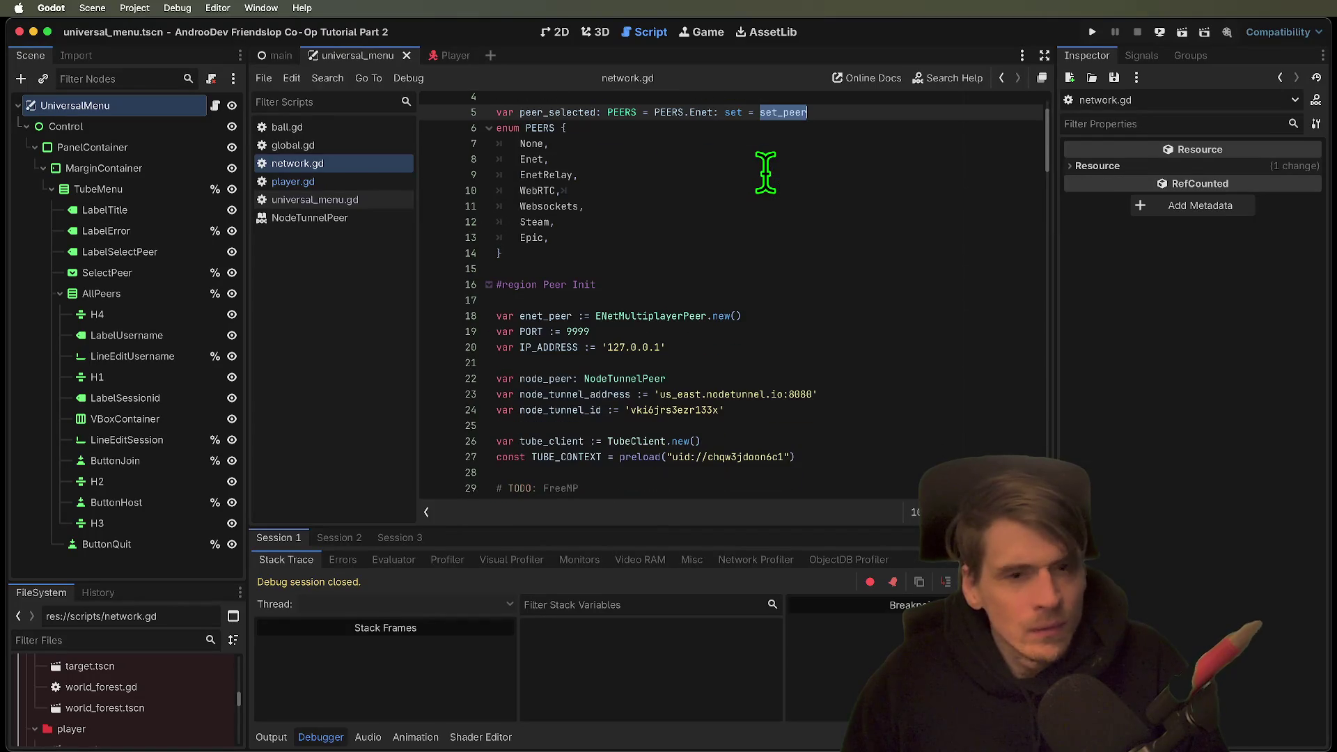
pyautogui.press('super+d')
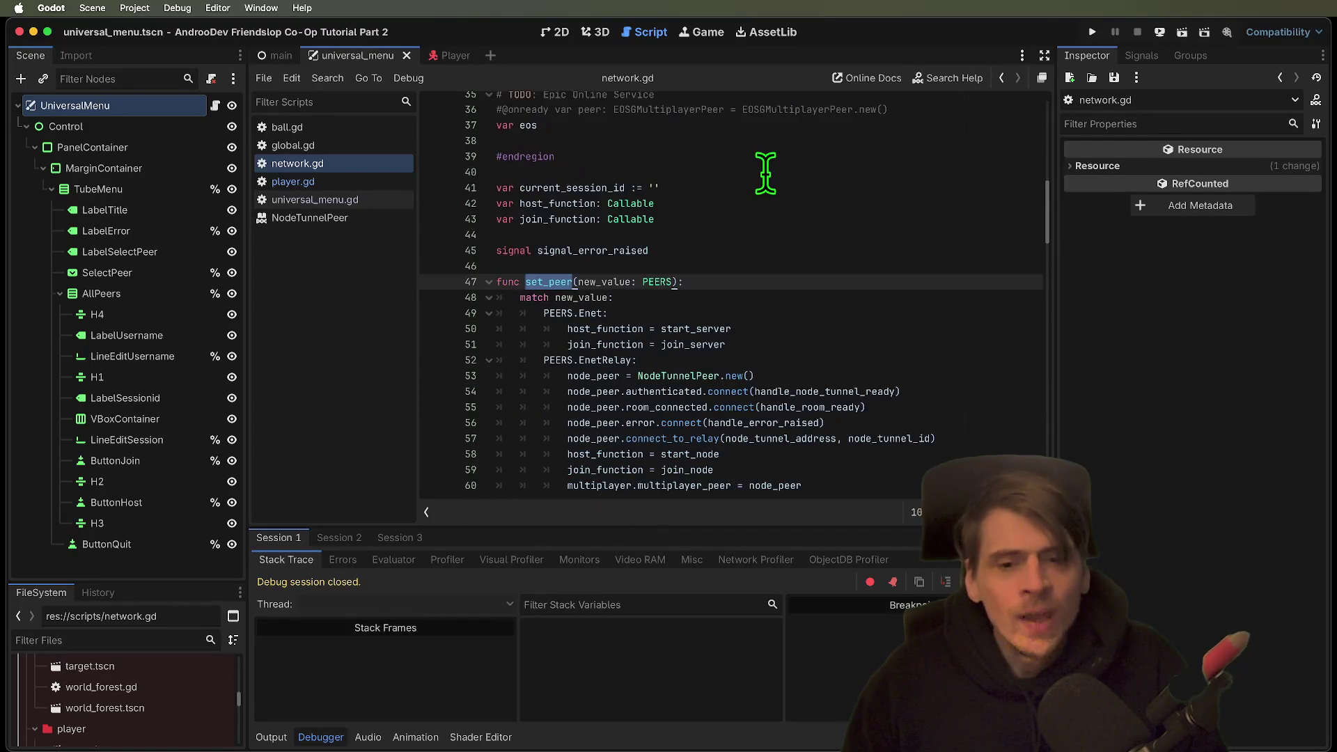
pyautogui.scroll(-5, 765, 172)
pyautogui.scroll(3, 764, 174)
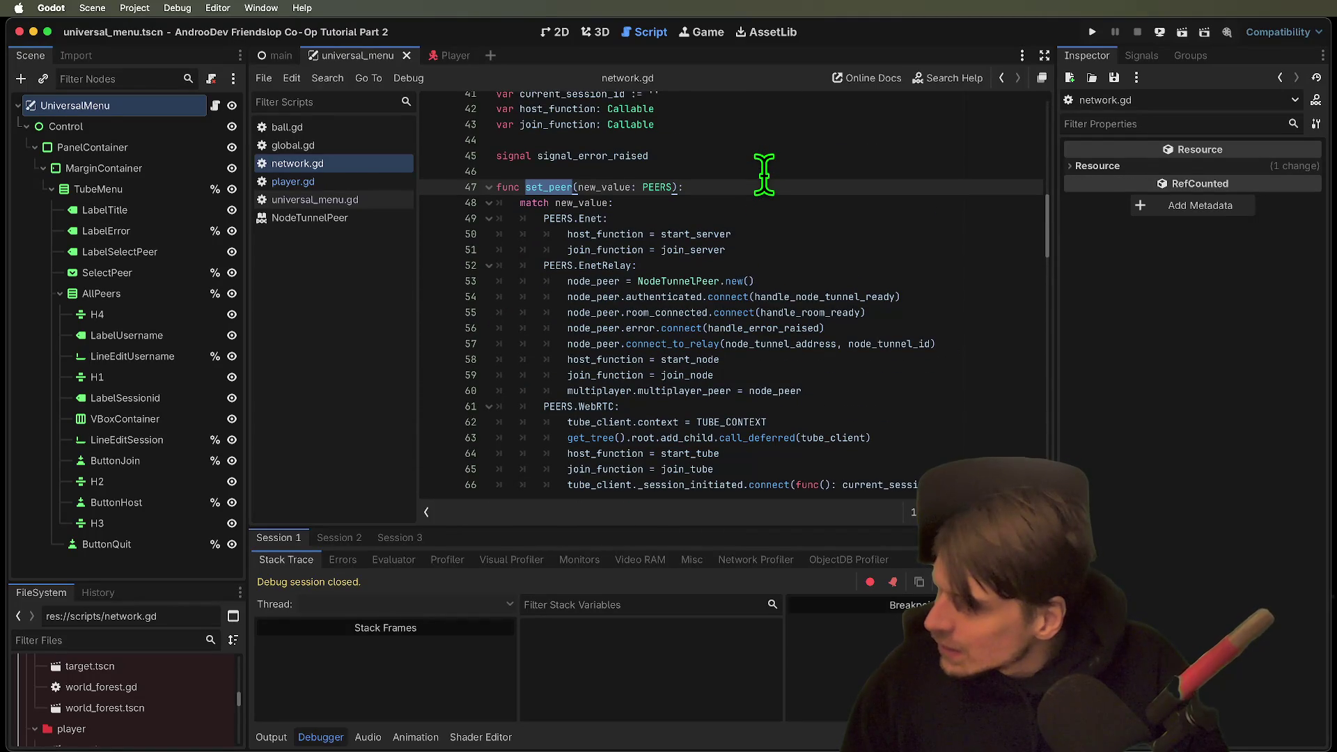
pyautogui.scroll(-2, 763, 174)
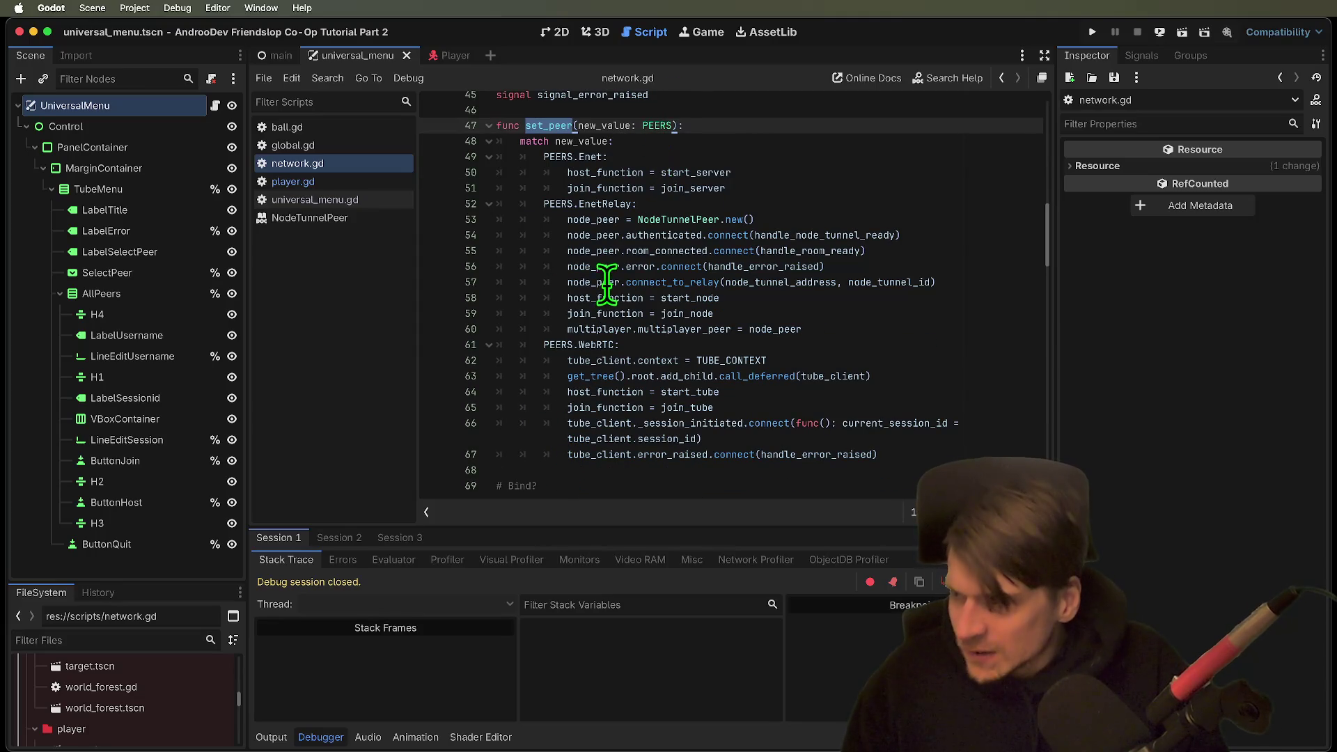
pyautogui.moveTo(605, 289)
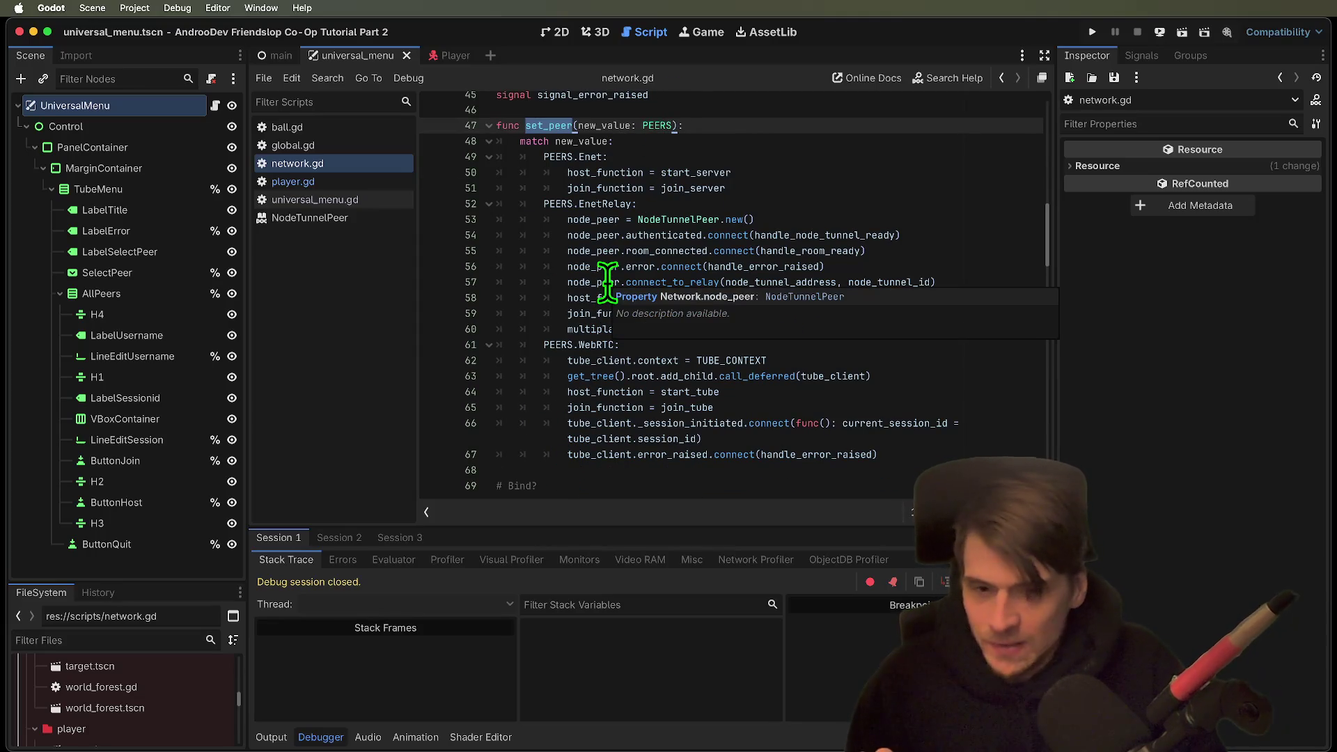
pyautogui.click(862, 143)
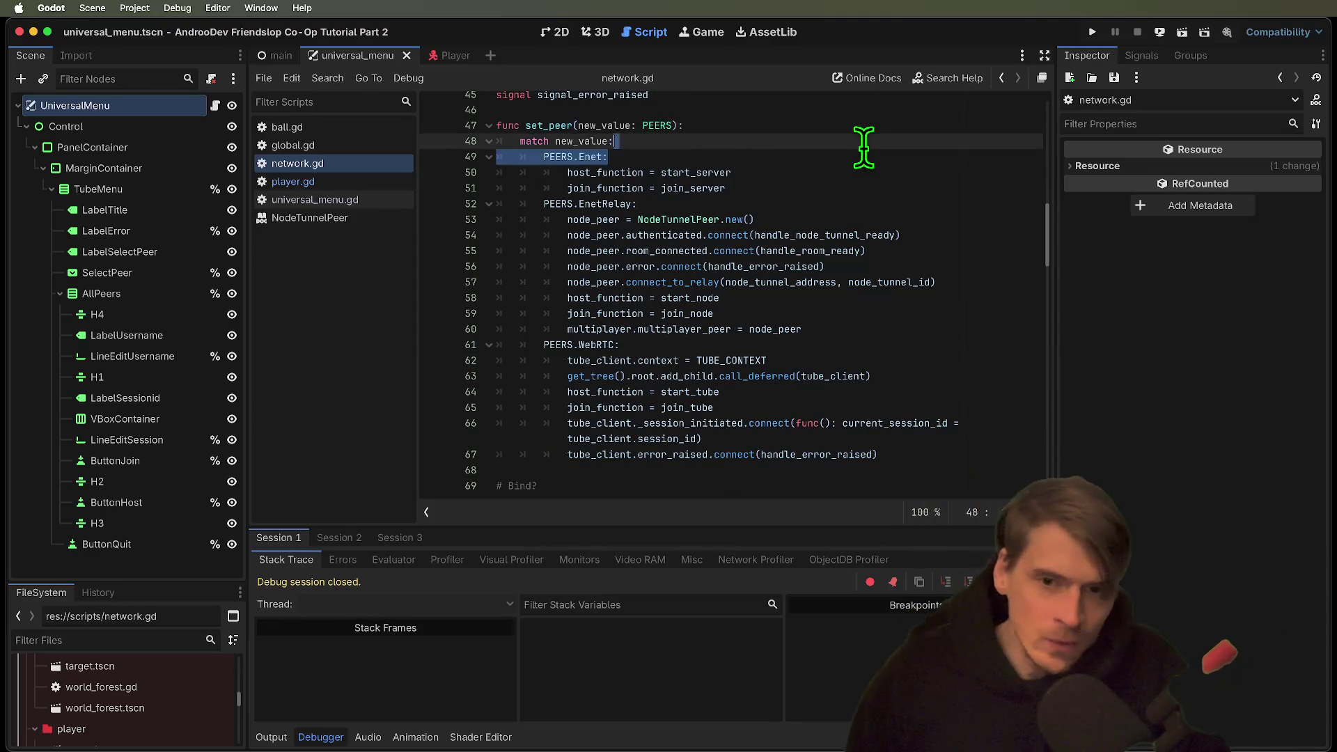
# Paste peer_selected onto a new line below the PEERS enum.
pyautogui.press('Down')
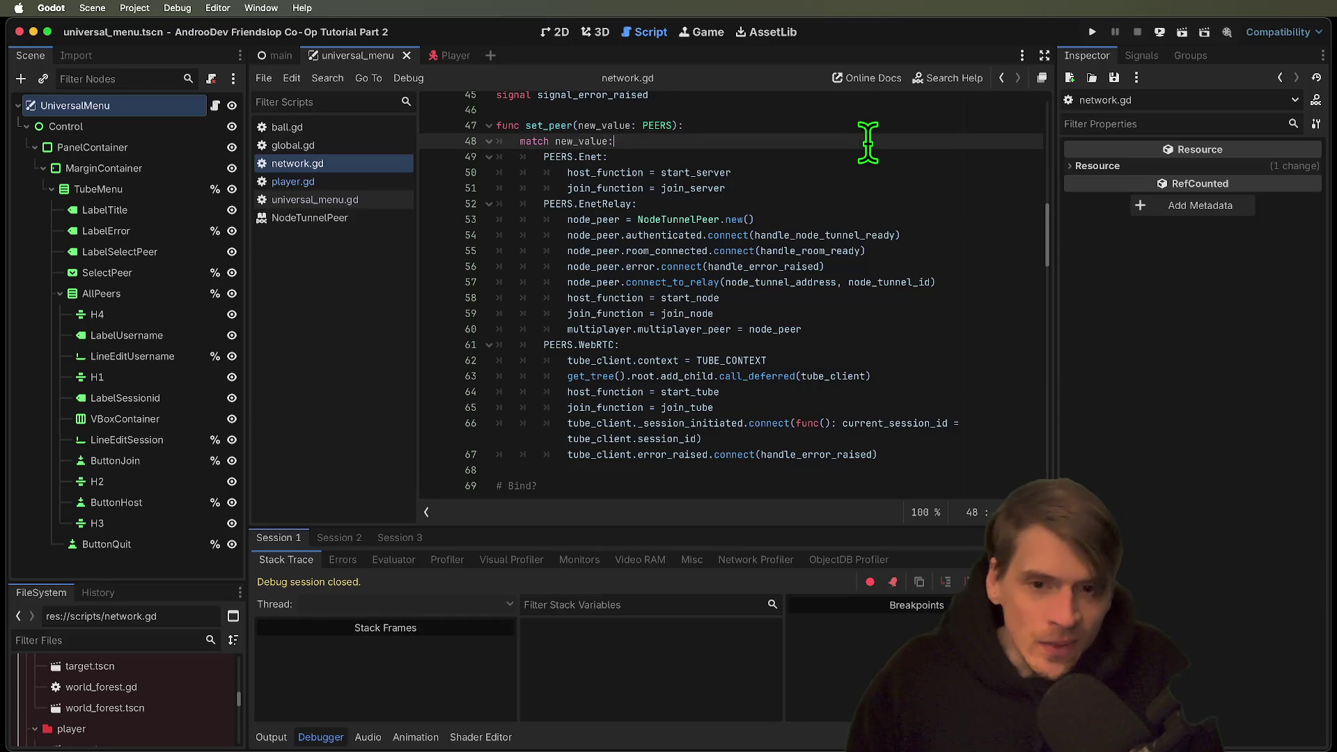
pyautogui.press('Down')
pyautogui.press('Up')
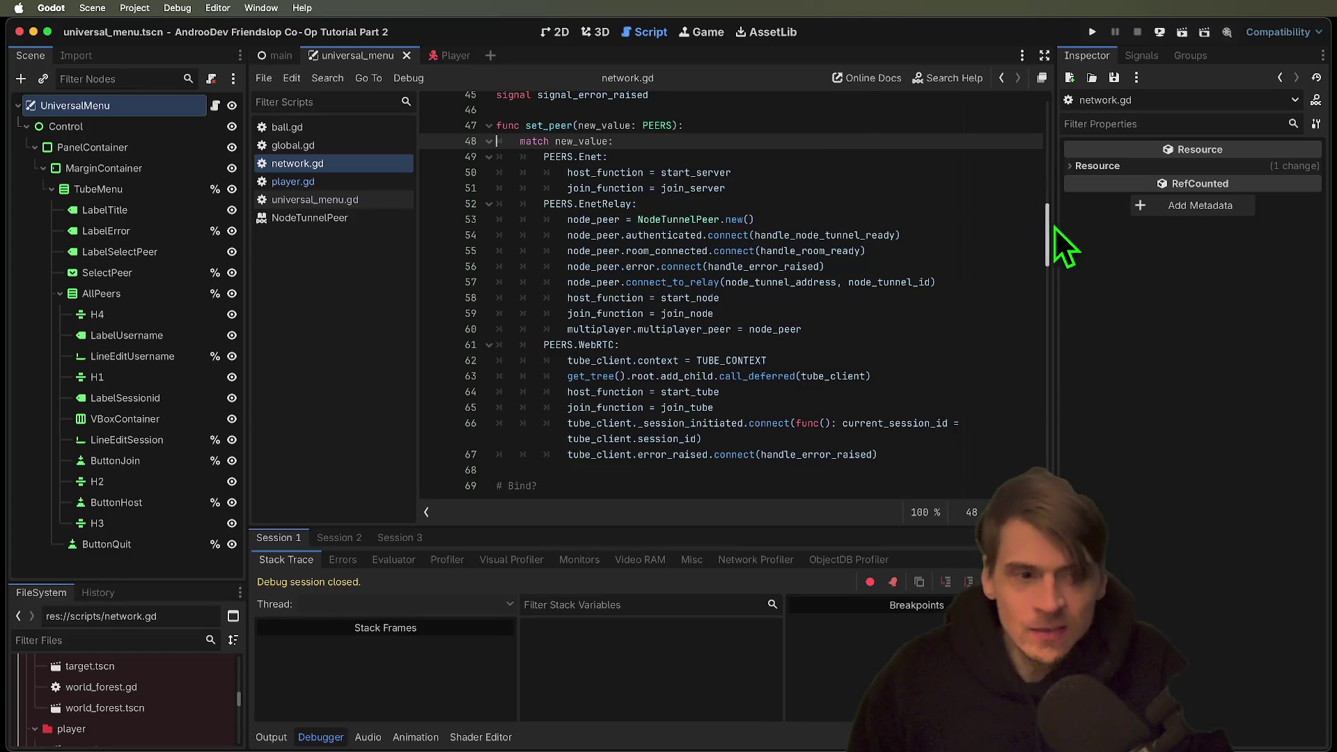
pyautogui.moveTo(1049, 230); pyautogui.dragTo(1045, 110)
pyautogui.doubleClick(773, 169)
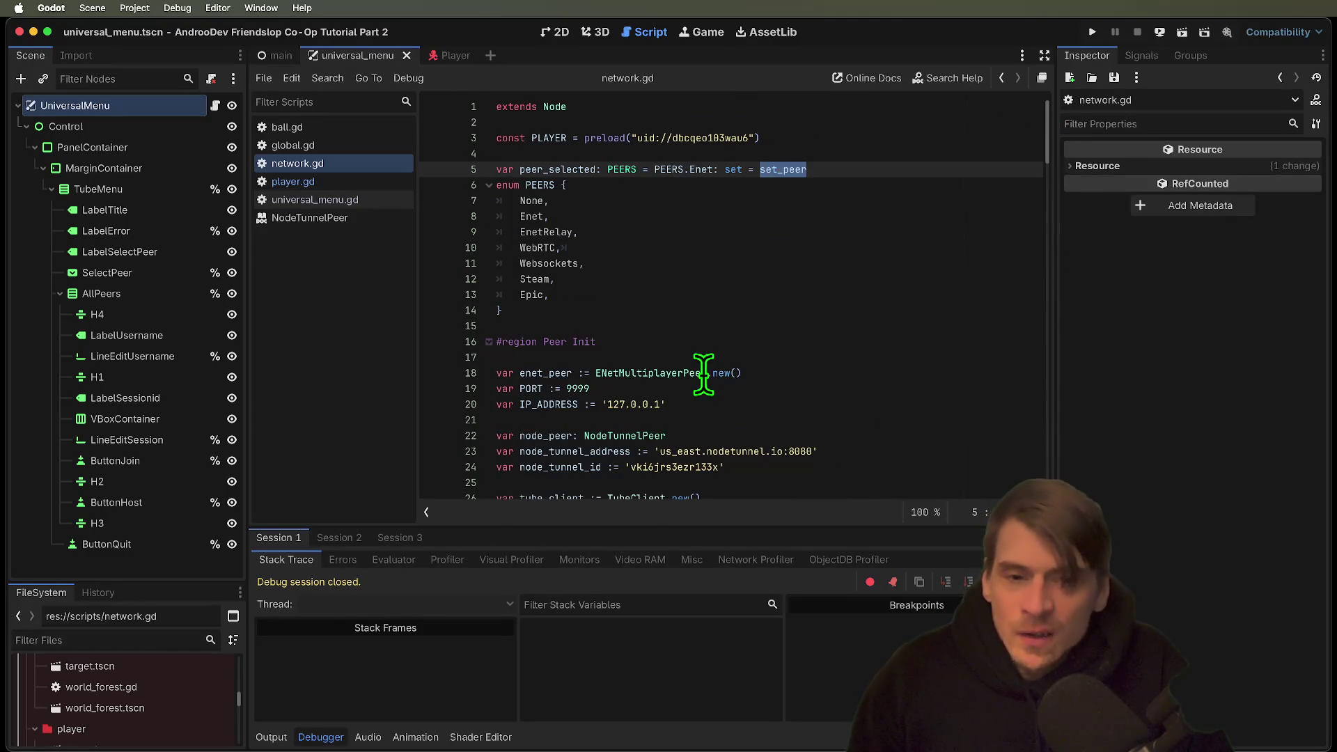
pyautogui.doubleClick(558, 169)
pyautogui.press('super+c')
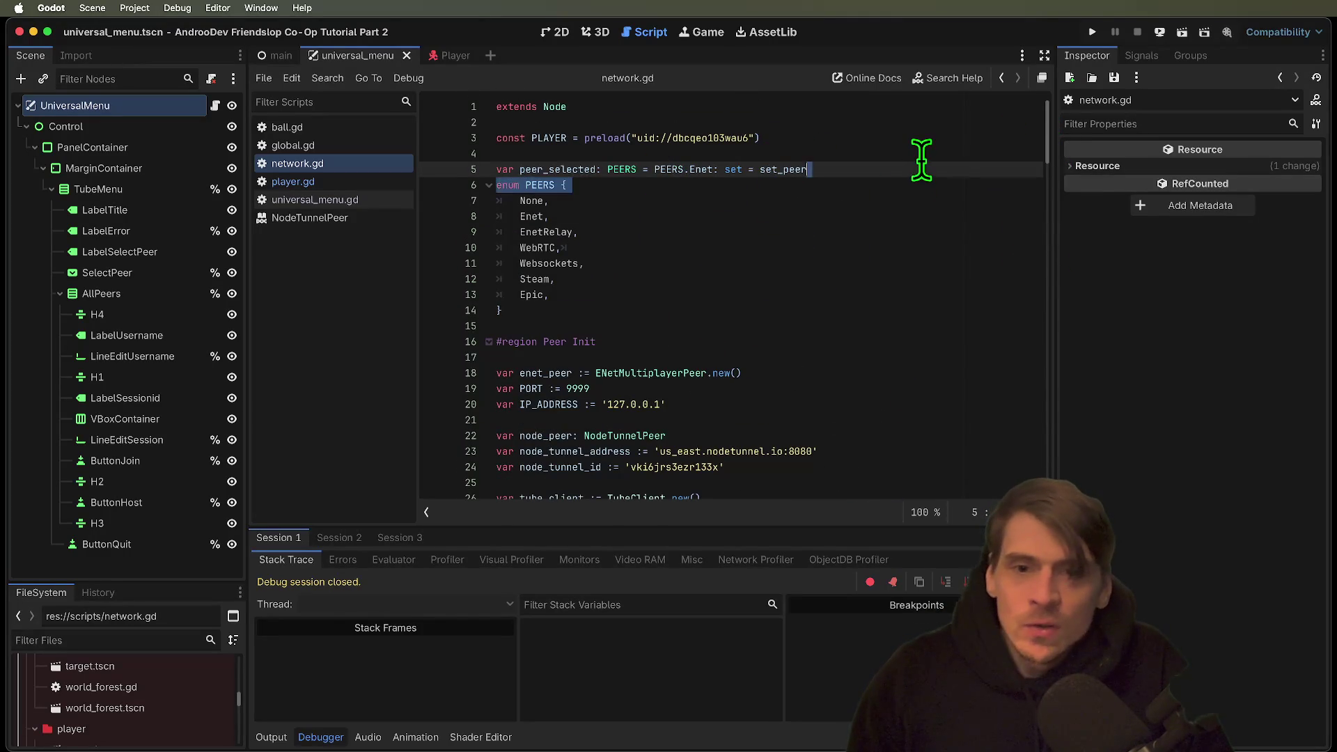
pyautogui.click(911, 313)
pyautogui.press('Return')
pyautogui.press('Return')
pyautogui.press('super+v')
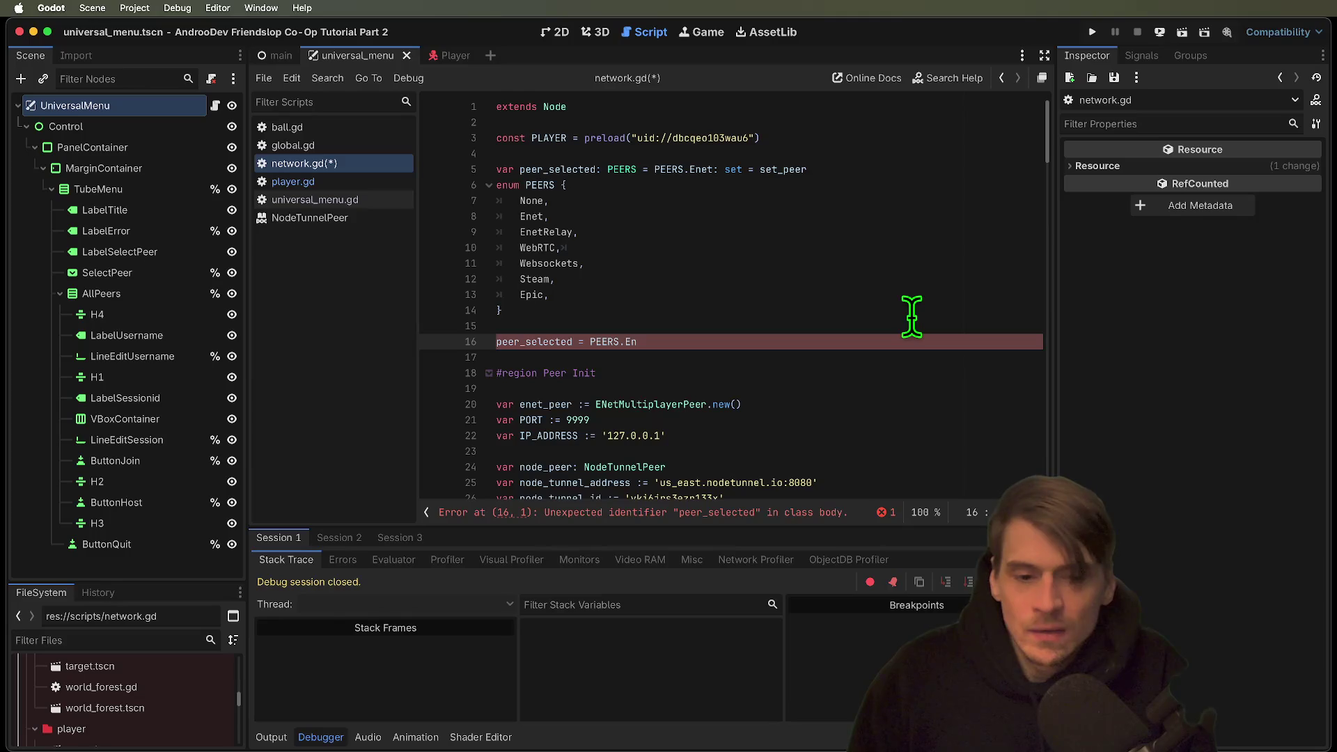
# Add 'peer_selected = PEERS.EnetRelay' at the top of host() and run the project.
pyautogui.scroll(-10, 870, 334)
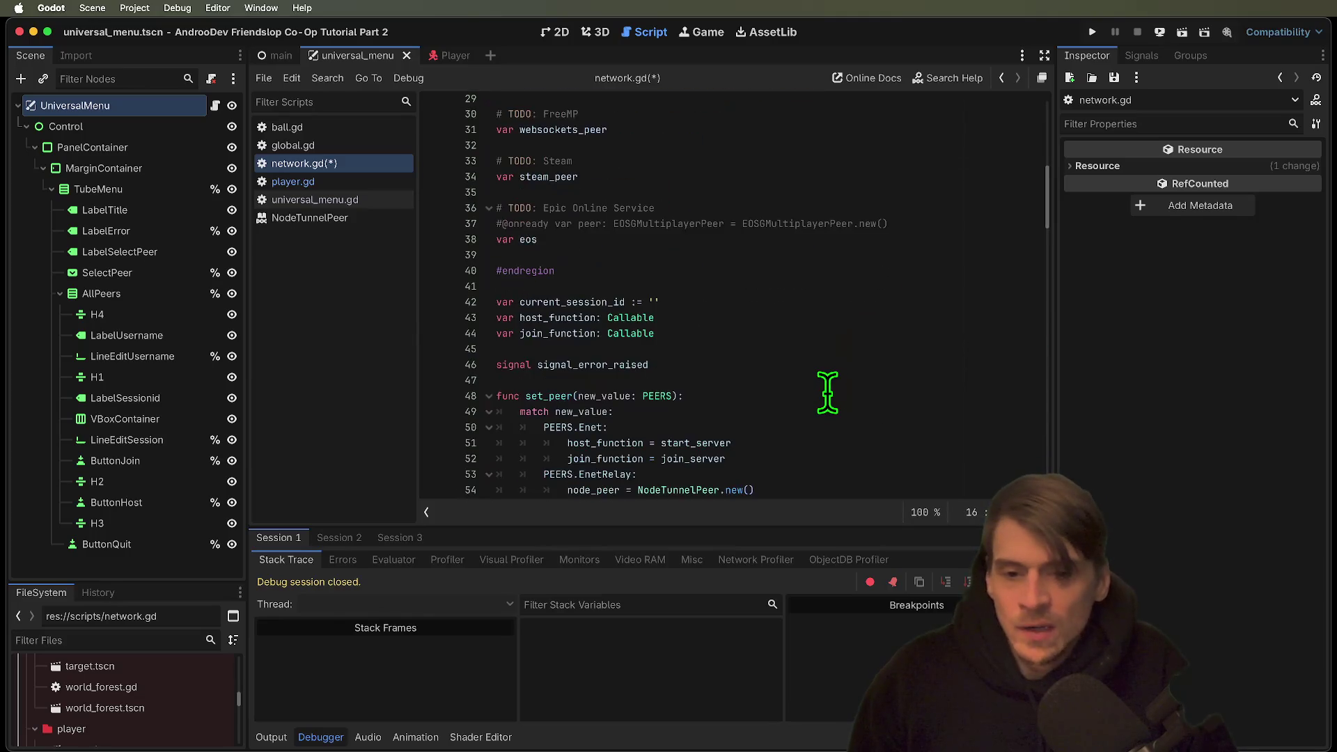
pyautogui.scroll(-10, 826, 393)
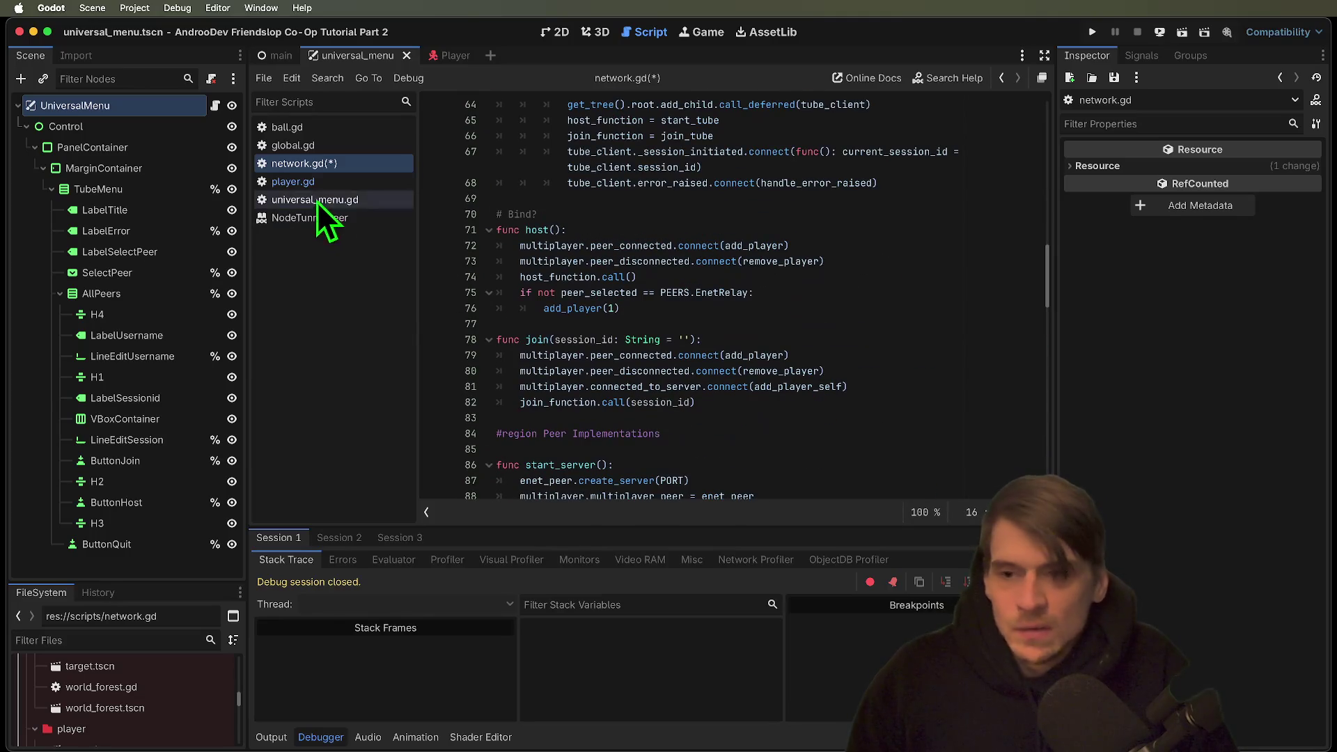
pyautogui.click(696, 231)
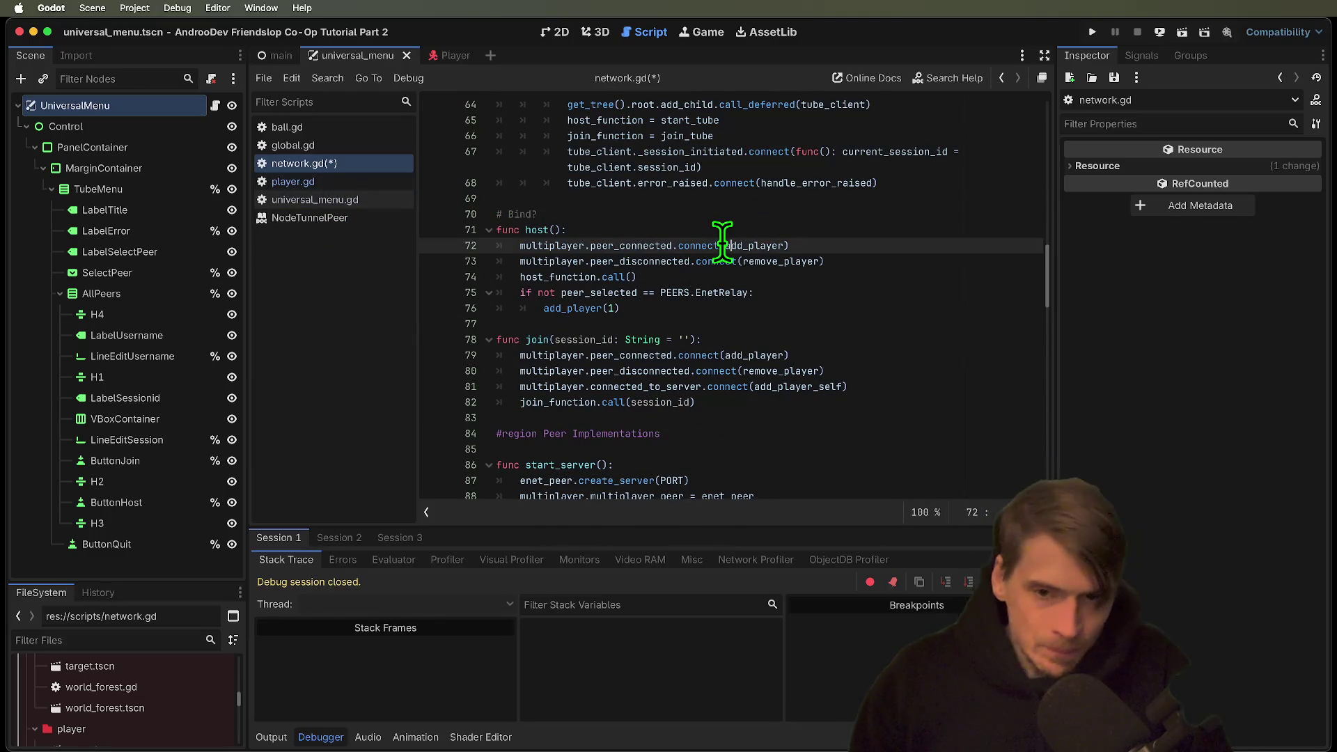
pyautogui.press('Return')
pyautogui.write('peer_selected = PEERS.En')
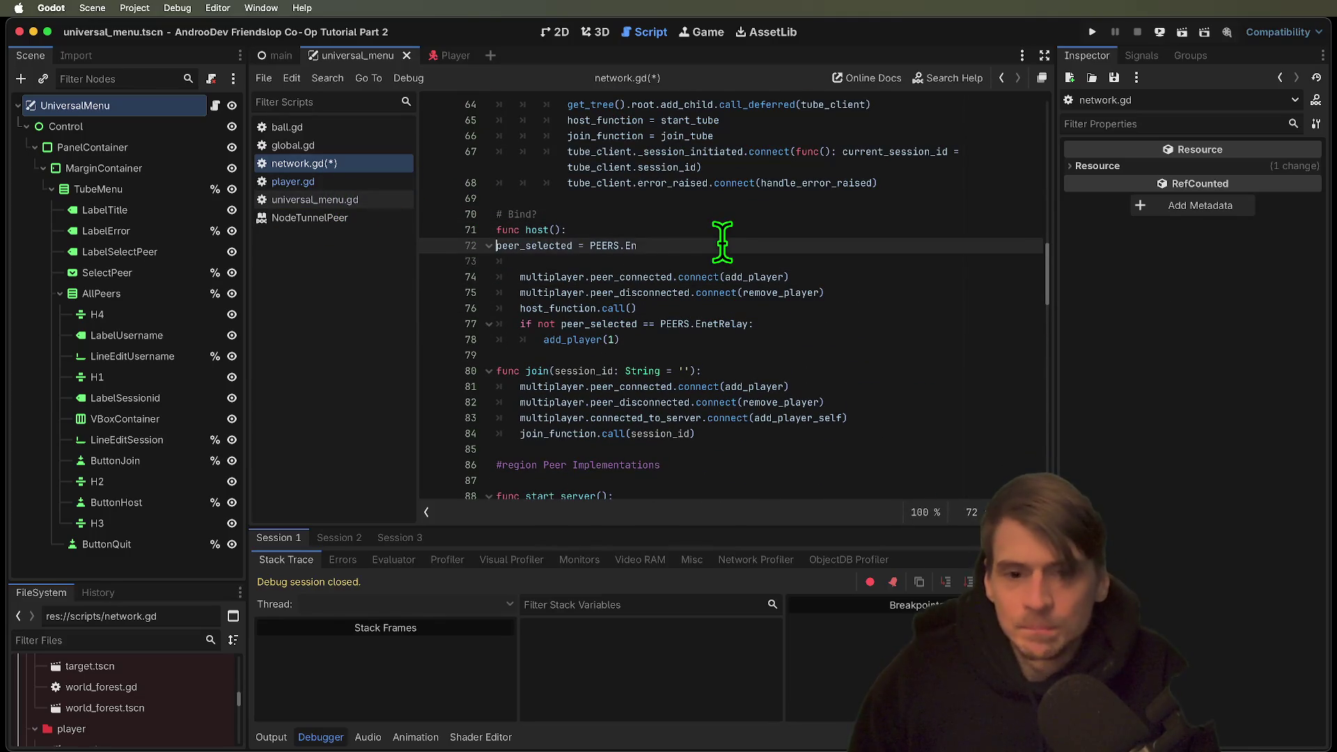
pyautogui.hotkey('shift', 'Tab')
pyautogui.press('Delete')
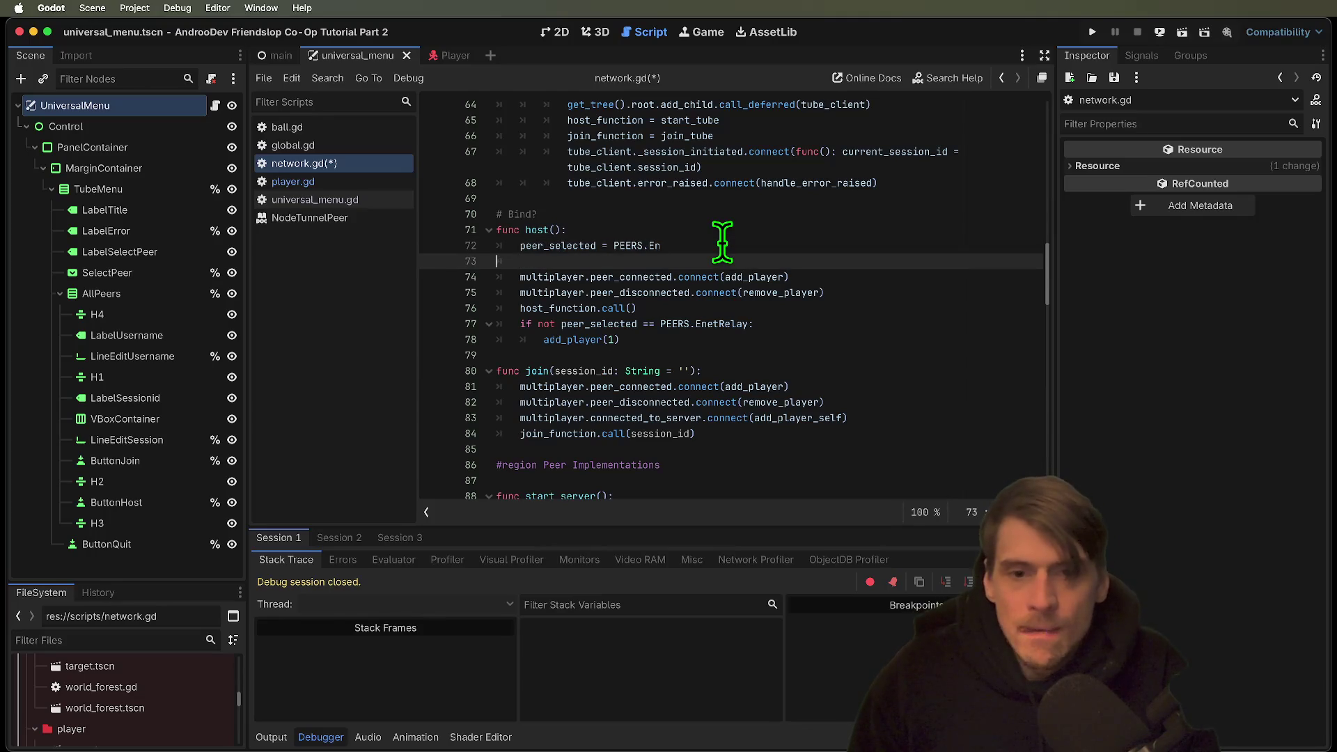
pyautogui.press('BackSpace')
pyautogui.press('BackSpace')
pyautogui.press('BackSpace')
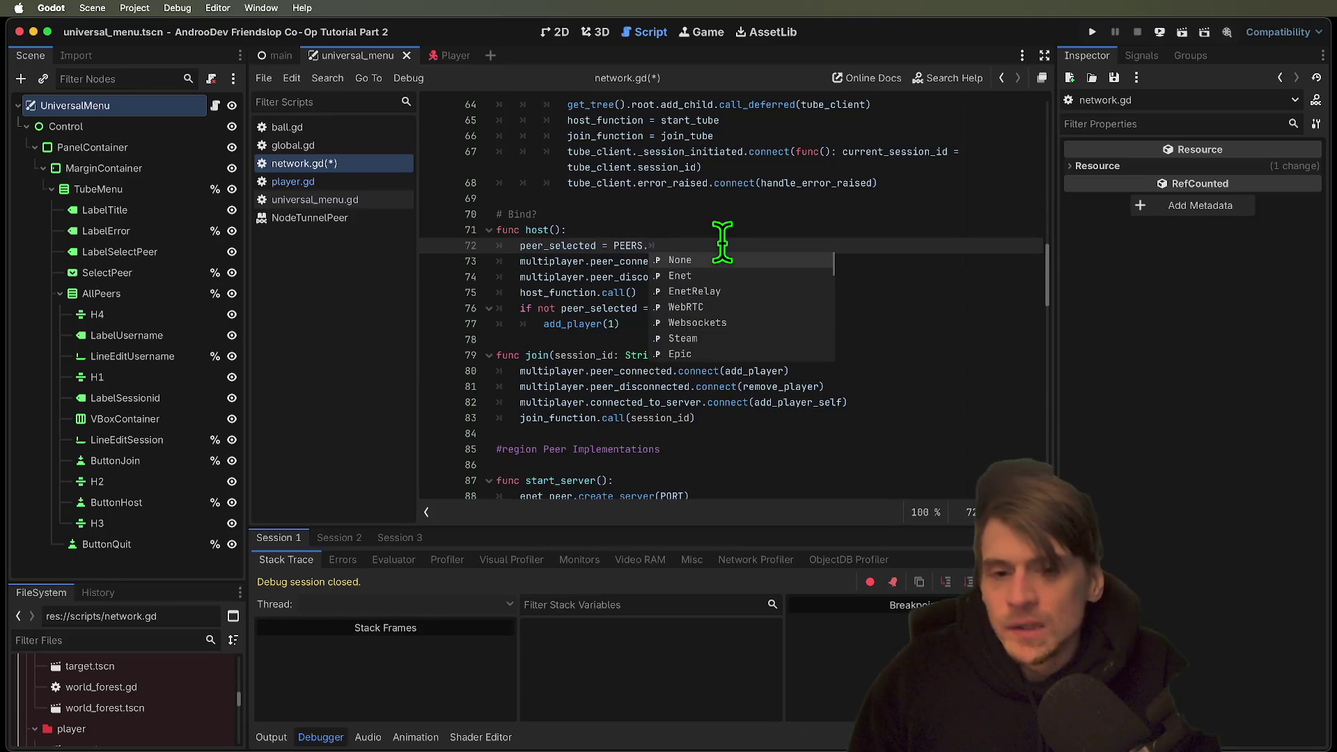
pyautogui.write('E')
pyautogui.press('Return')
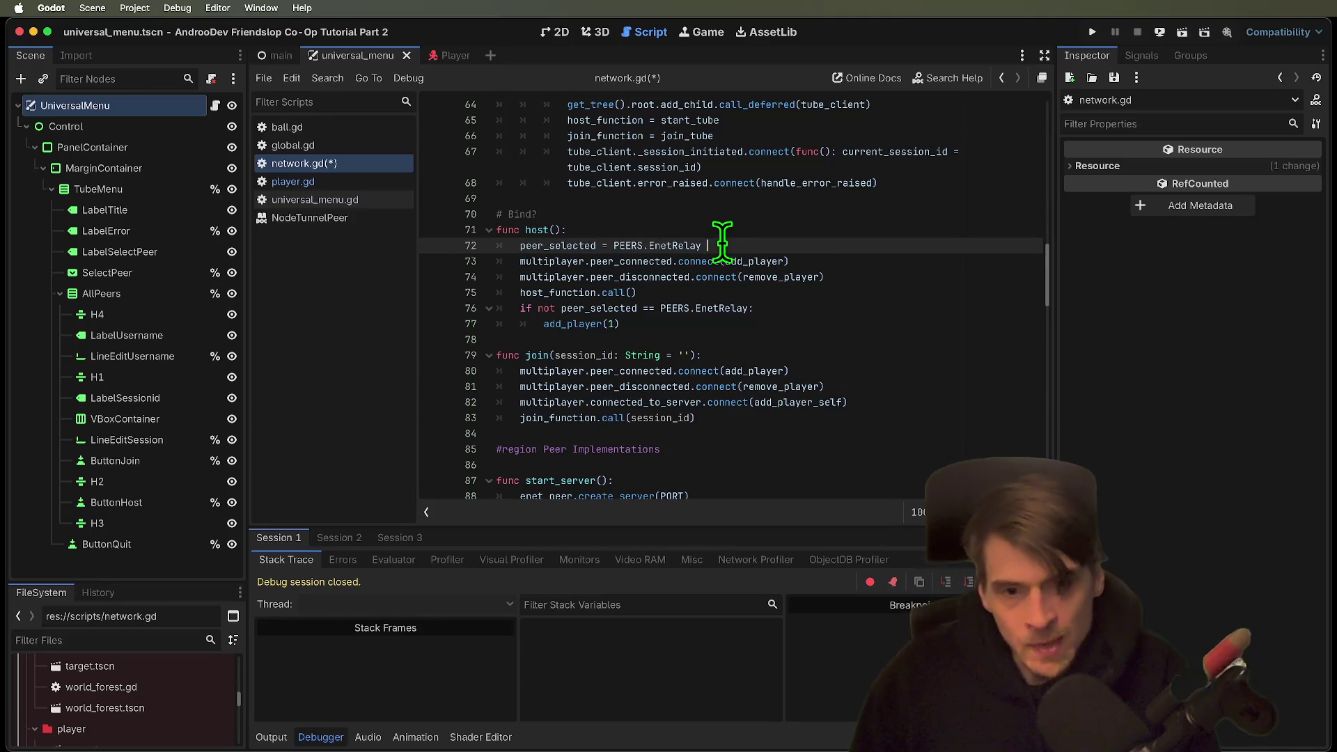
pyautogui.press('Return')
pyautogui.press('Return')
pyautogui.press('super+b')
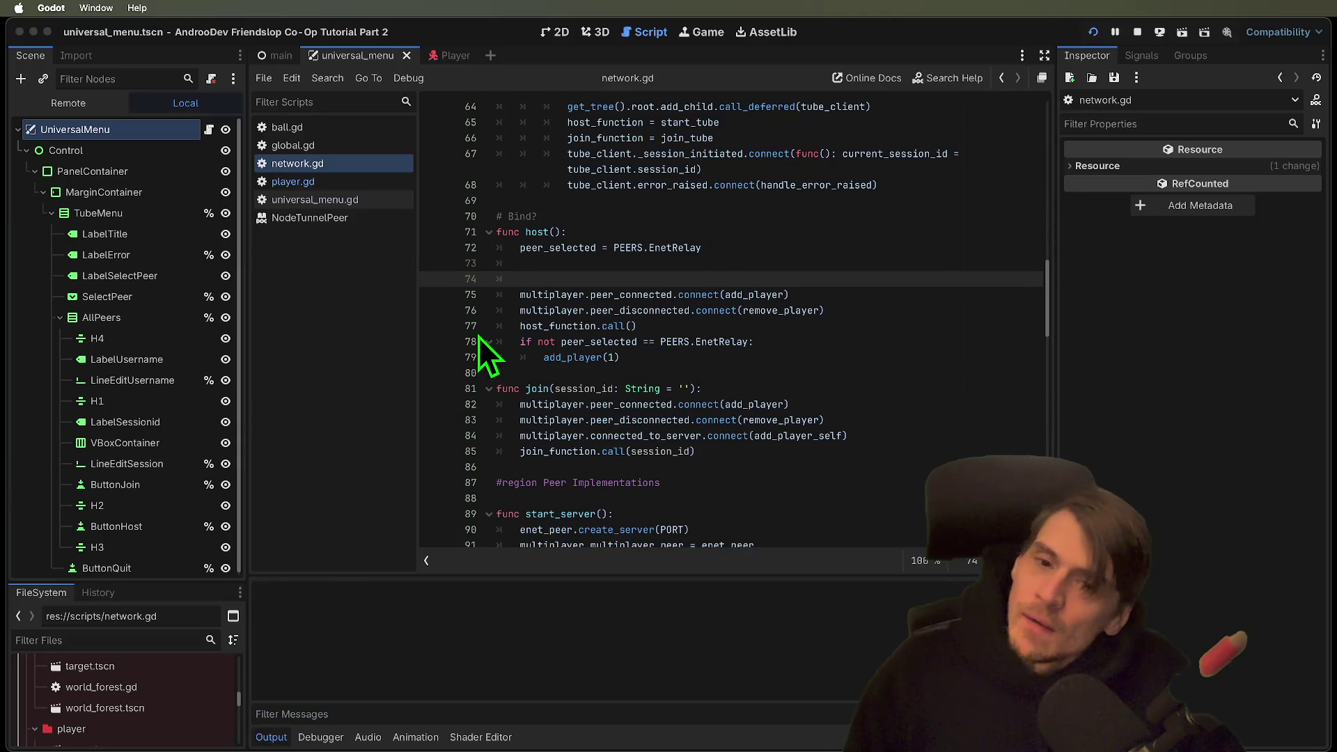
# Quit the first debug game window and look over the peer_selected assignment in host().
pyautogui.click(604, 319)
pyautogui.press('super+q')
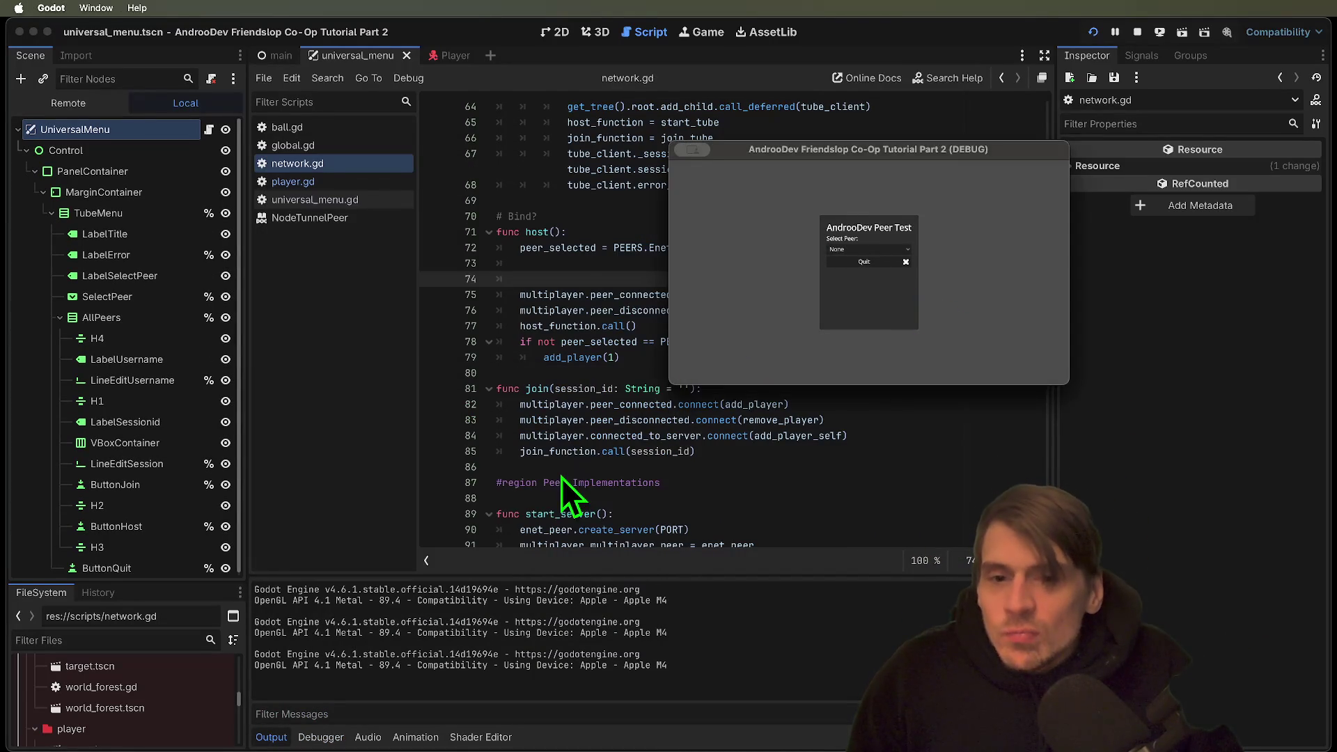
pyautogui.tripleClick(614, 247)
pyautogui.click(785, 249)
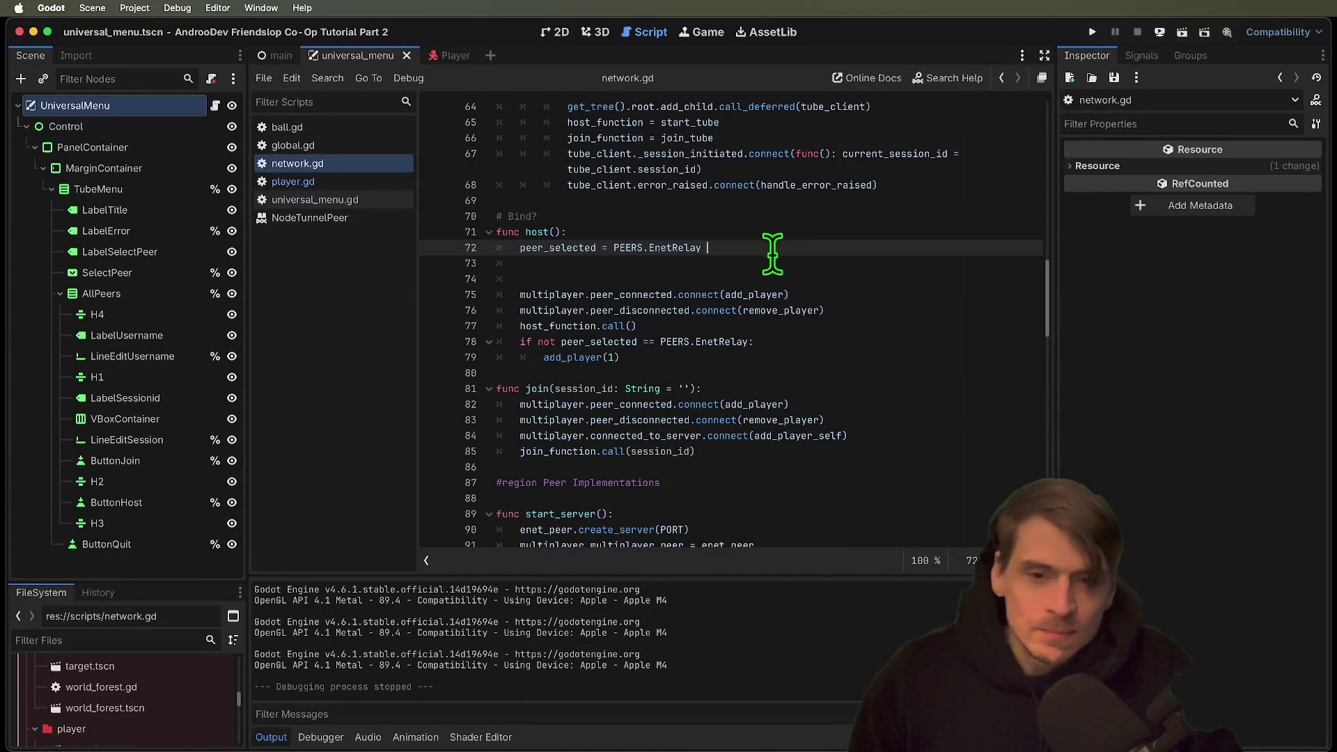
pyautogui.scroll(15, 770, 283)
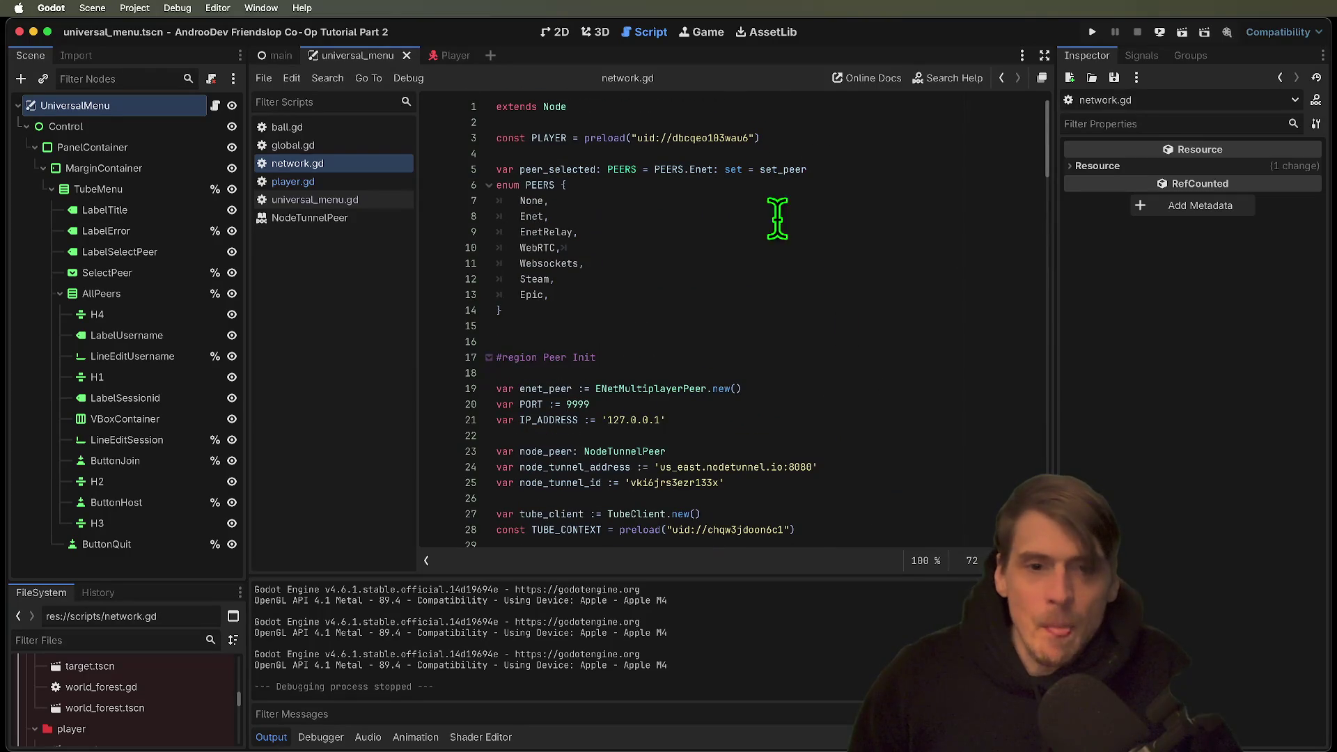
# Go to set_peer and highlight new_value in its parameters and match statement.
pyautogui.keyDown('ctrl'); pyautogui.click(769, 171); pyautogui.keyUp('ctrl')
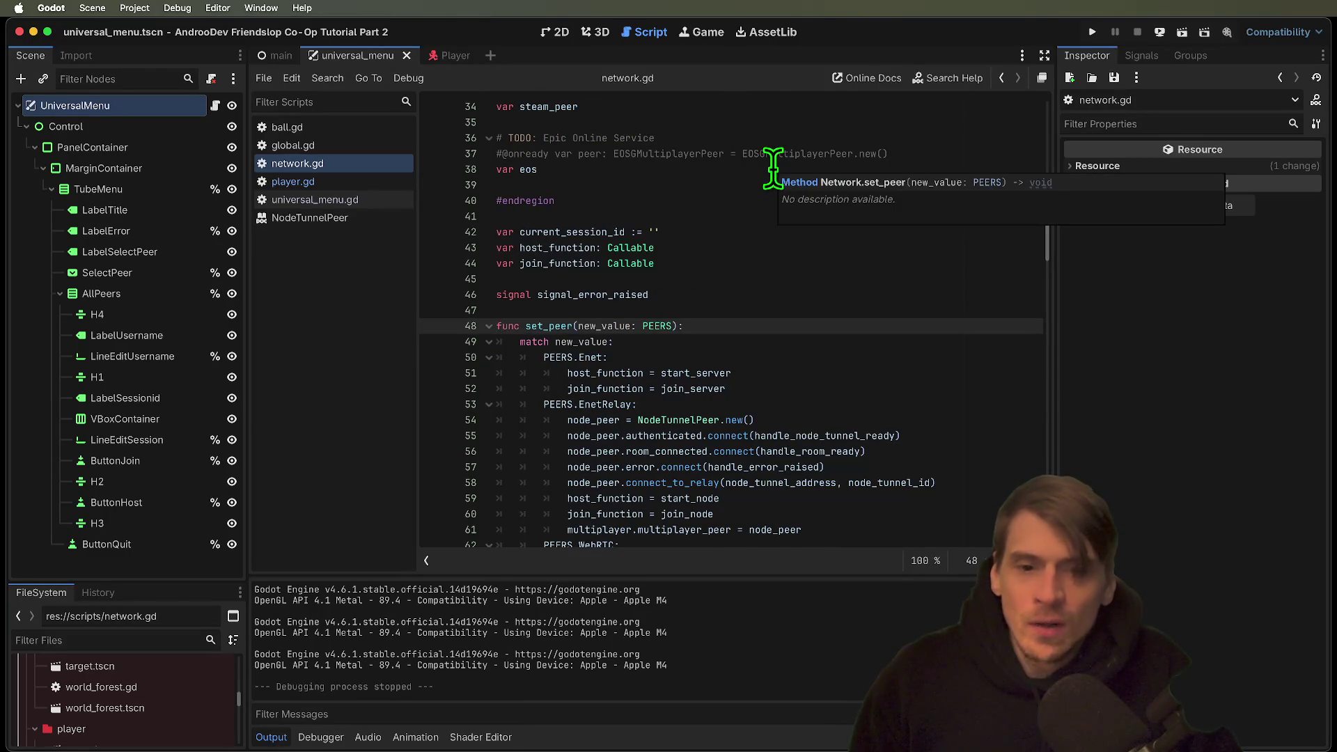
pyautogui.scroll(-1, 704, 303)
pyautogui.doubleClick(600, 269)
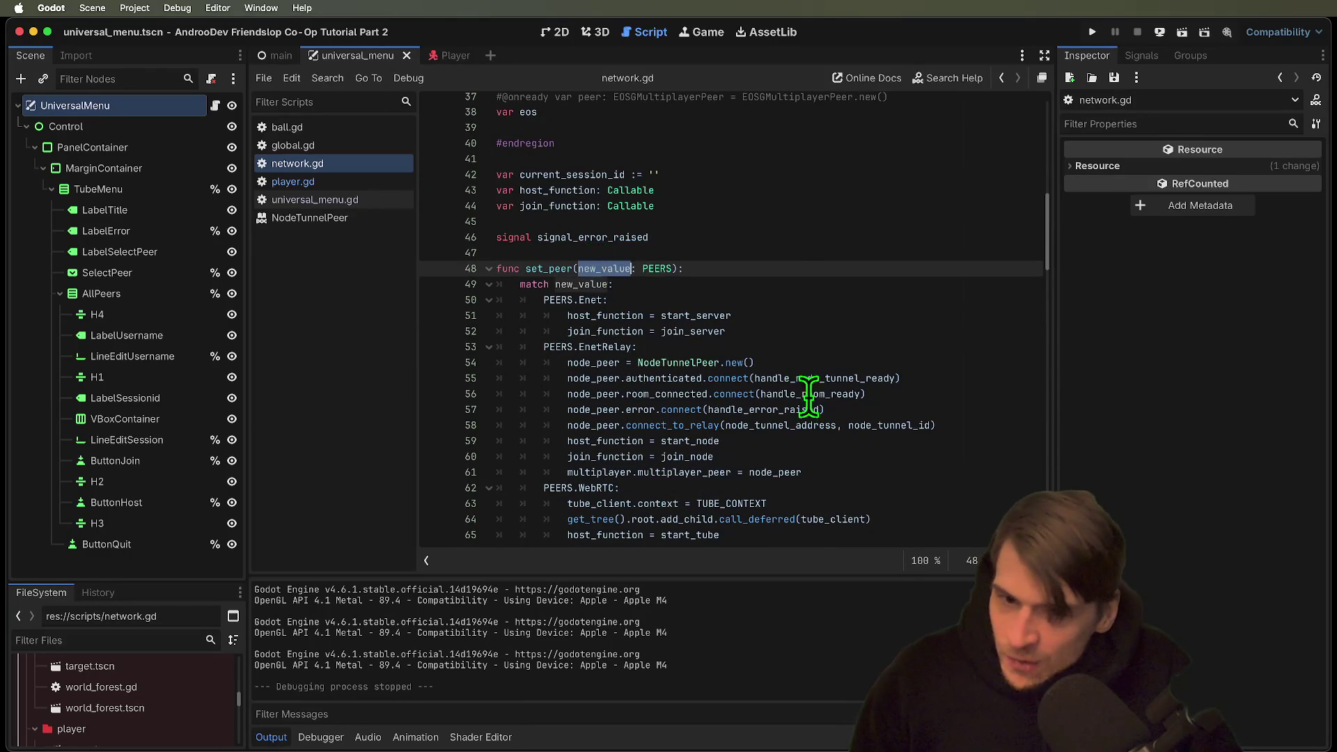
pyautogui.scroll(-3, 891, 418)
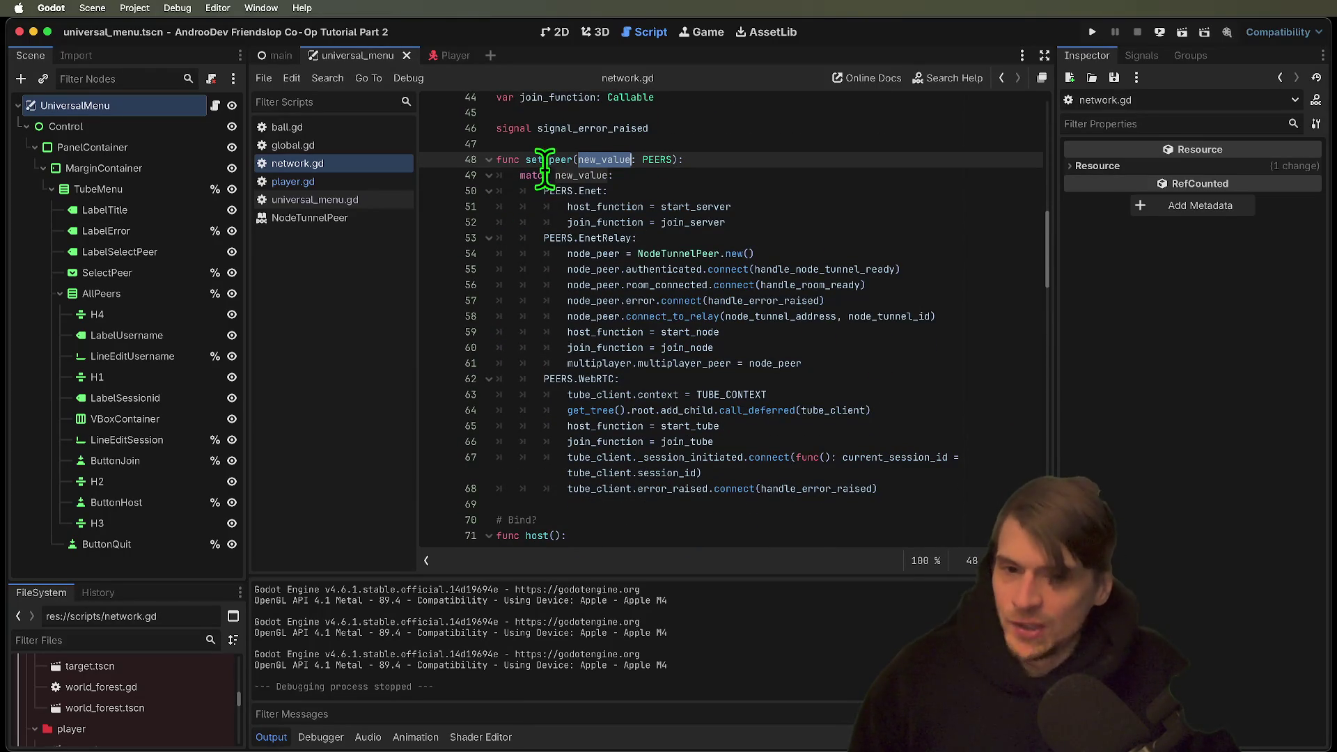
pyautogui.doubleClick(581, 175)
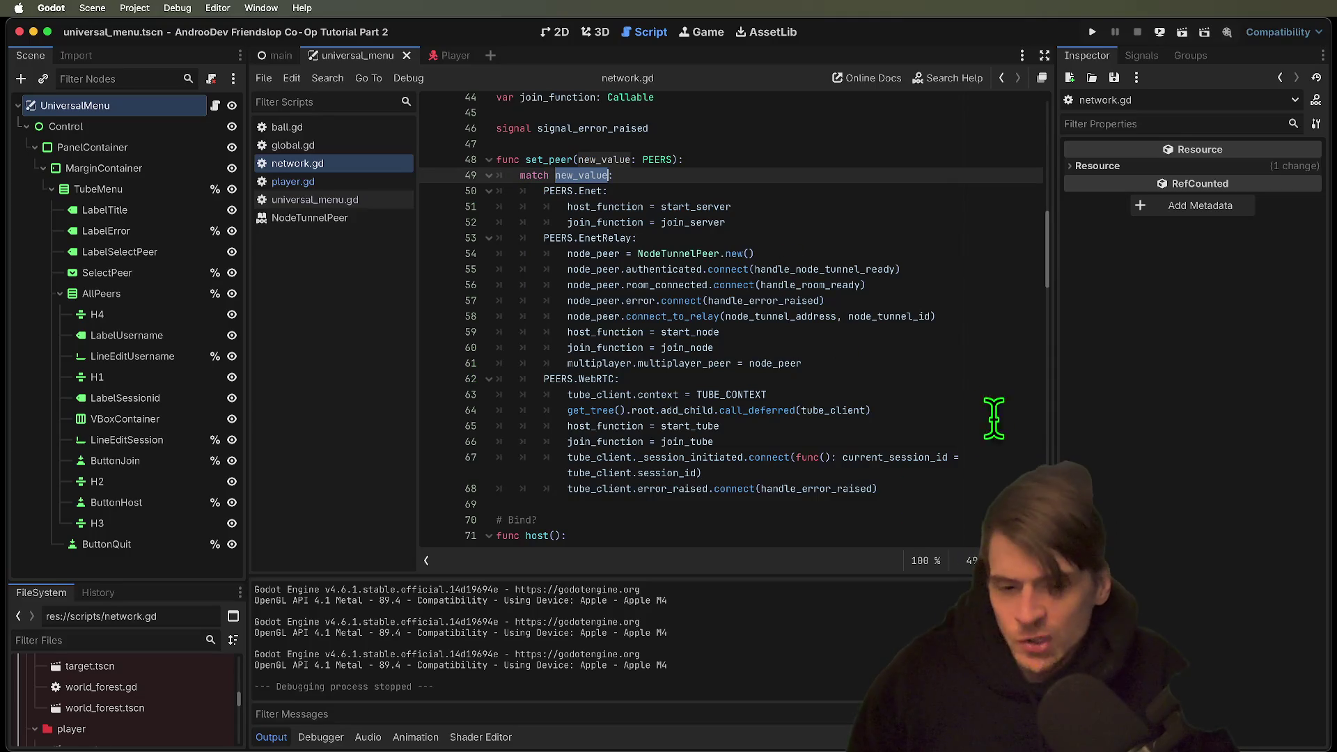
# Insert 'peer_selected = new_value' plus a blank line at the top of set_peer and save.
pyautogui.click(944, 159)
pyautogui.press('Return')
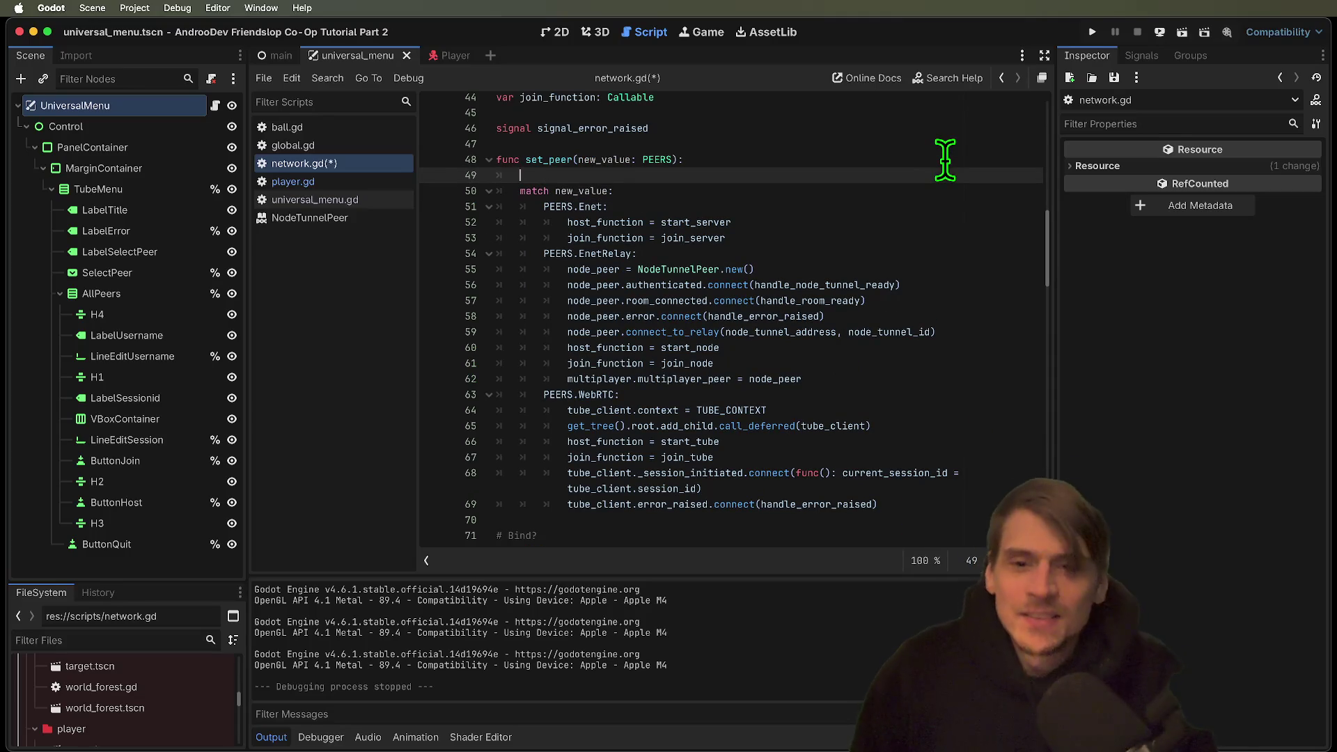
pyautogui.write('ele')
pyautogui.press('Return')
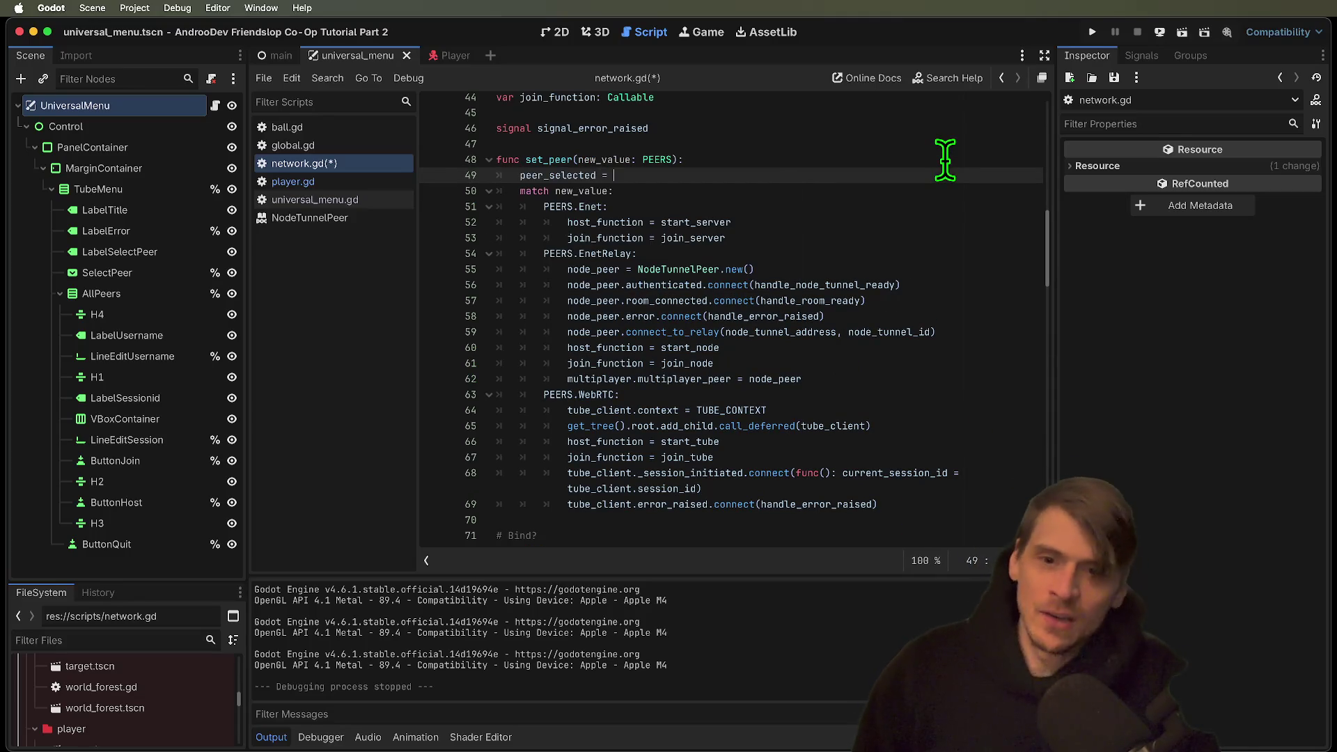
pyautogui.write('new')
pyautogui.press('Return')
pyautogui.press('Down')
pyautogui.press('Home')
pyautogui.press('Return')
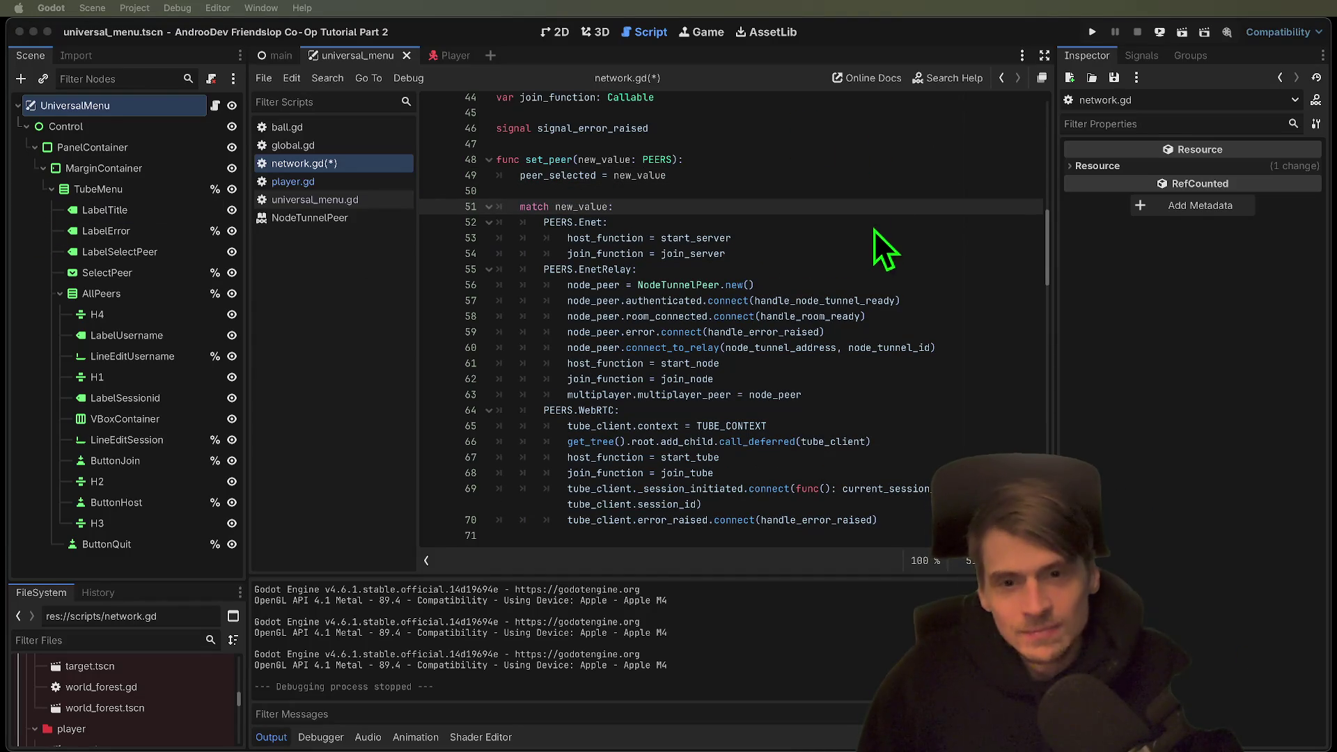
pyautogui.click(914, 162)
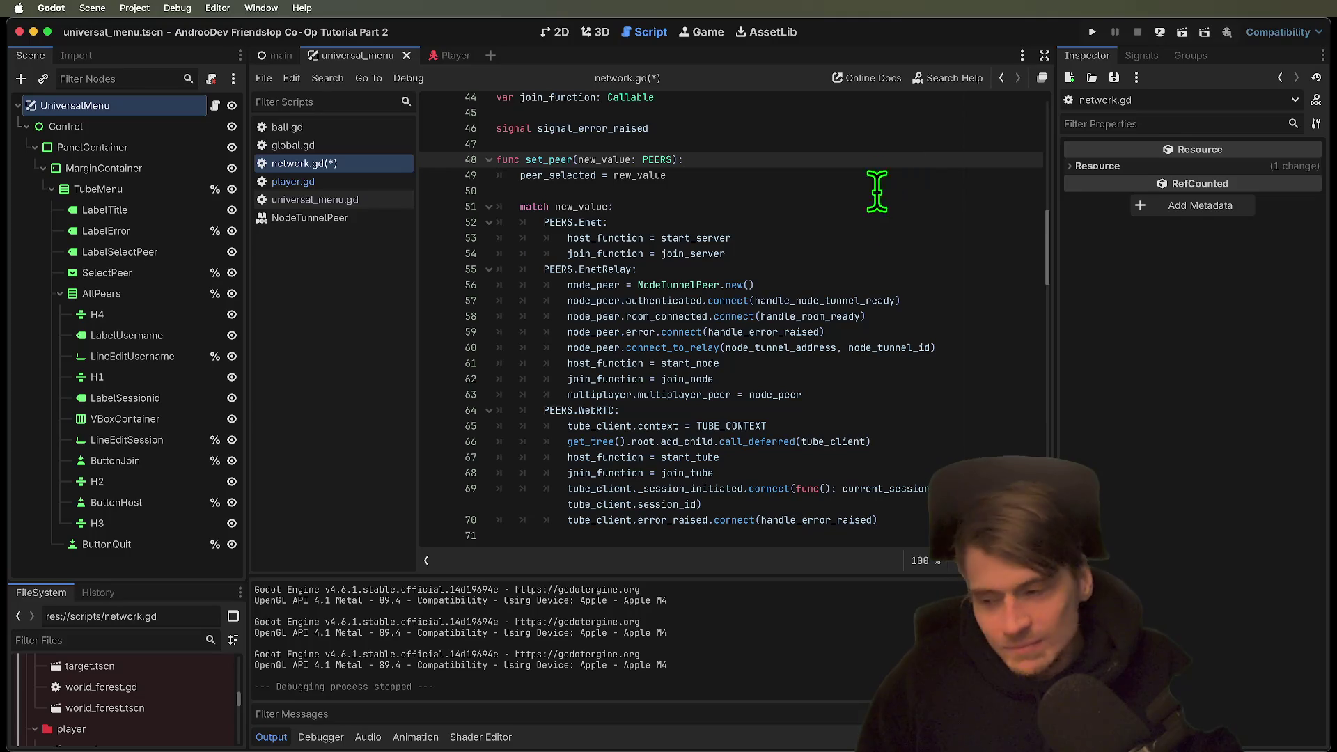
pyautogui.press('super+s')
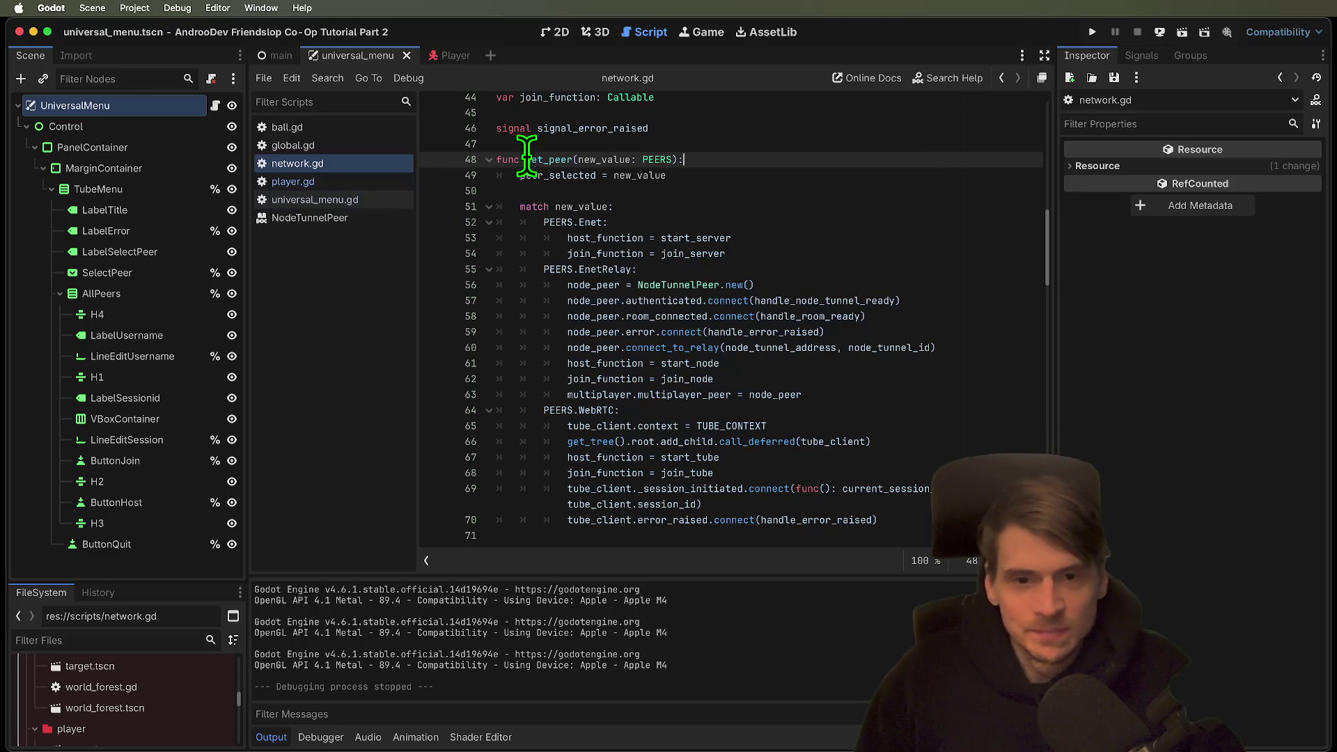
# Delete the EnetRelay condition line in host(), then undo the deletion.
pyautogui.scroll(-20, 743, 429)
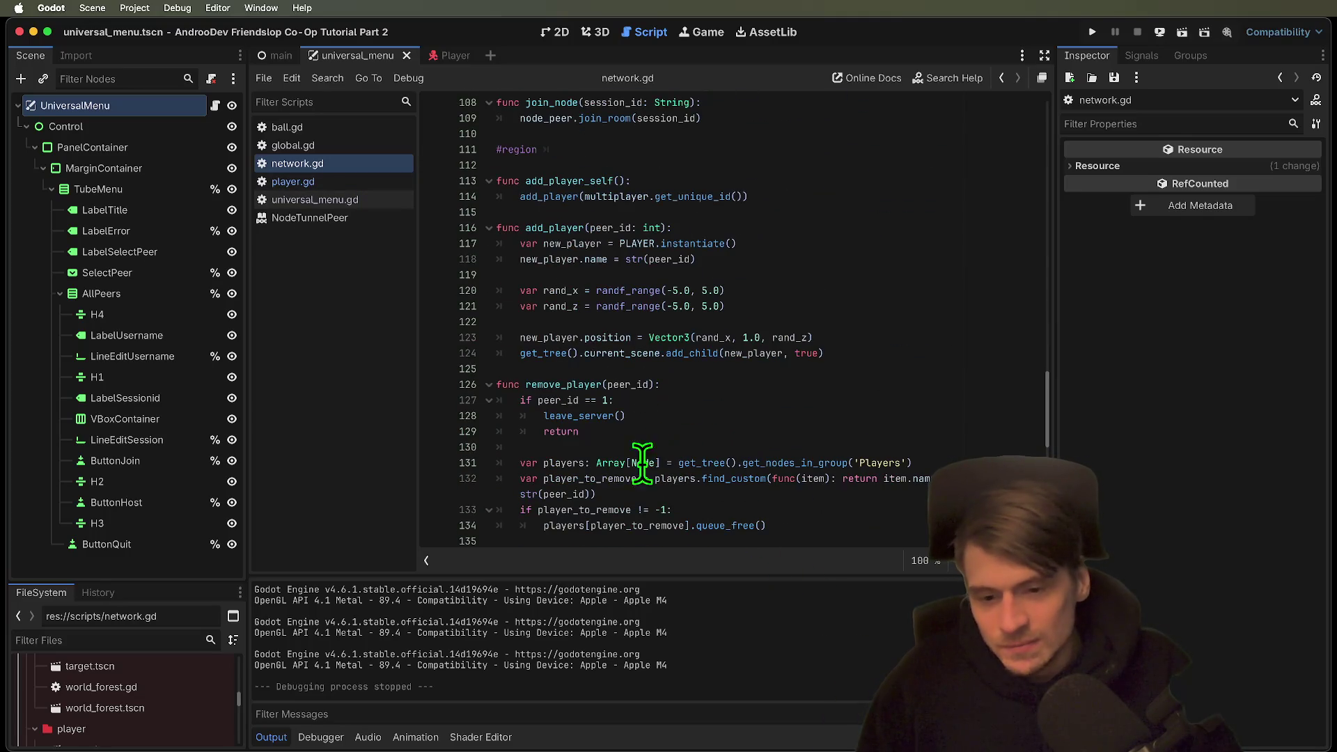
pyautogui.scroll(11, 627, 459)
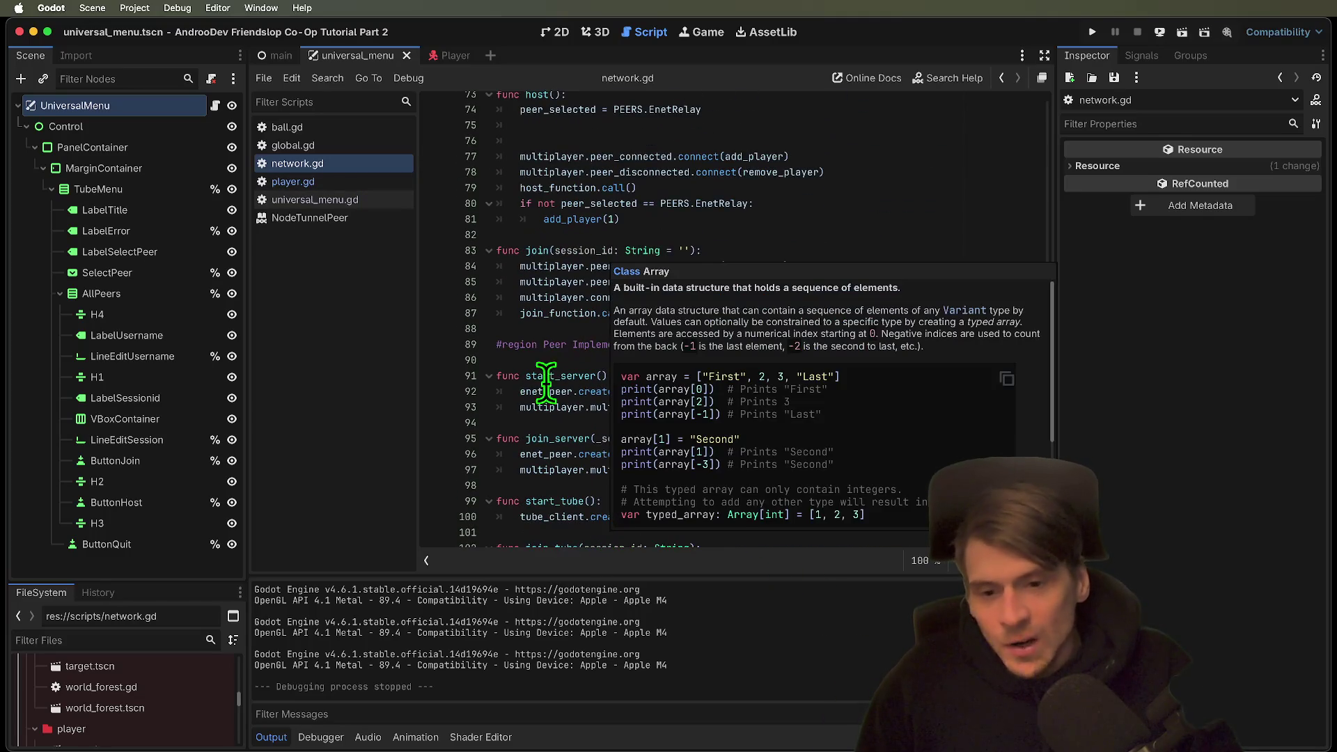
pyautogui.scroll(1, 787, 237)
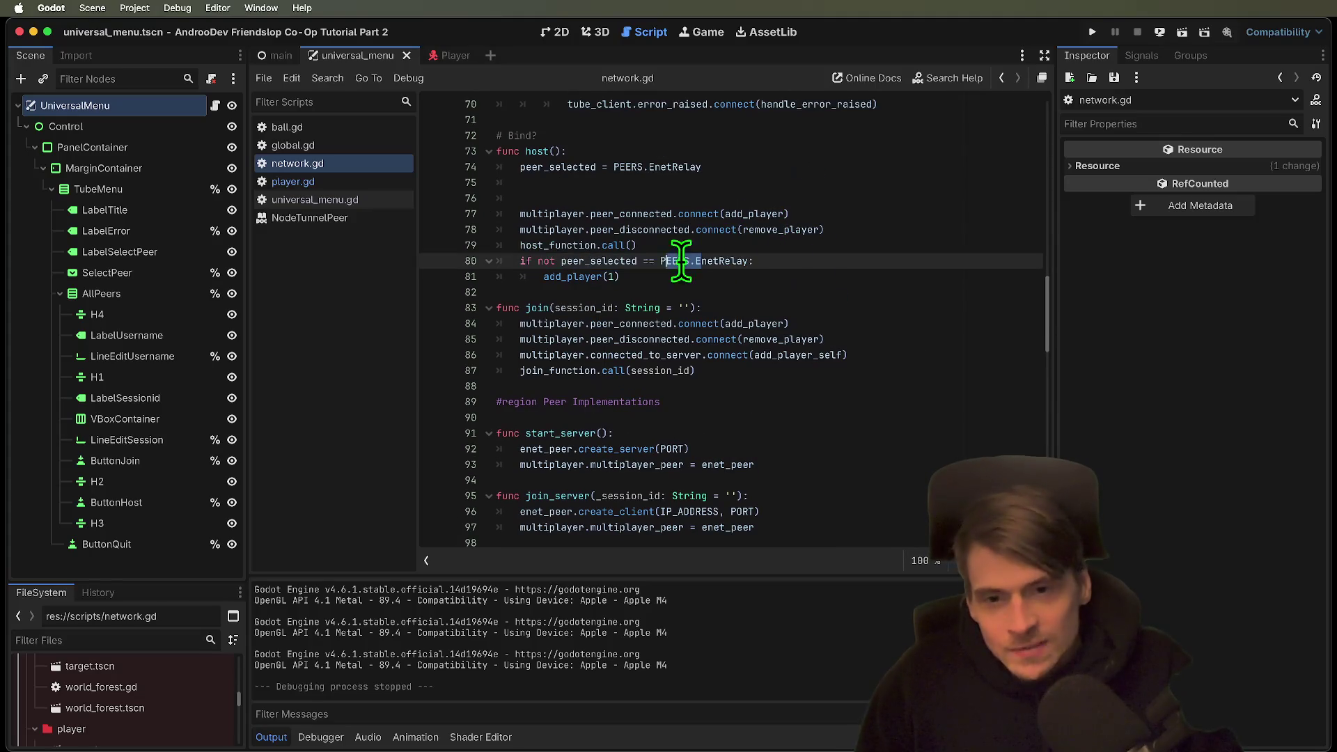
pyautogui.moveTo(701, 261)
pyautogui.mouseDown()
pyautogui.moveTo(871, 266)
pyautogui.moveTo(333, 265)
pyautogui.mouseUp()
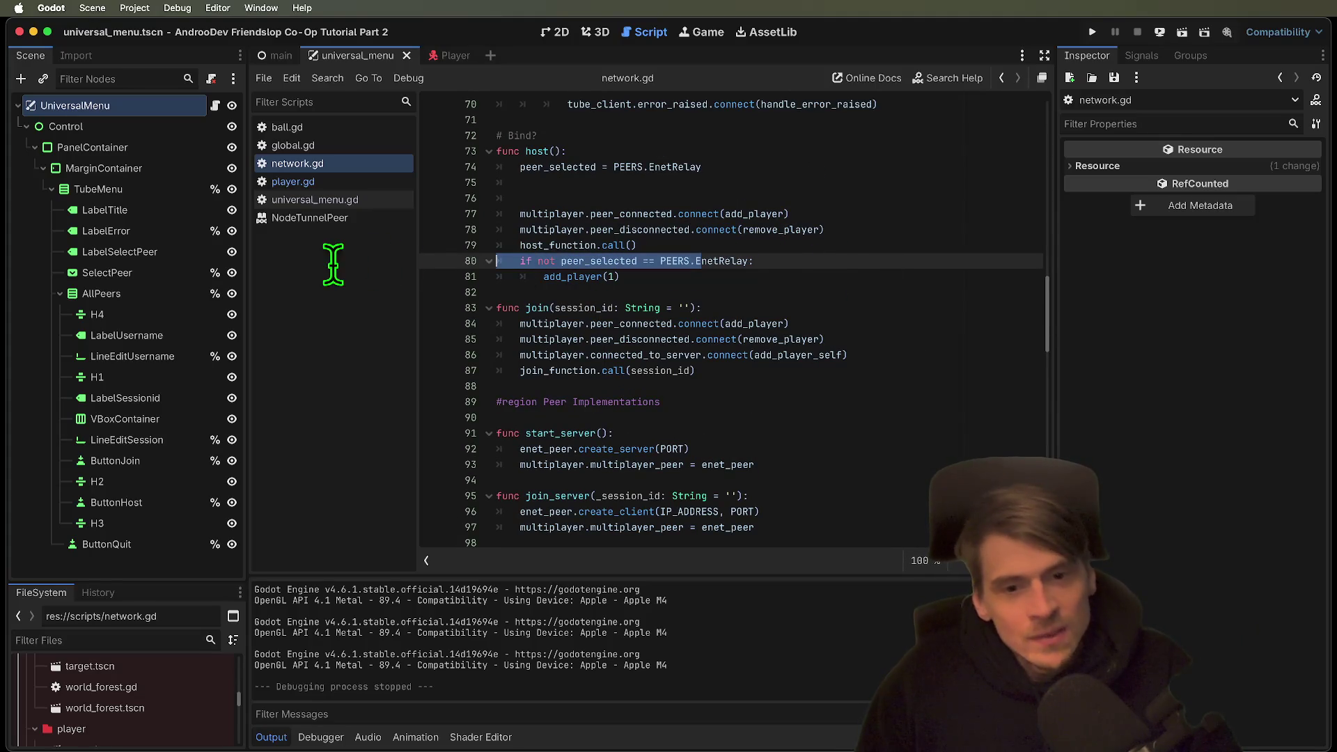
pyautogui.tripleClick(789, 260)
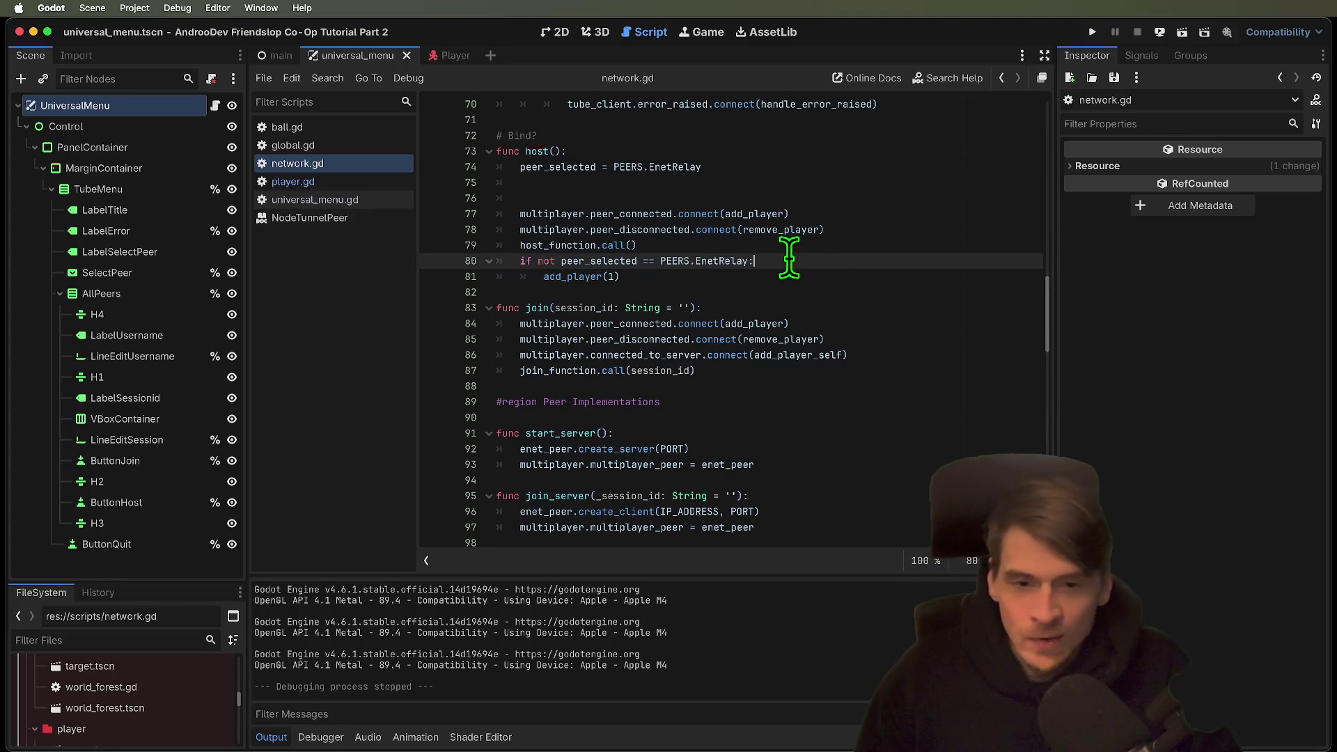
pyautogui.press('BackSpace')
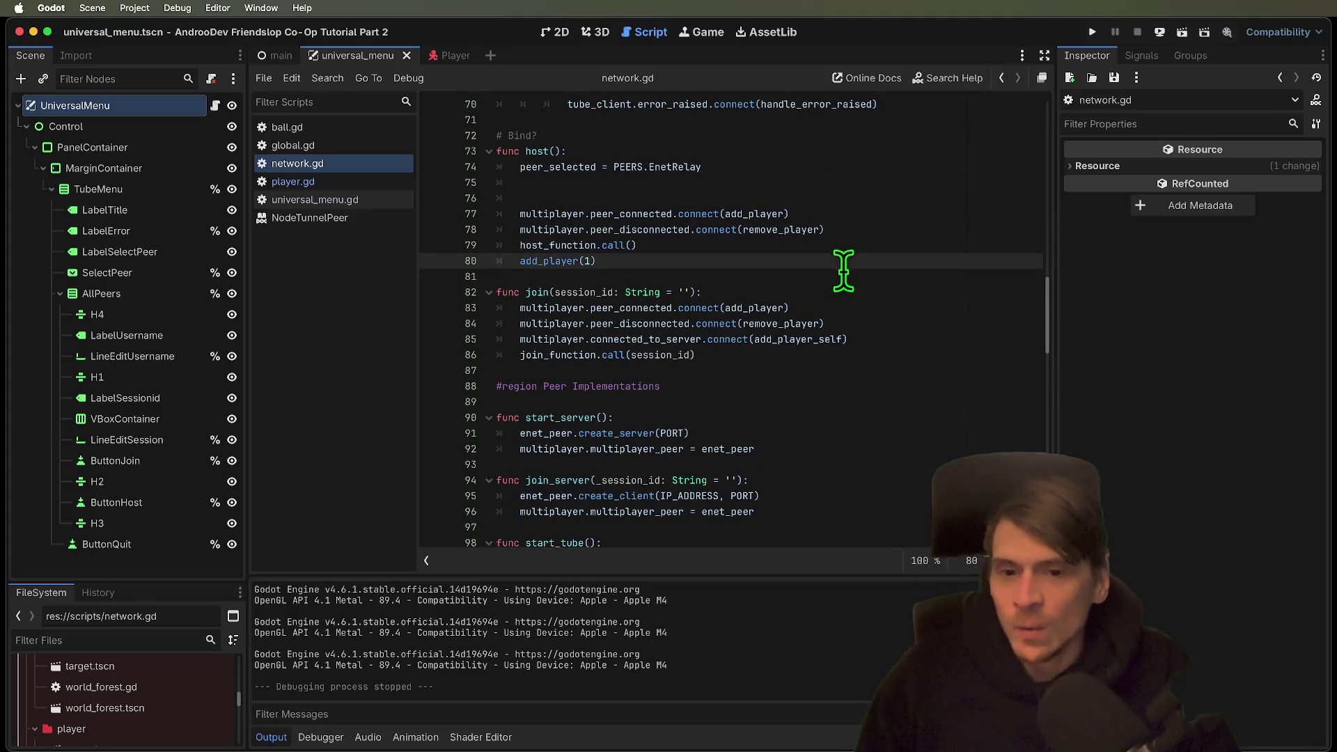
pyautogui.press('super+z')
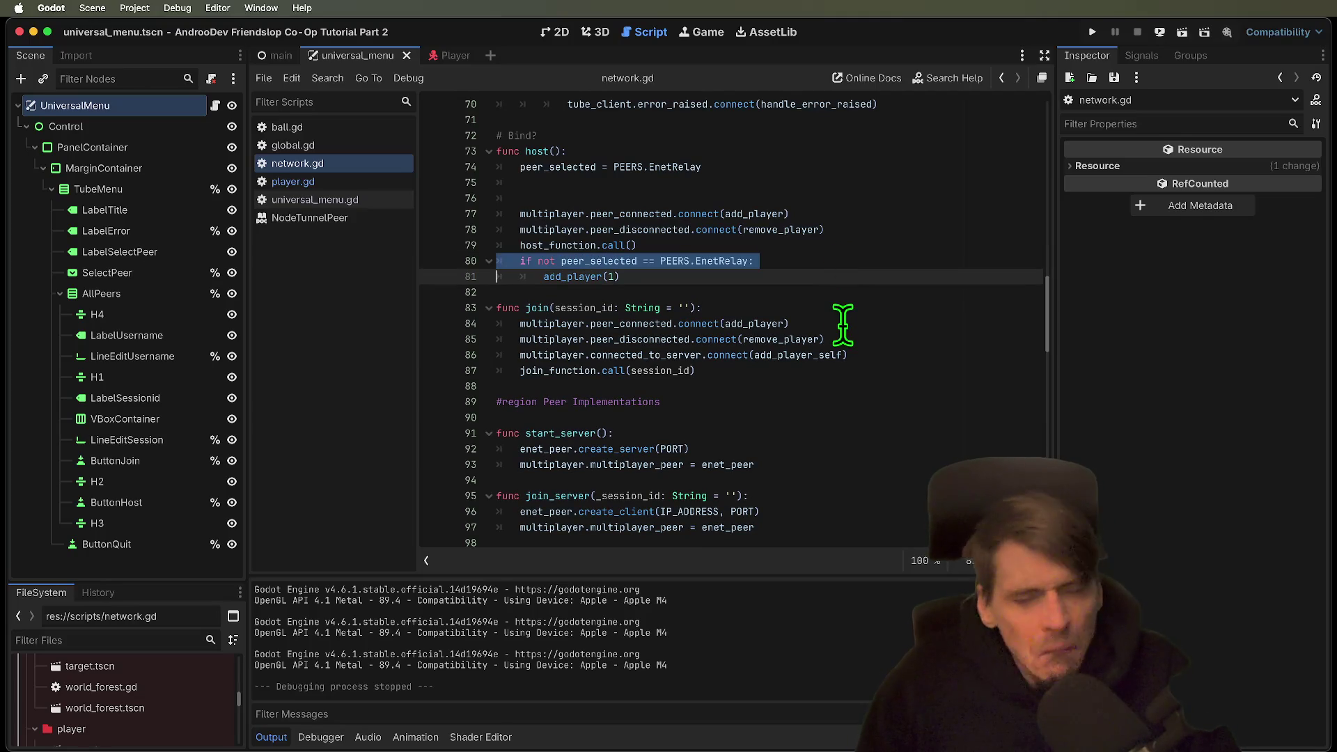
# Copy set_peer's room_connected connection line into a new line under else in host().
pyautogui.click(850, 283)
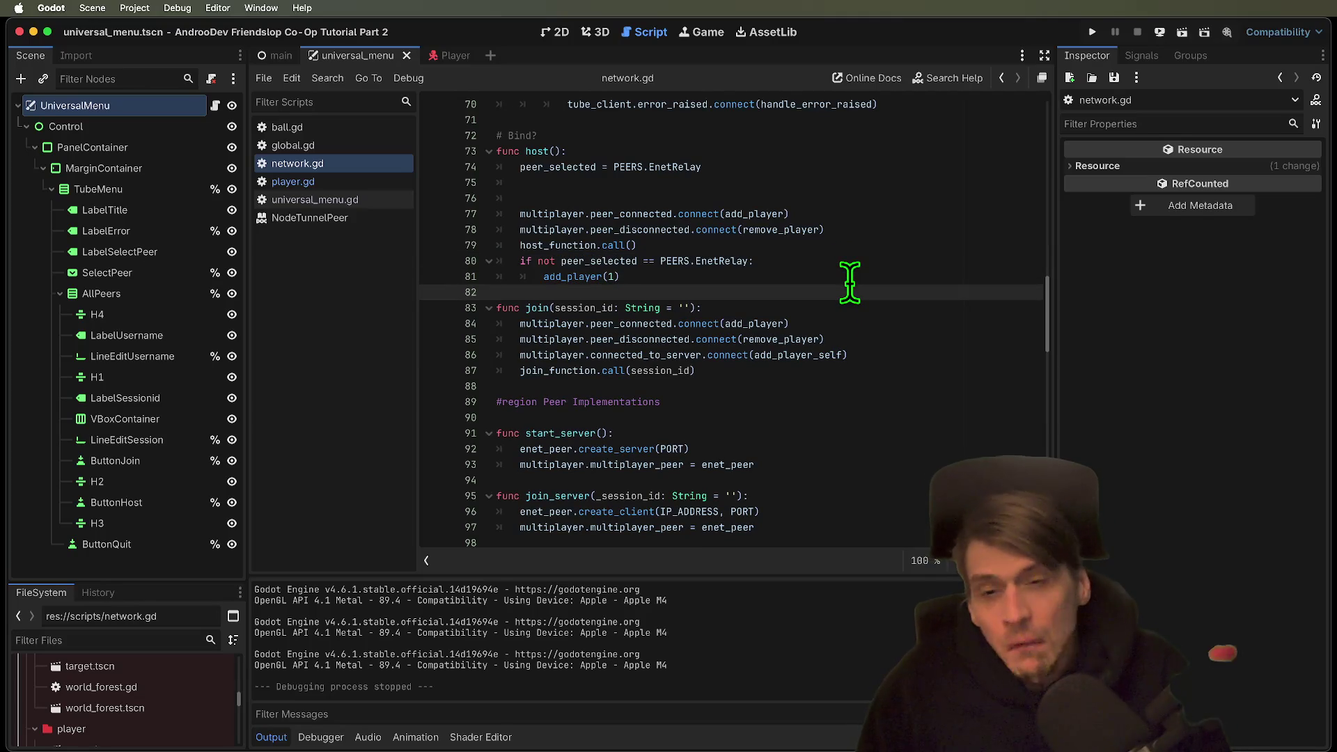
pyautogui.press('Return')
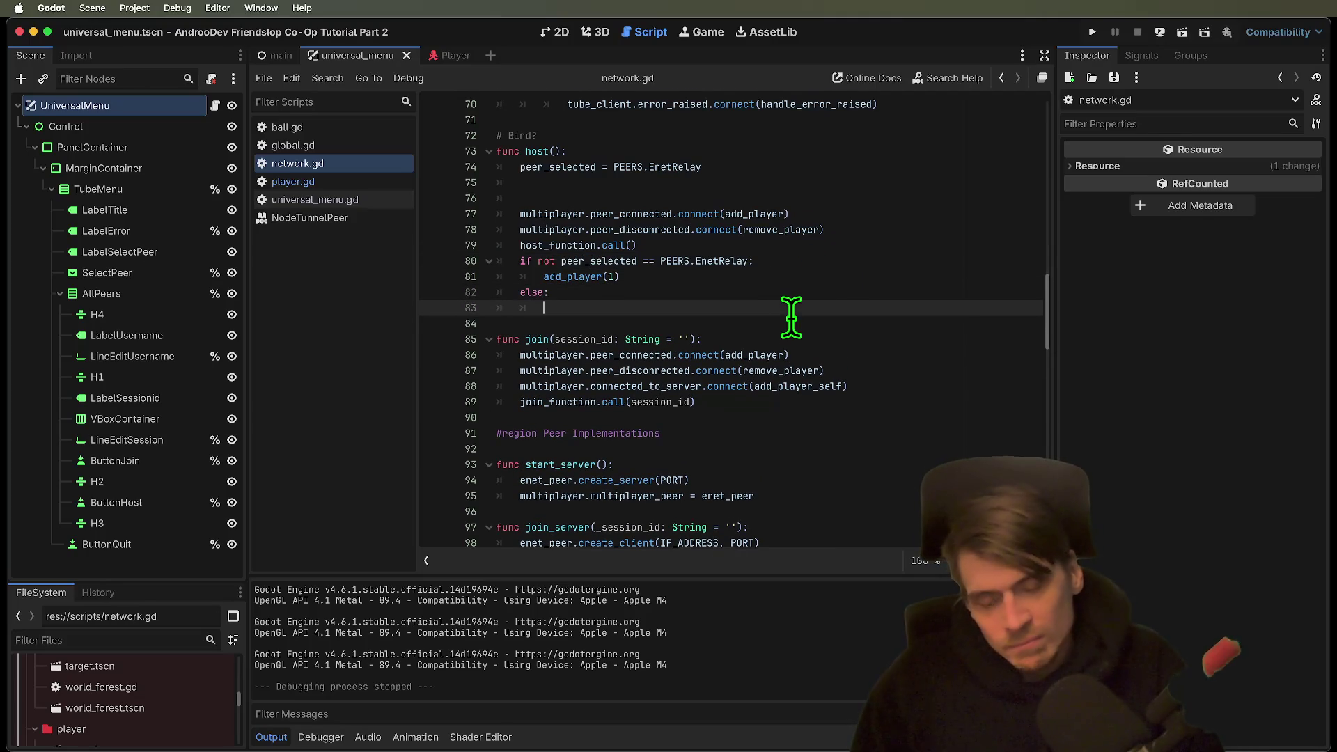
pyautogui.press('Return')
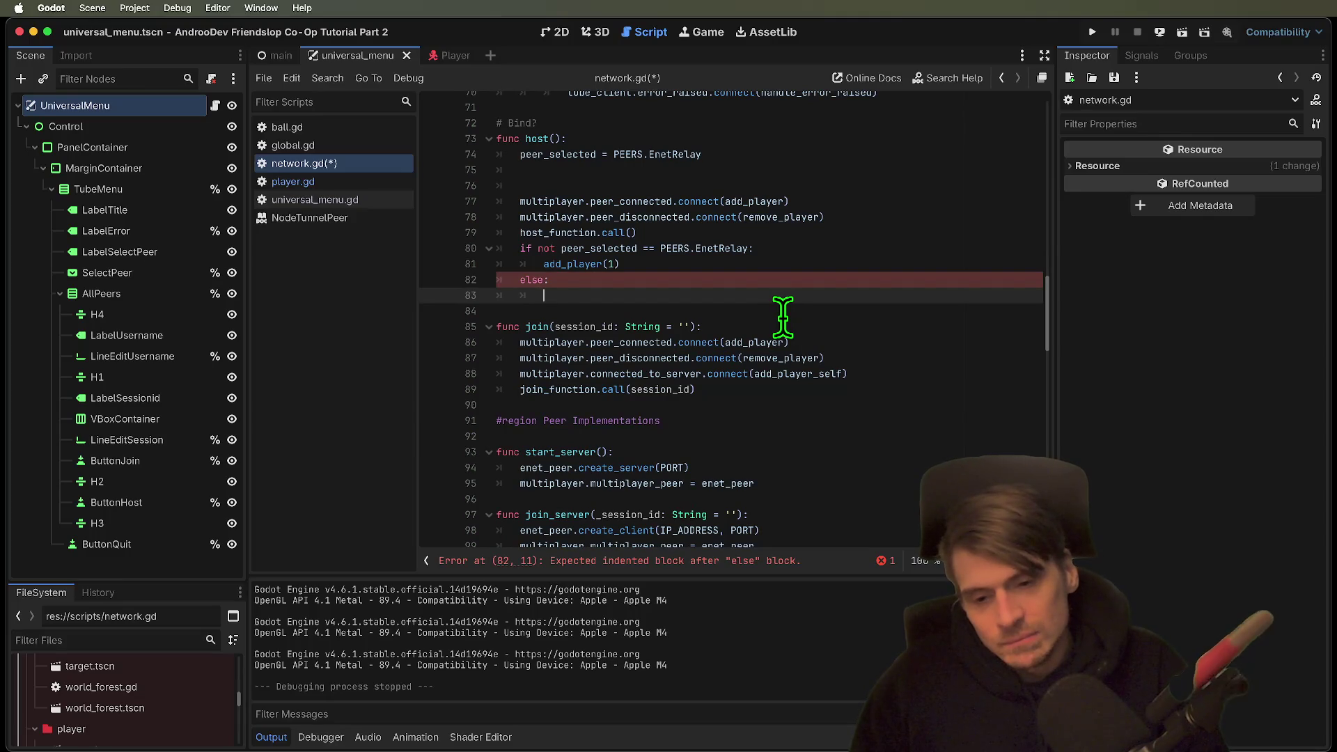
pyautogui.scroll(2, 762, 320)
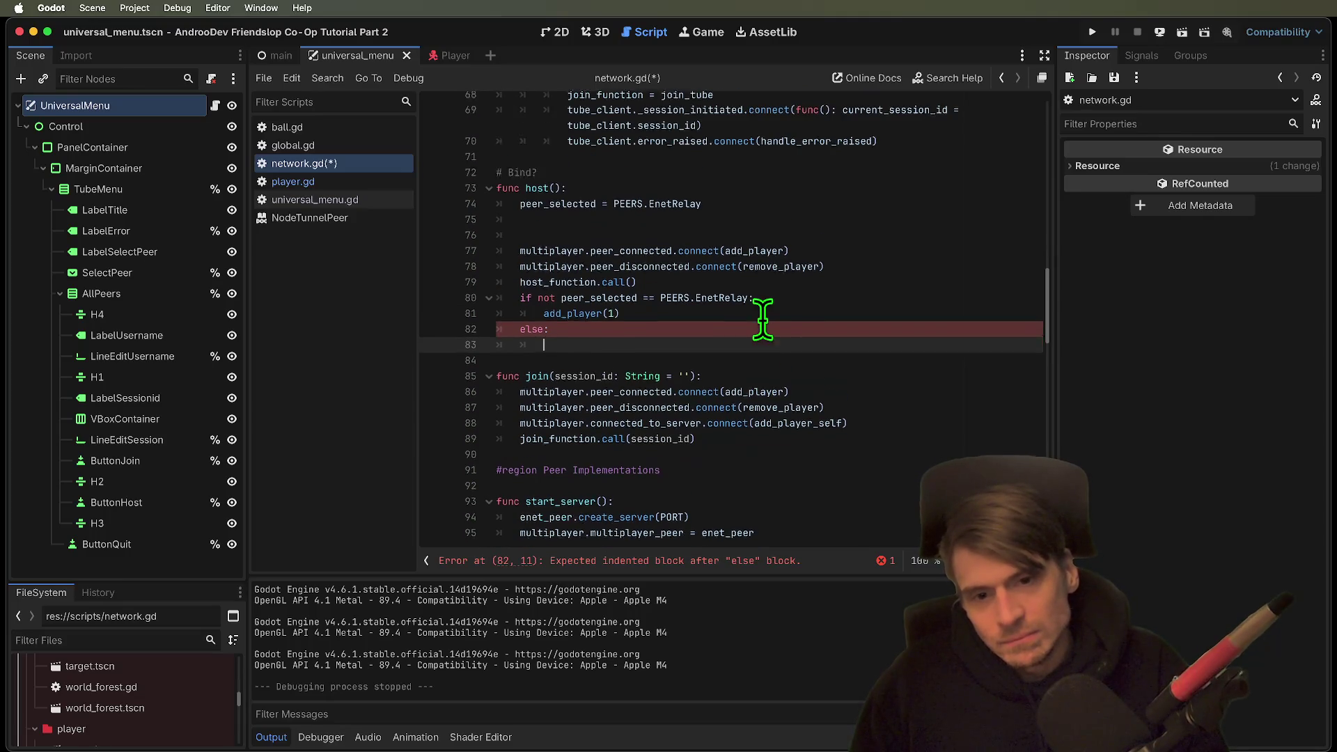
pyautogui.scroll(5, 763, 321)
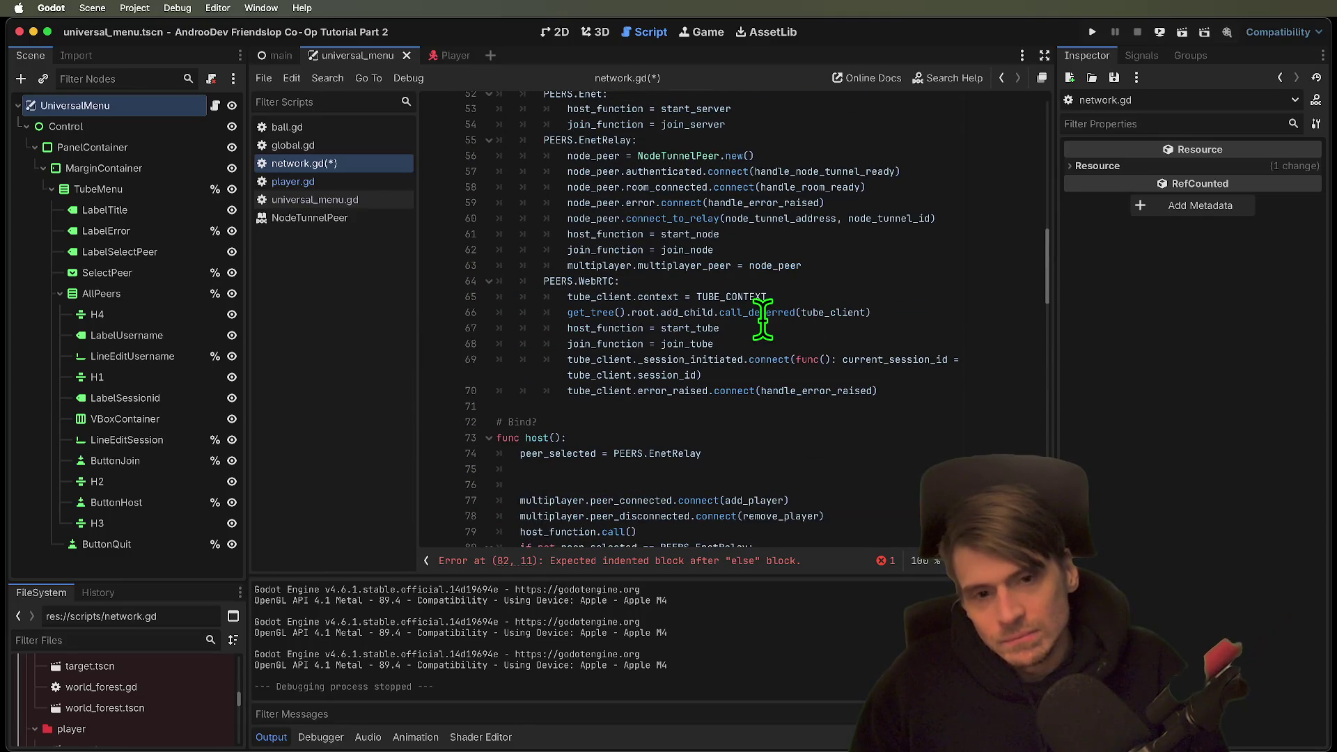
pyautogui.tripleClick(776, 185)
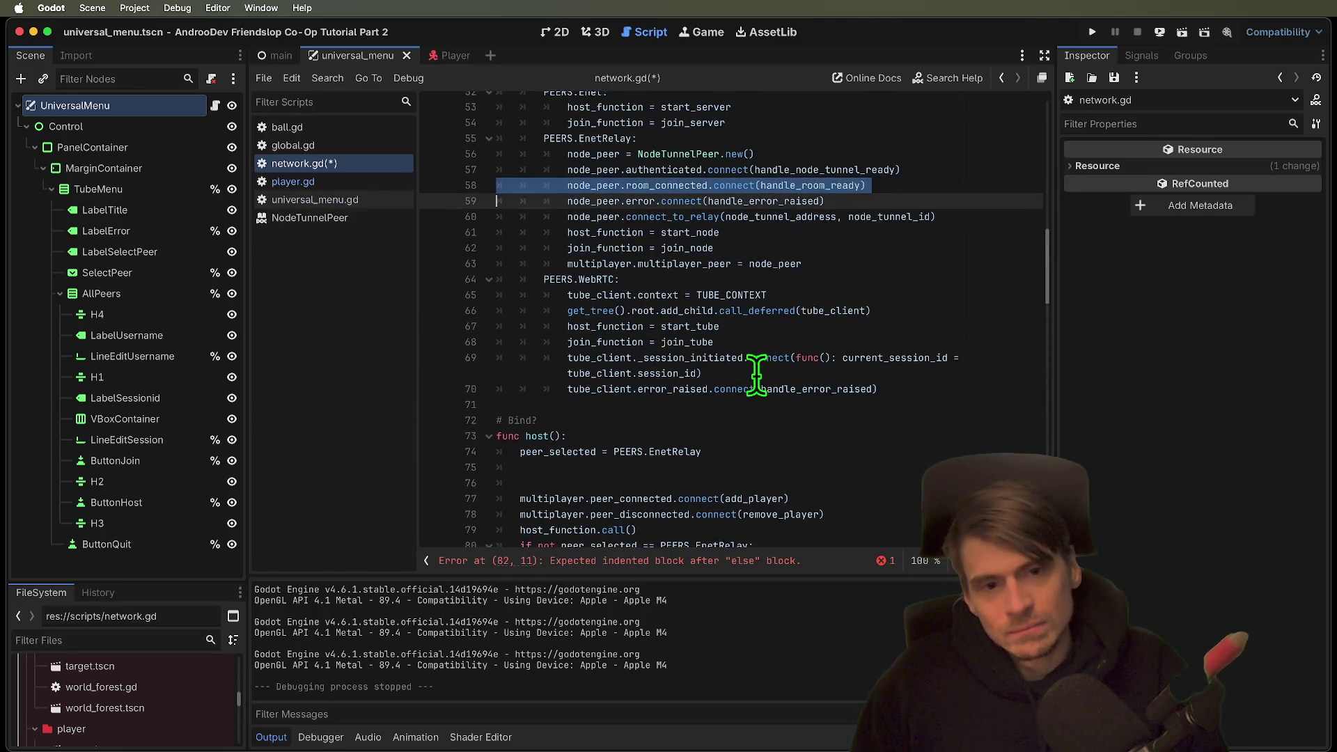
pyautogui.hotkey('ctrl', 'c')
pyautogui.scroll(-3, 757, 376)
pyautogui.click(731, 447)
pyautogui.hotkey('ctrl', 'v')
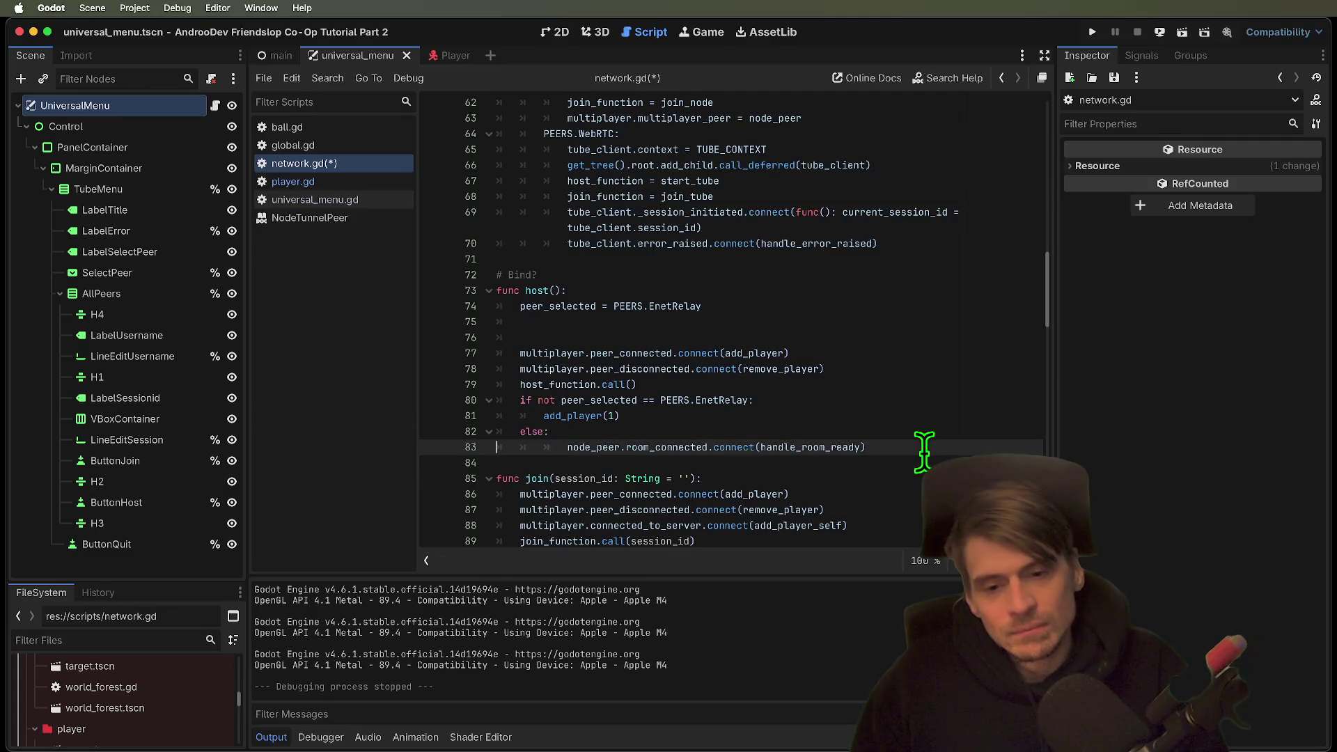
# Change the pasted connection to pass add_player_self instead of handle_room_ready.
pyautogui.keyDown('ctrl'); pyautogui.click(766, 447); pyautogui.keyUp('ctrl')
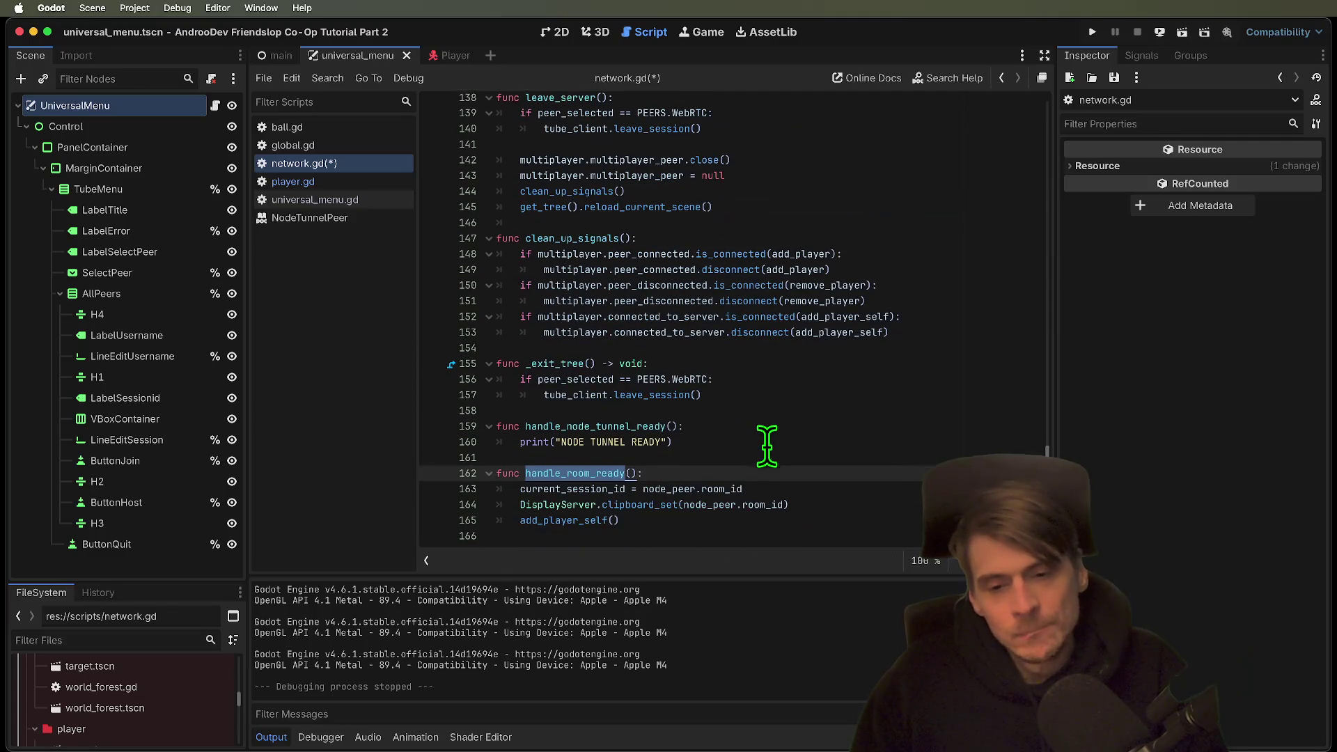
pyautogui.scroll(9, 880, 400)
pyautogui.scroll(17, 880, 400)
pyautogui.scroll(-1, 881, 400)
pyautogui.scroll(-2, 881, 400)
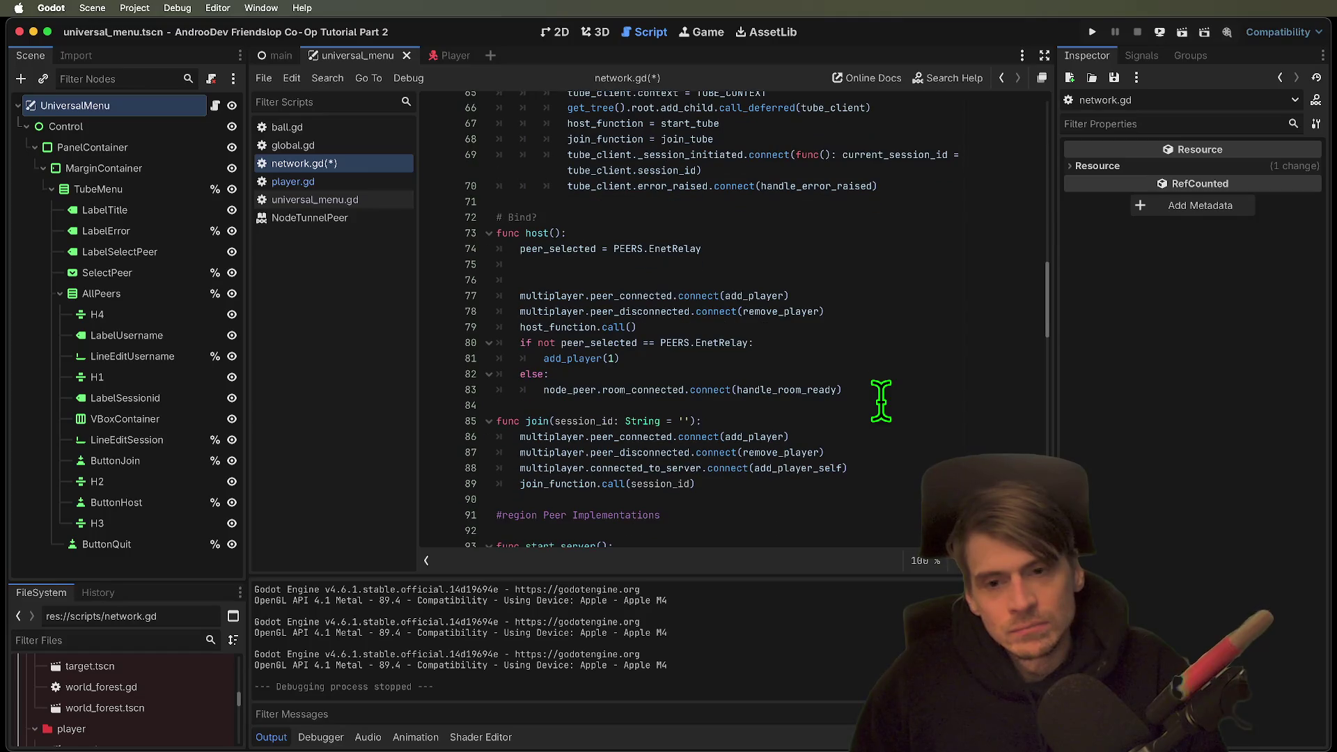
pyautogui.doubleClick(813, 389)
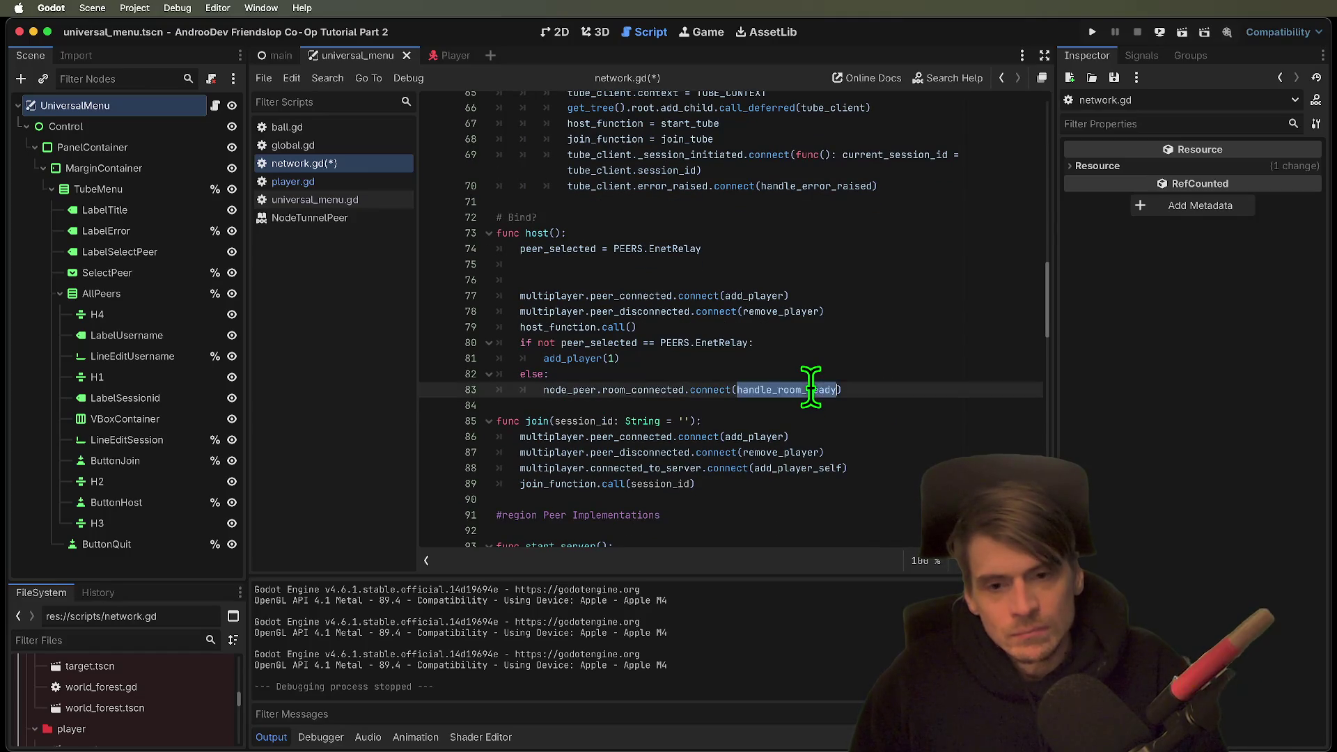
pyautogui.press('super+v')
pyautogui.press('BackSpace')
pyautogui.press('BackSpace')
pyautogui.press('BackSpace')
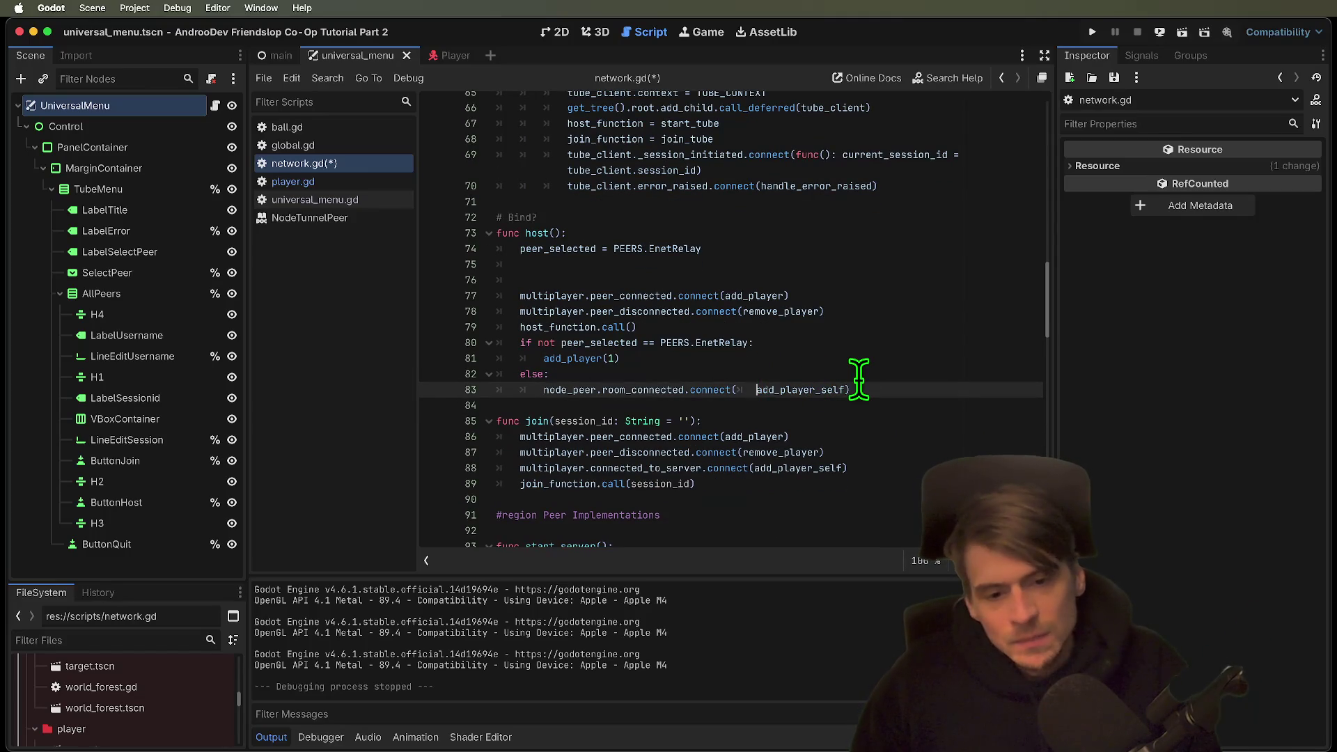
# Remove the blank lines and hardcoded peer_selected assignment from host(), save, and run.
pyautogui.click(707, 265)
pyautogui.press('super+shift+k')
pyautogui.press('super+shift+k')
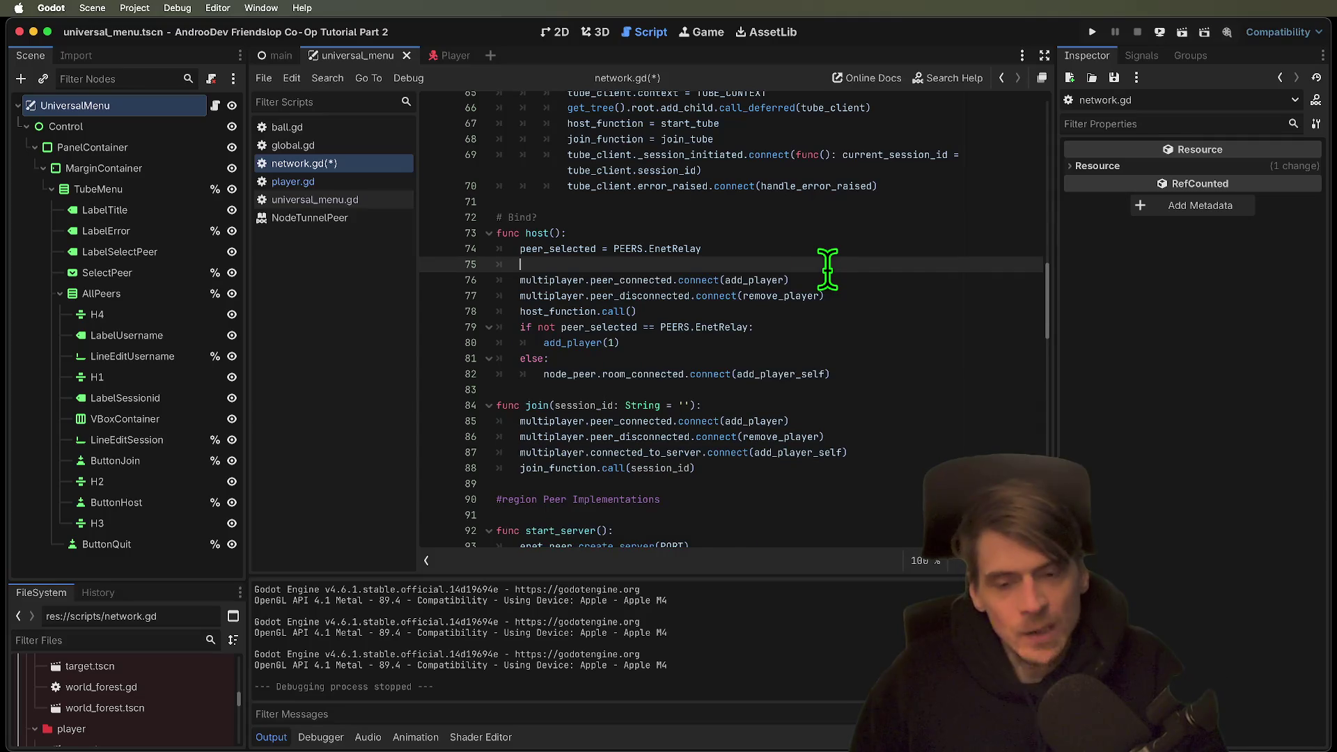
pyautogui.click(807, 249)
pyautogui.press('super+shift+k')
pyautogui.press('super+s')
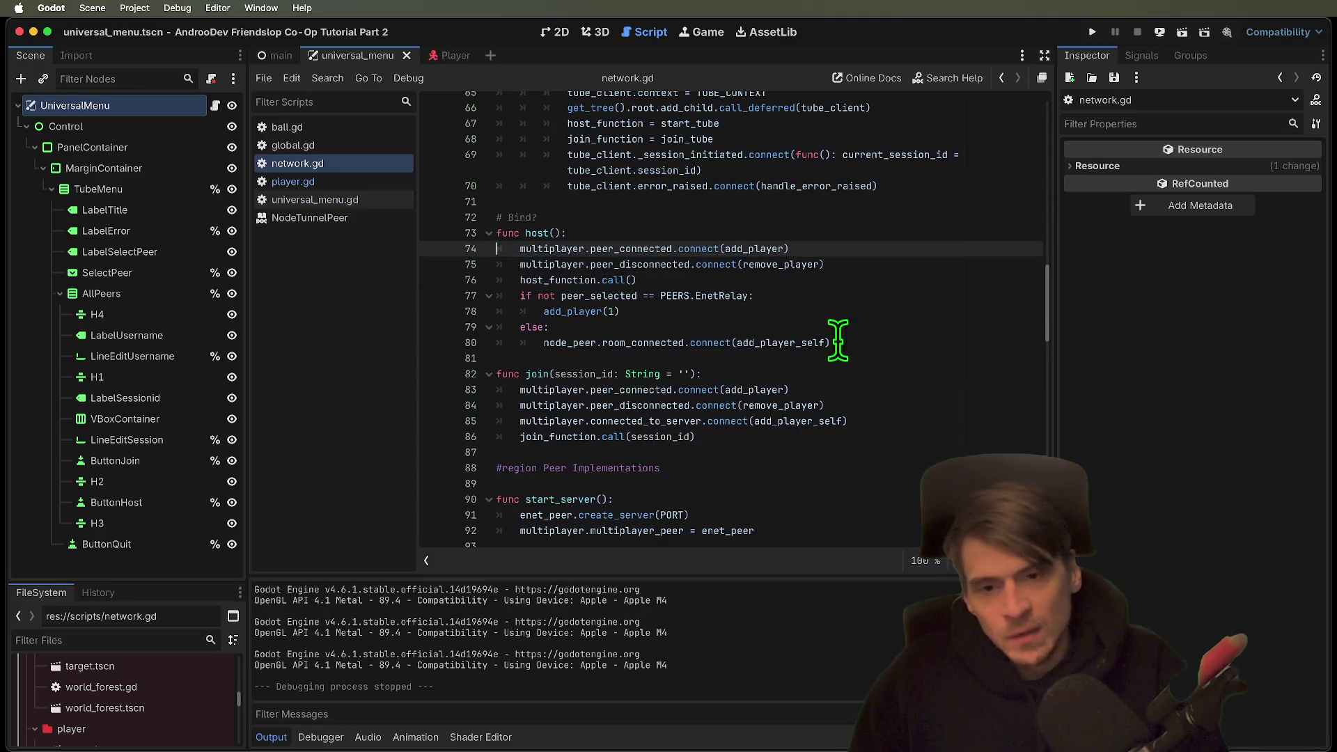
pyautogui.click(874, 341)
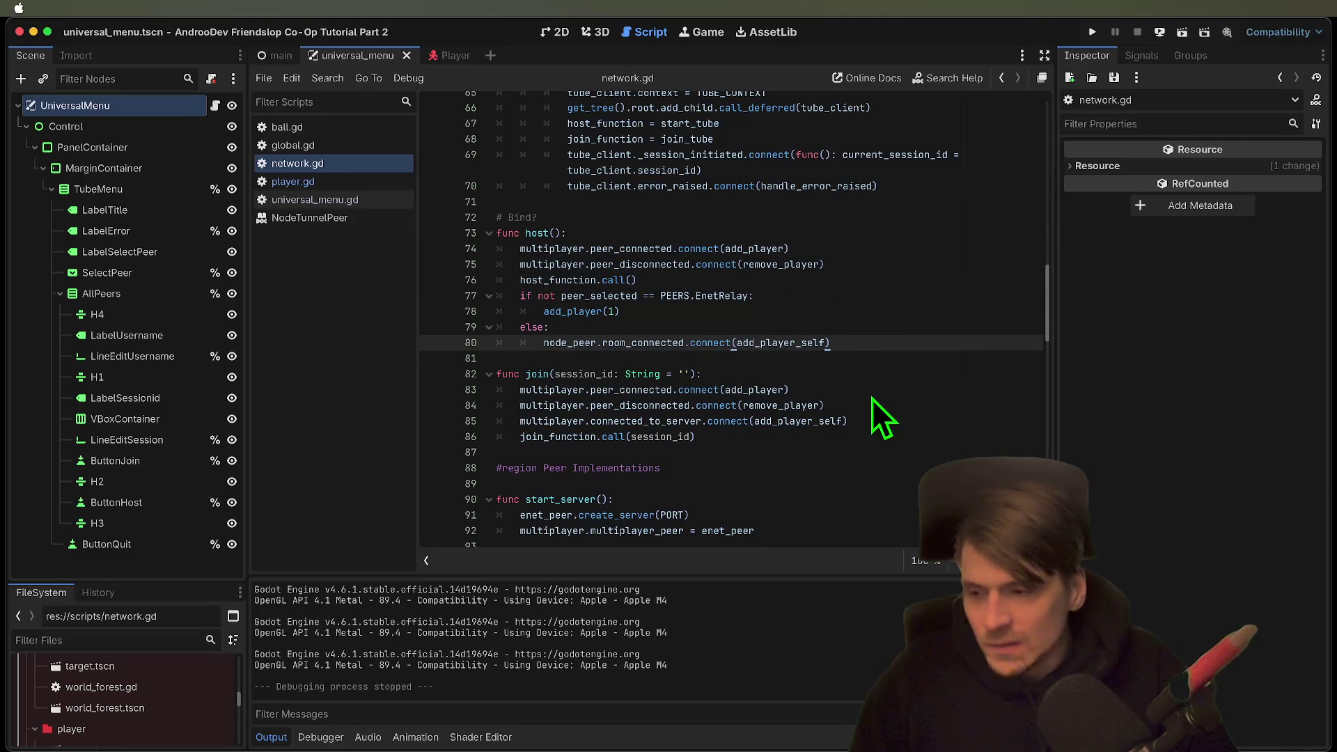
pyautogui.press('super+b')
# Host an EnetRelay session from the first debug instance with Create Session.
pyautogui.click(443, 249)
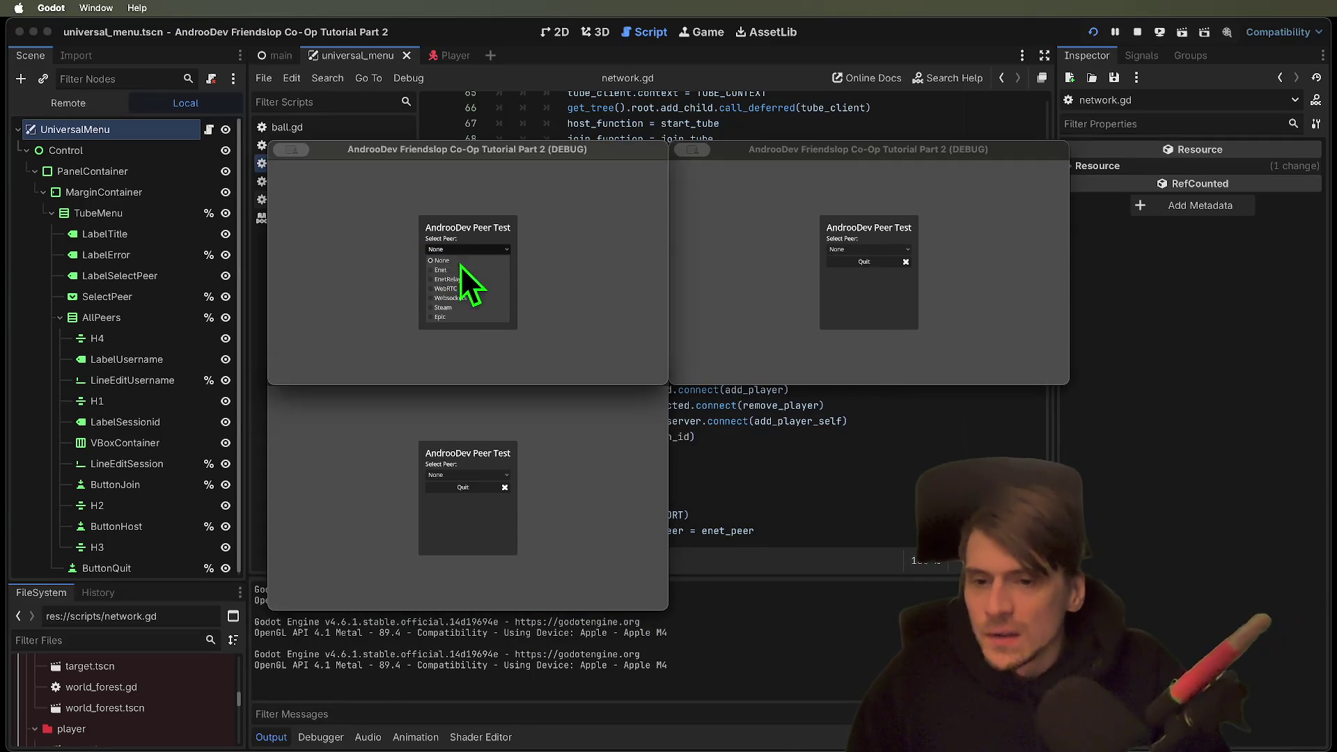
pyautogui.click(472, 280)
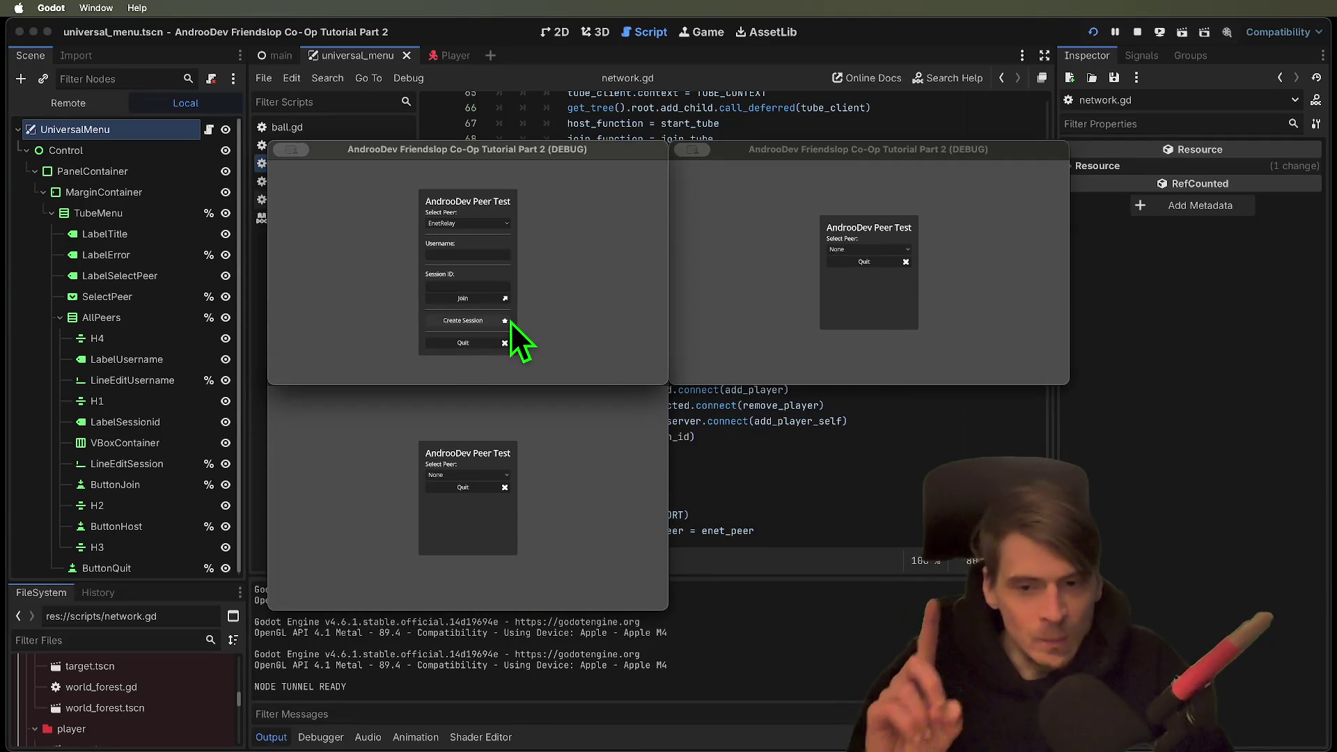
pyautogui.click(487, 321)
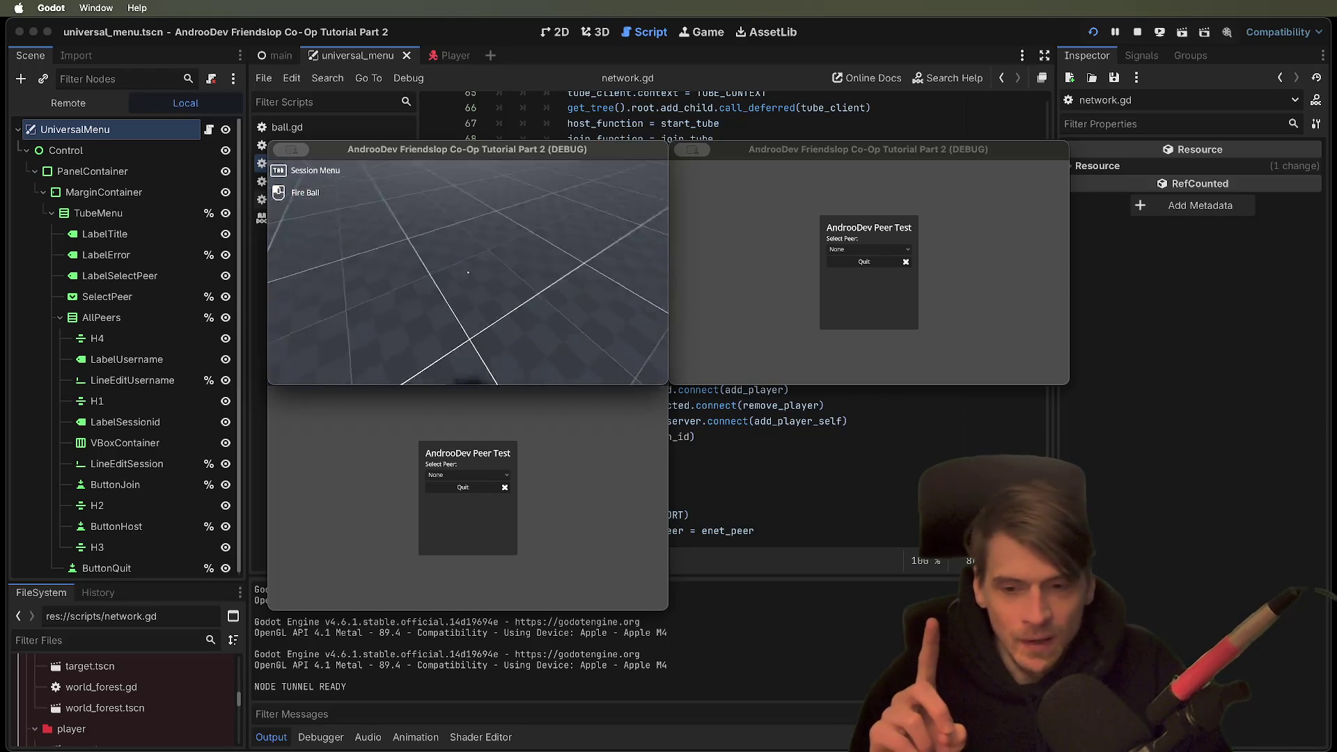